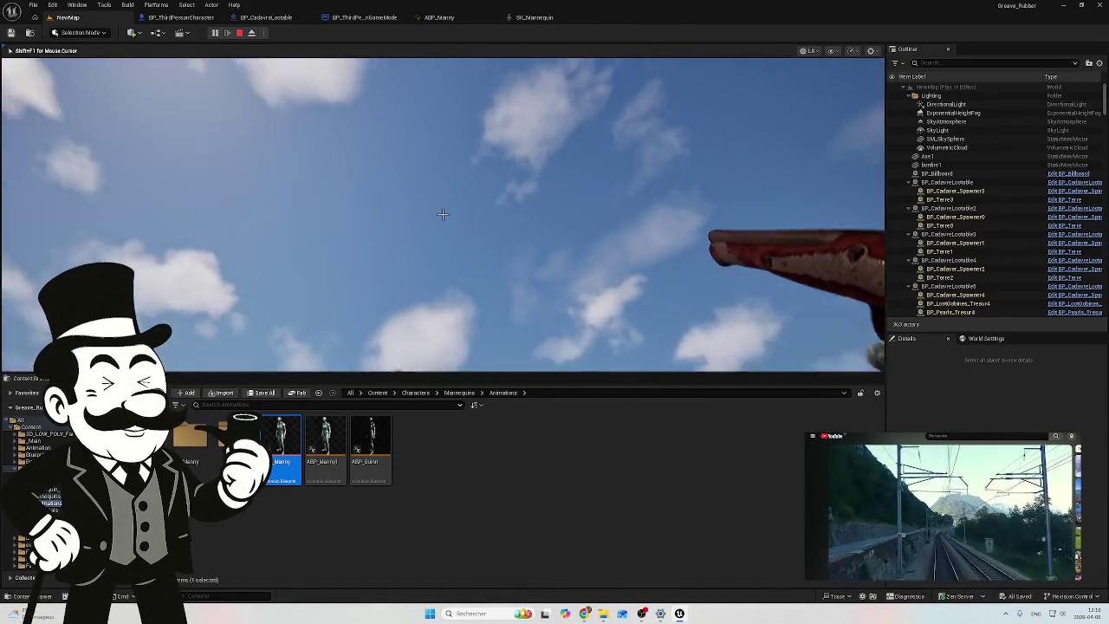
# Step: Eject from the running game with F8, fly around the character, and switch to ABP_Manny
pyautogui.press('F8')
pyautogui.click(461, 59)
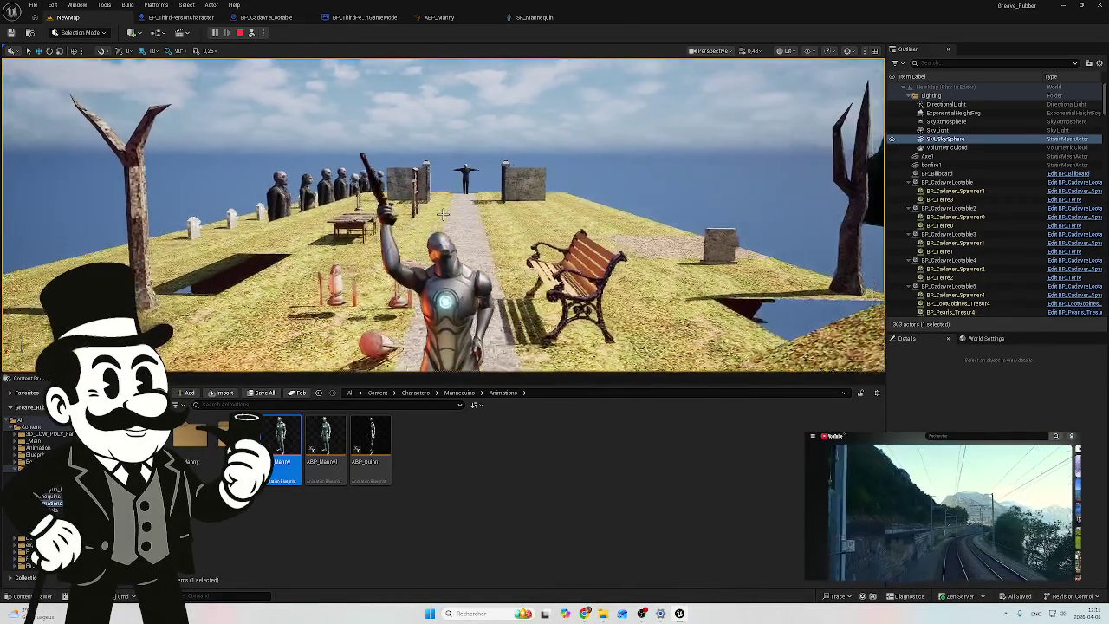
pyautogui.press('s')
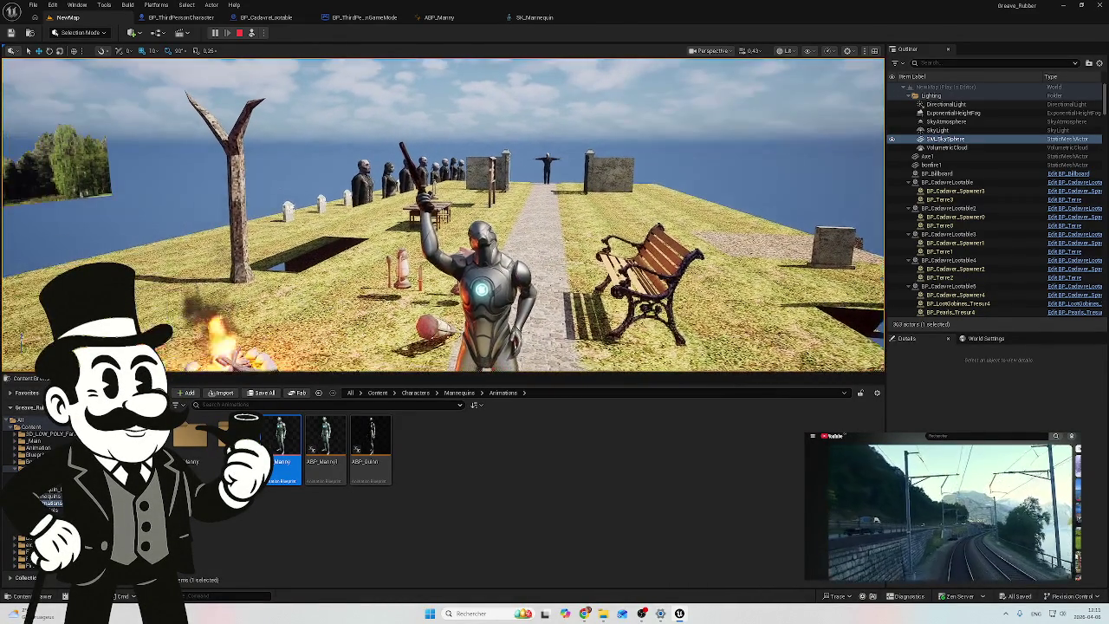
pyautogui.press('w')
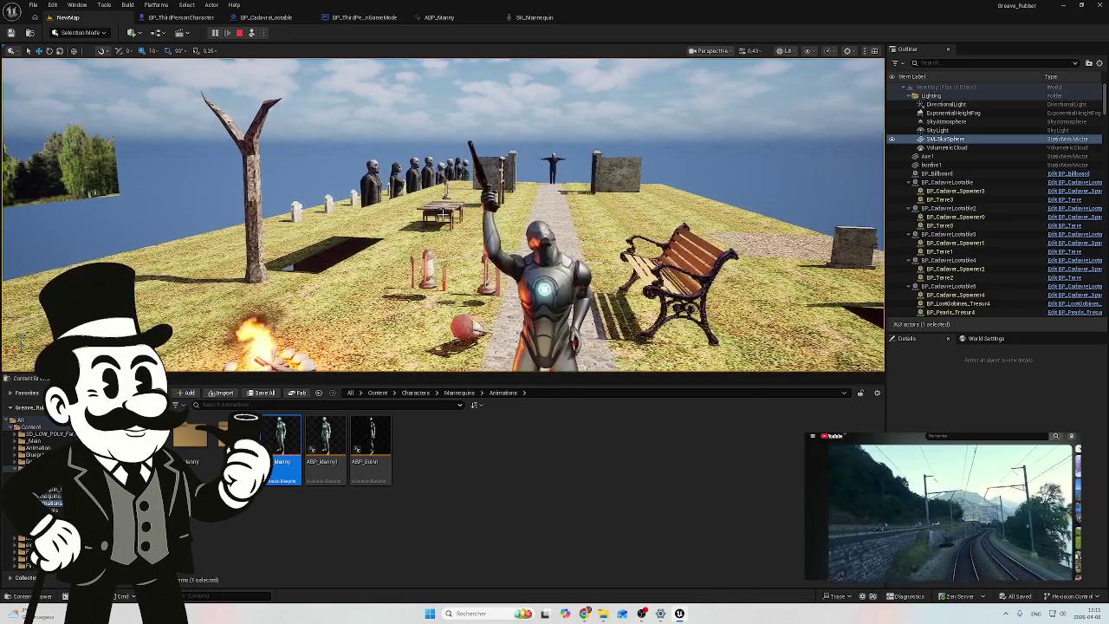
pyautogui.click(468, 24)
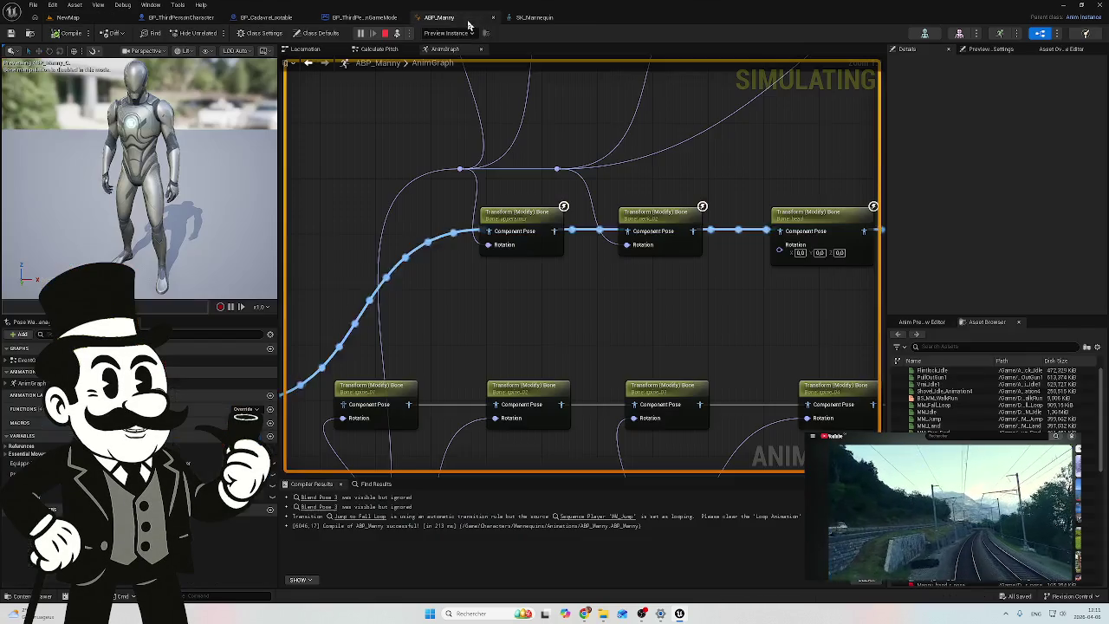
# Step: Pan across the AnimGraph's spine Transform (Modify) Bone, Pitch/Make Rotator, blend and control rig nodes
pyautogui.moveTo(587, 310); pyautogui.dragTo(517, 298)
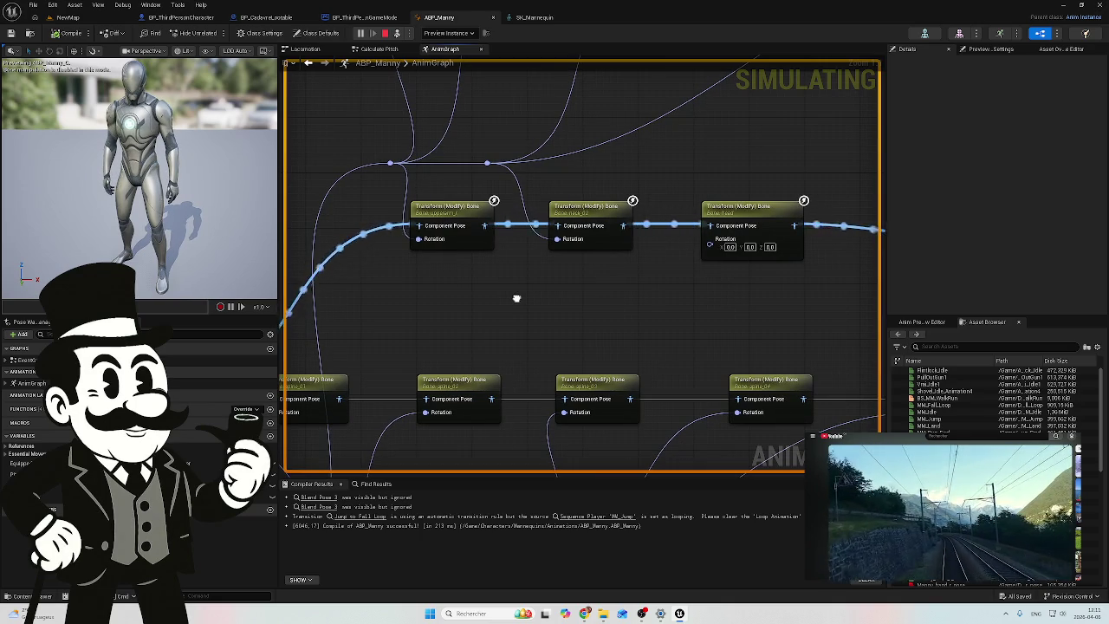
pyautogui.moveTo(516, 298)
pyautogui.mouseDown()
pyautogui.moveTo(591, 237)
pyautogui.moveTo(740, 203)
pyautogui.moveTo(817, 200)
pyautogui.mouseUp()
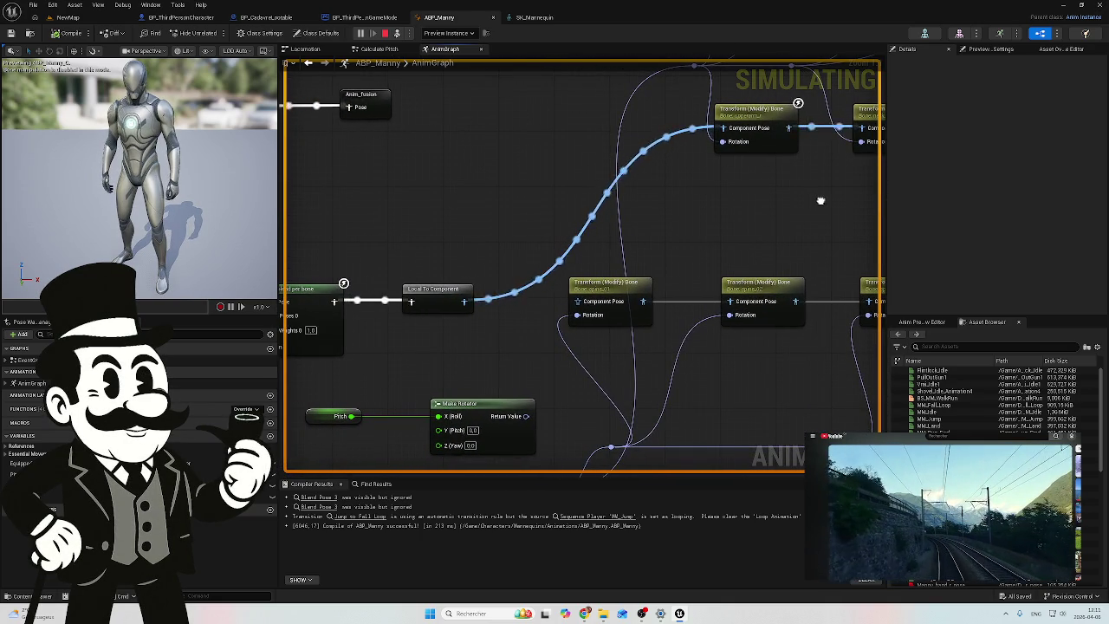
pyautogui.scroll(-2, 819, 200)
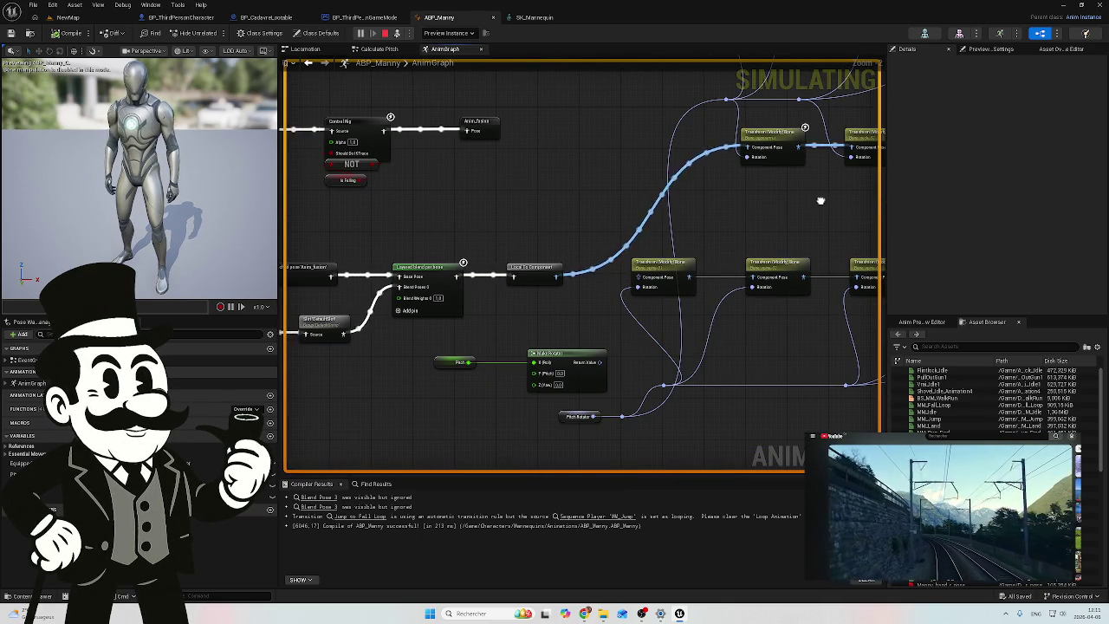
pyautogui.moveTo(821, 201)
pyautogui.mouseDown()
pyautogui.moveTo(692, 240)
pyautogui.moveTo(567, 390)
pyautogui.moveTo(572, 300)
pyautogui.moveTo(536, 189)
pyautogui.mouseUp()
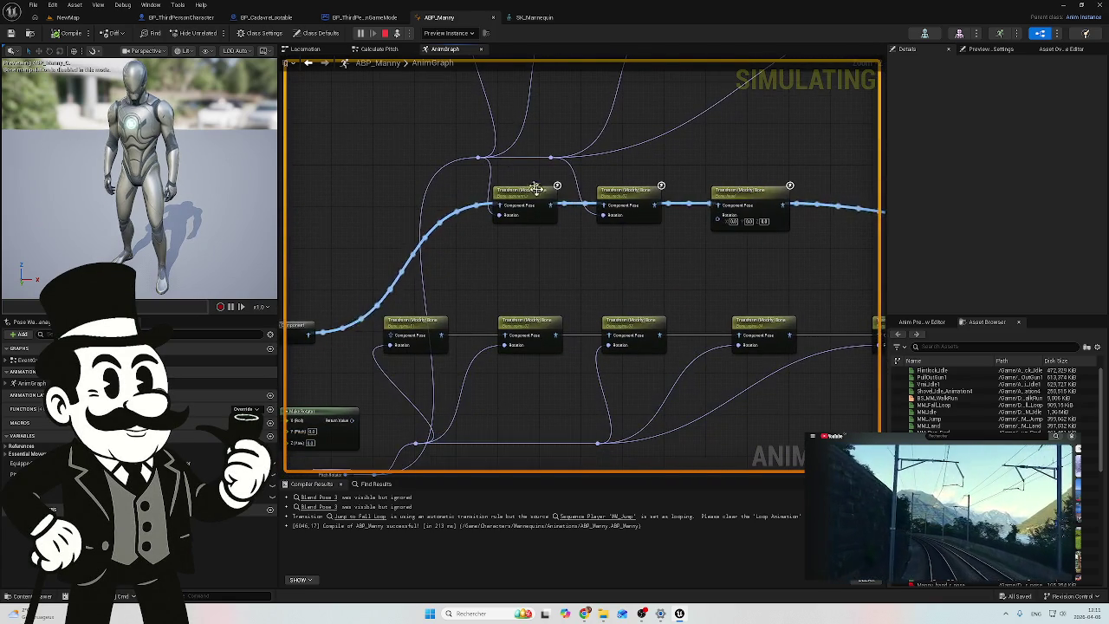
# Step: Inspect the Calculate Pitch function's Make Rotator output, then return to the NewMap level
pyautogui.click(377, 48)
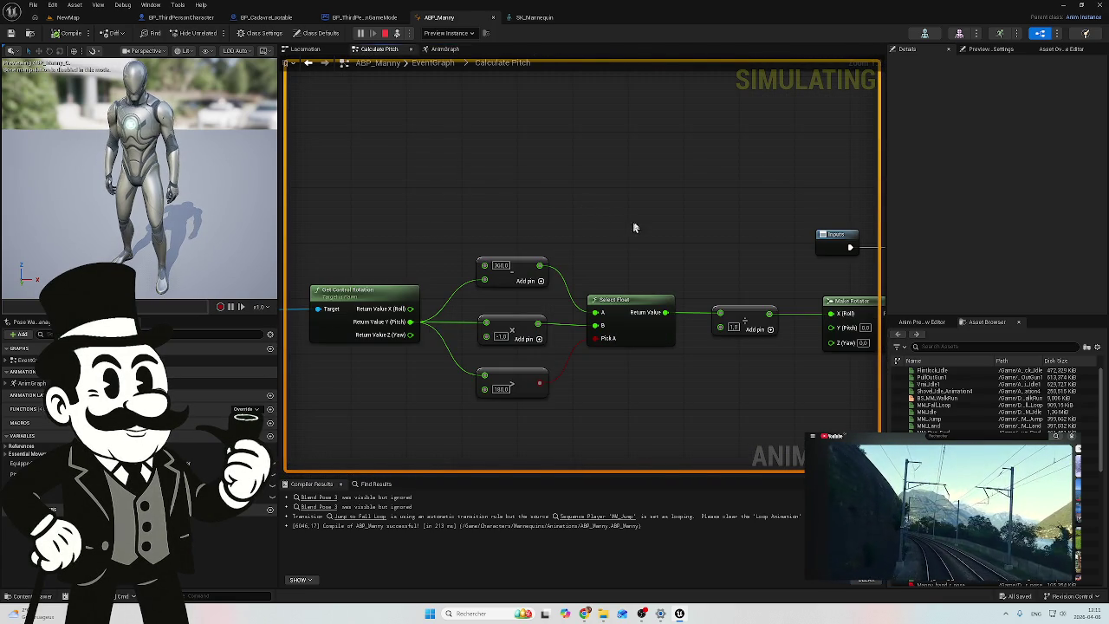
pyautogui.moveTo(622, 218)
pyautogui.mouseDown()
pyautogui.moveTo(537, 170)
pyautogui.moveTo(357, 145)
pyautogui.moveTo(697, 200)
pyautogui.moveTo(530, 191)
pyautogui.mouseUp()
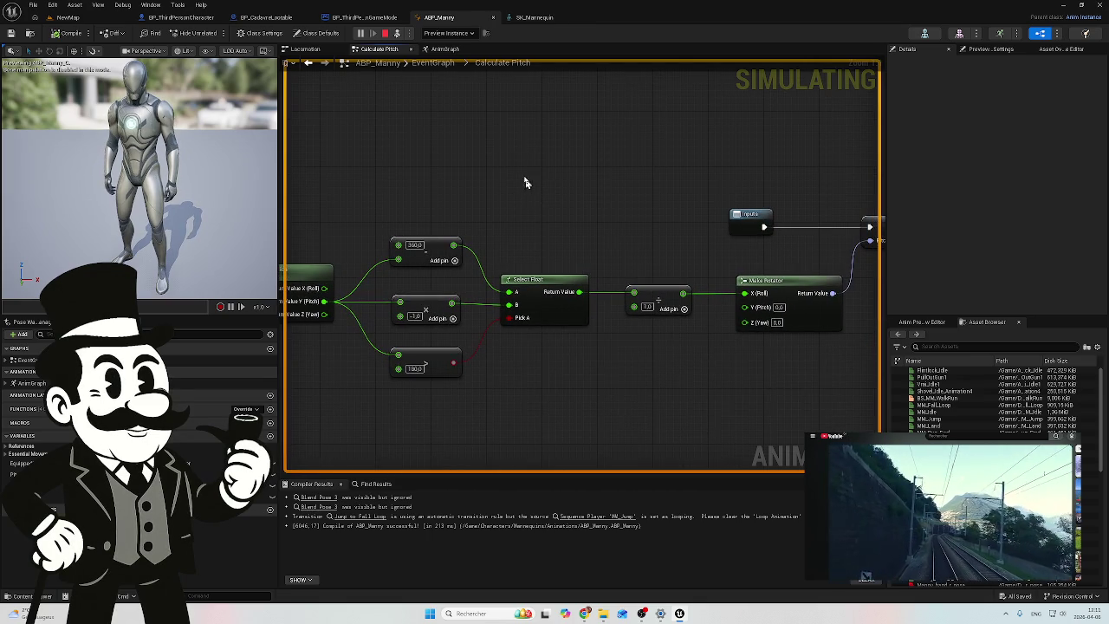
pyautogui.click(69, 18)
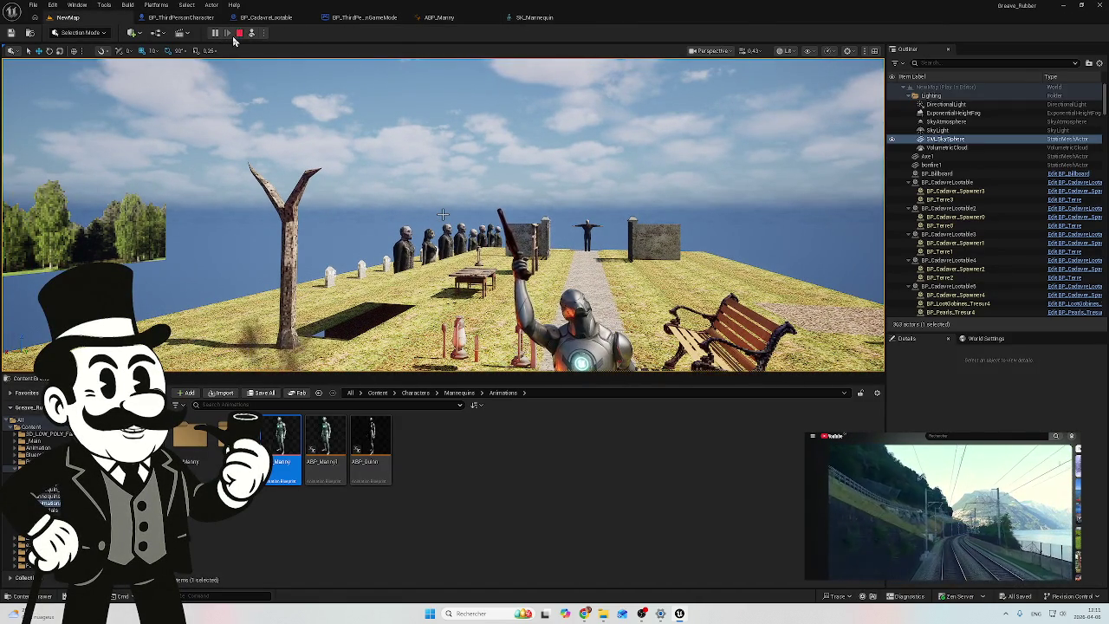
# Step: Walk the first-person player across the island to the graveyard, then stop play and return to ABP_Manny
pyautogui.click(251, 33)
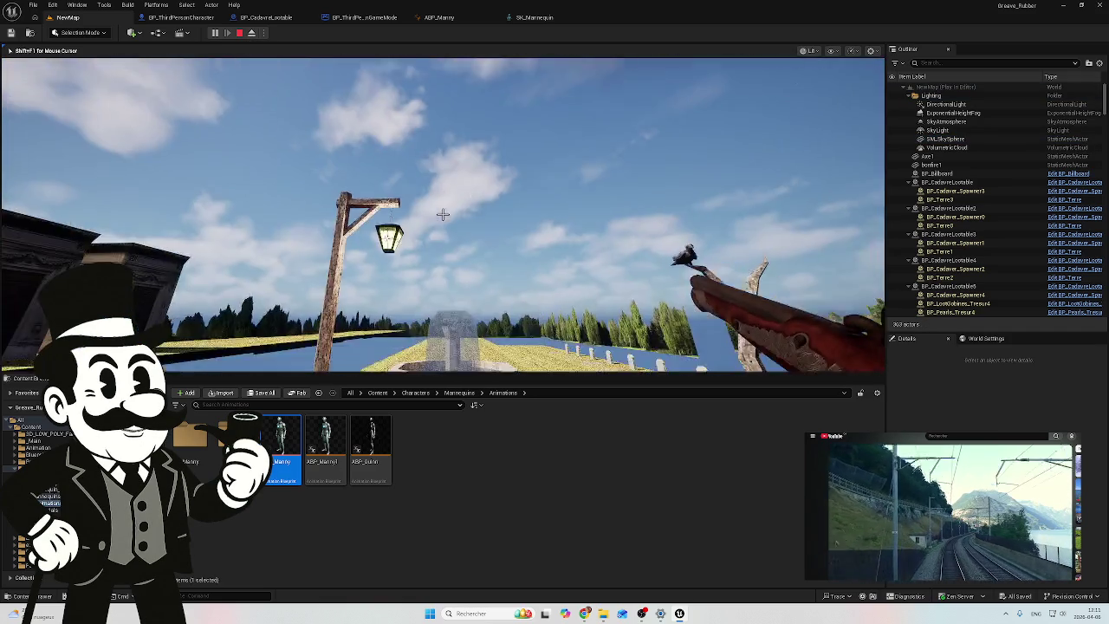
pyautogui.press('w')
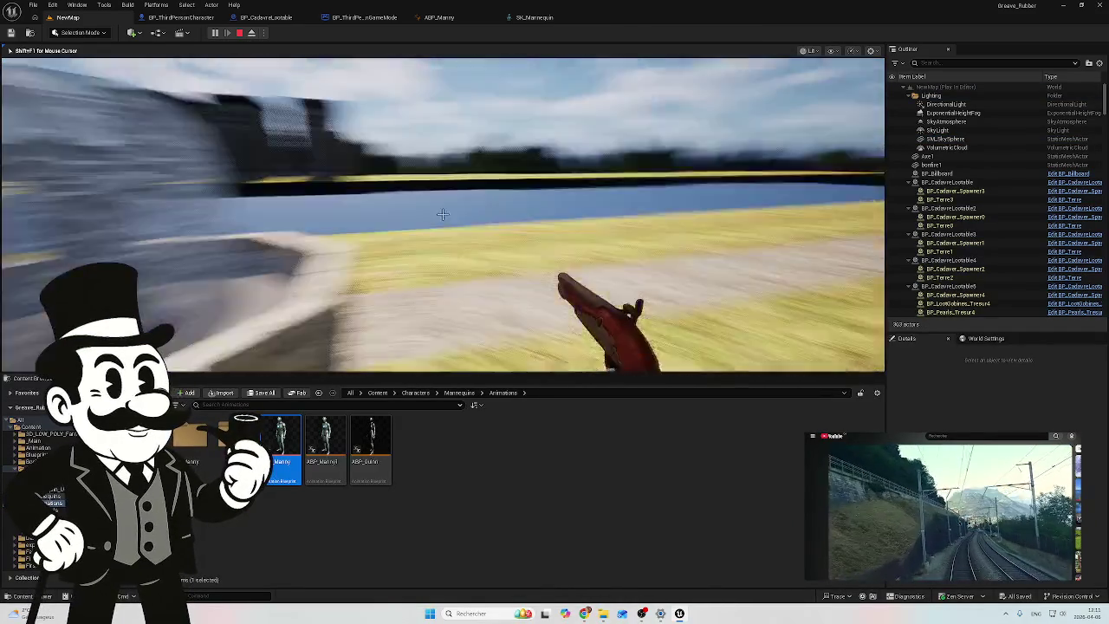
pyautogui.press('w')
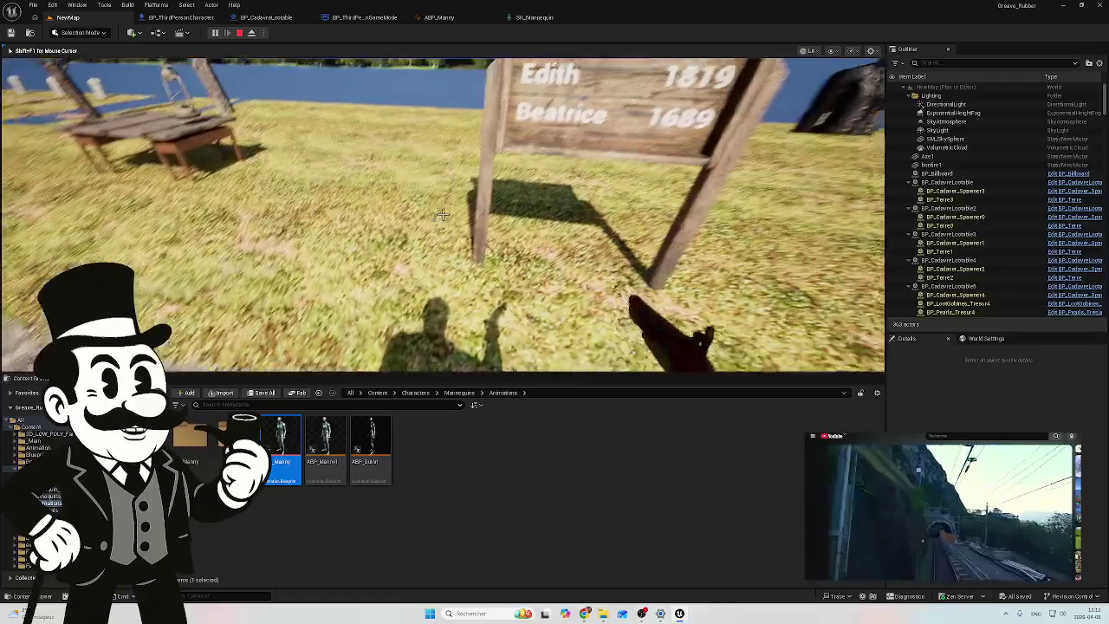
pyautogui.press('w')
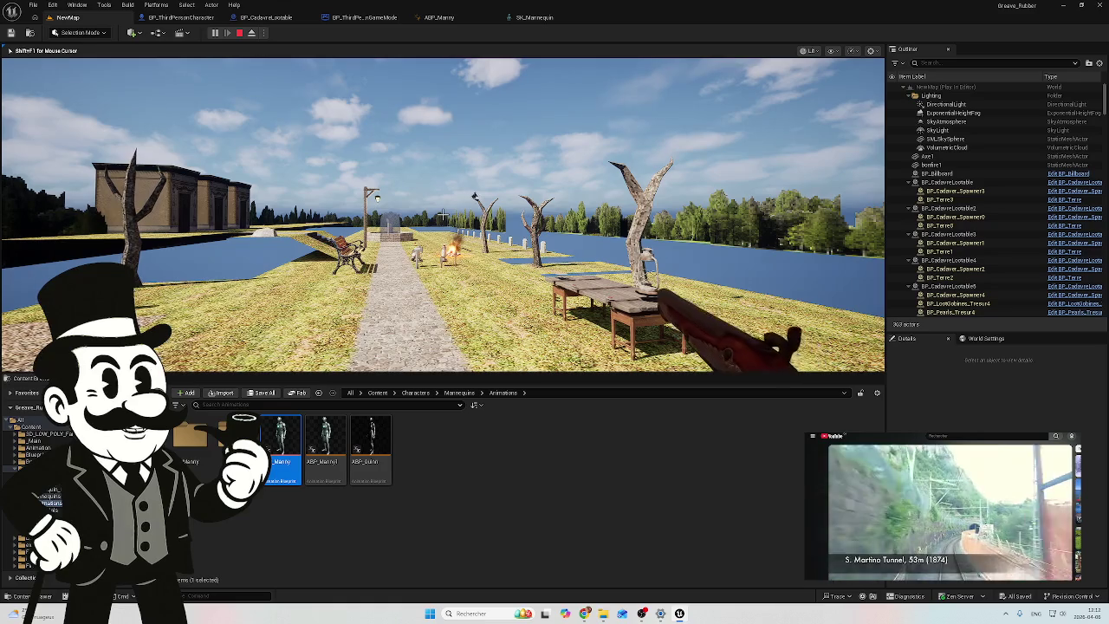
pyautogui.press('Escape')
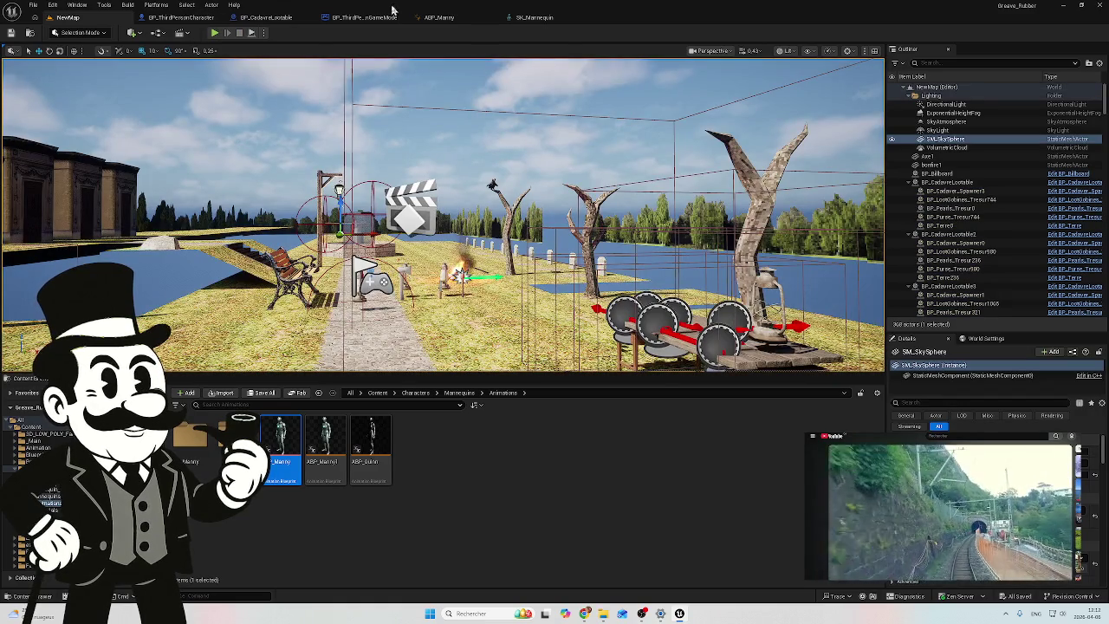
pyautogui.click(438, 17)
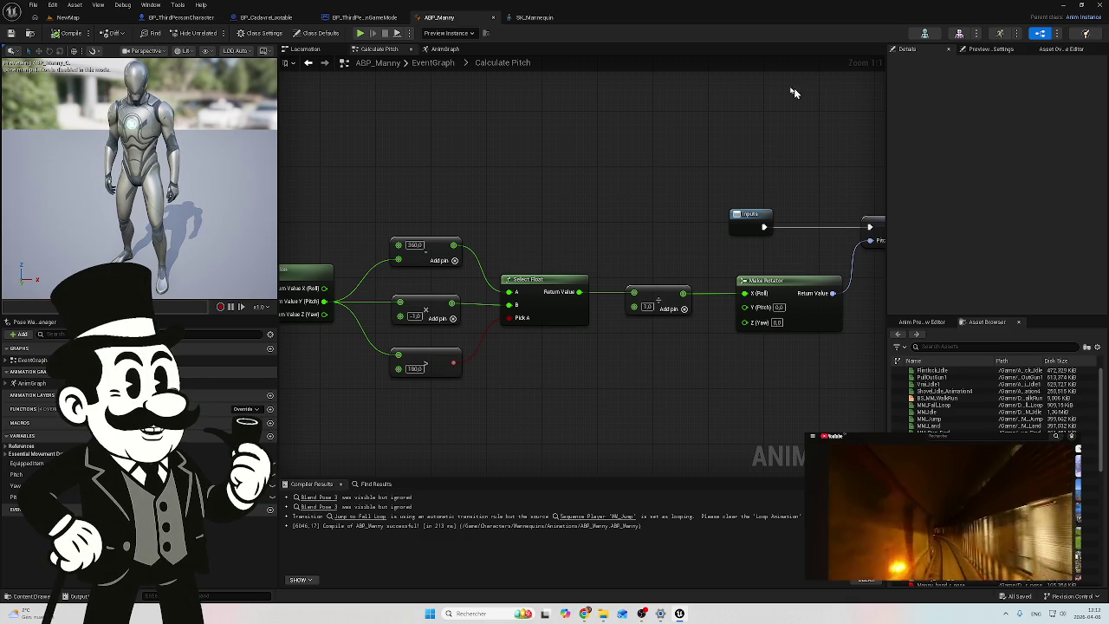
# Step: Look through the game mode, BP_CadaverLootable and BP_ThirdPersonCharacter blueprints, then ABP_Manny's Get Control Rotation nodes
pyautogui.click(352, 20)
pyautogui.click(260, 19)
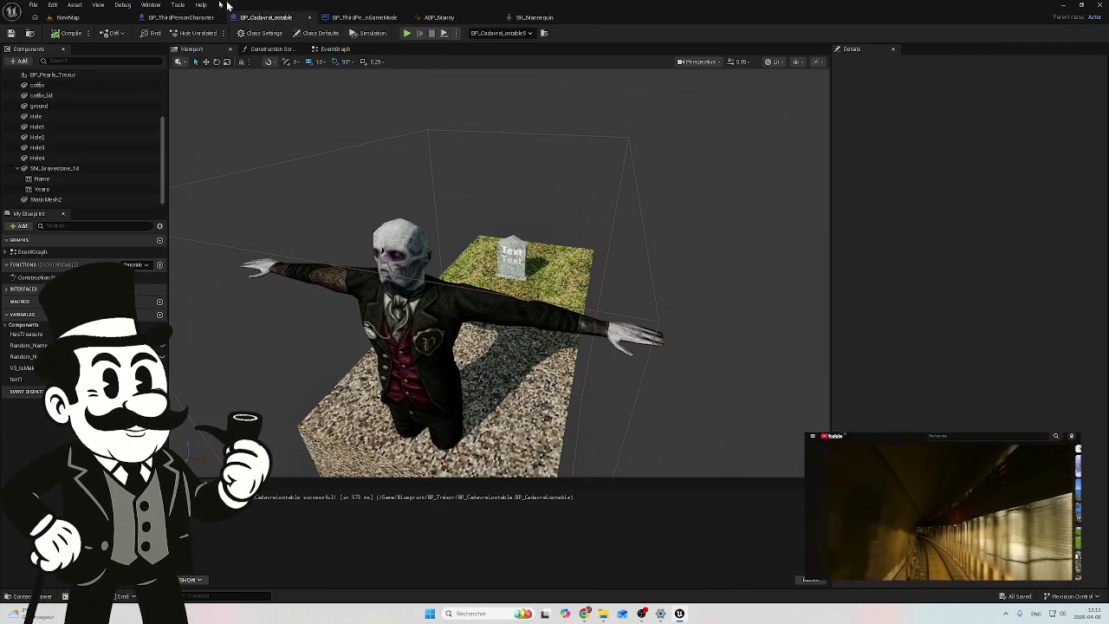
pyautogui.click(181, 17)
pyautogui.moveTo(372, 343)
pyautogui.mouseDown()
pyautogui.moveTo(341, 300)
pyautogui.moveTo(500, 283)
pyautogui.moveTo(480, 268)
pyautogui.moveTo(398, 268)
pyautogui.mouseUp()
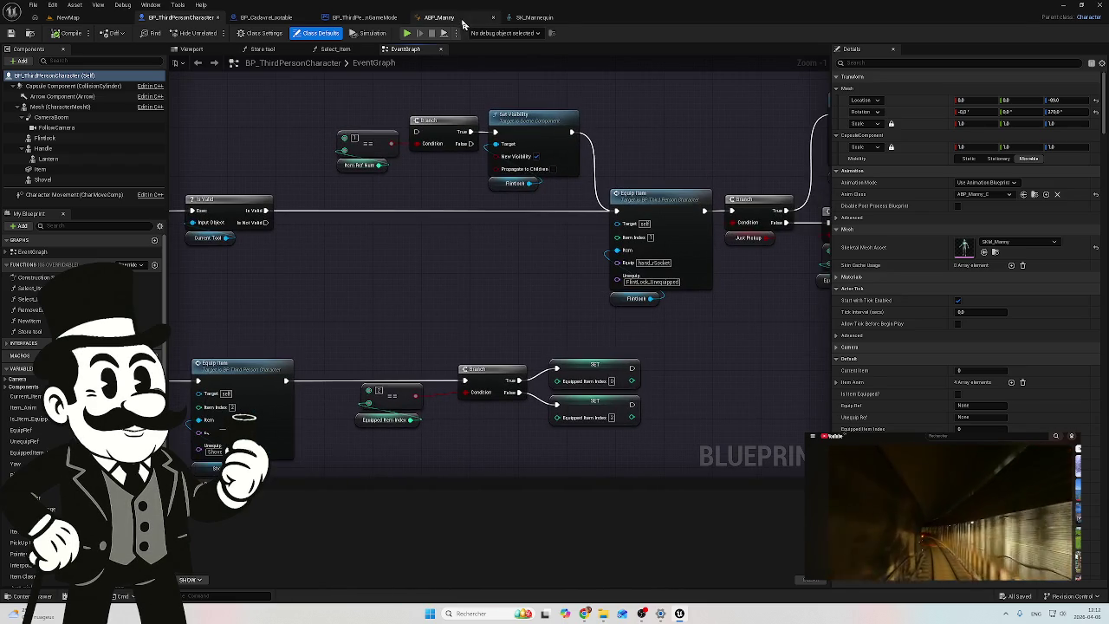
pyautogui.click(444, 18)
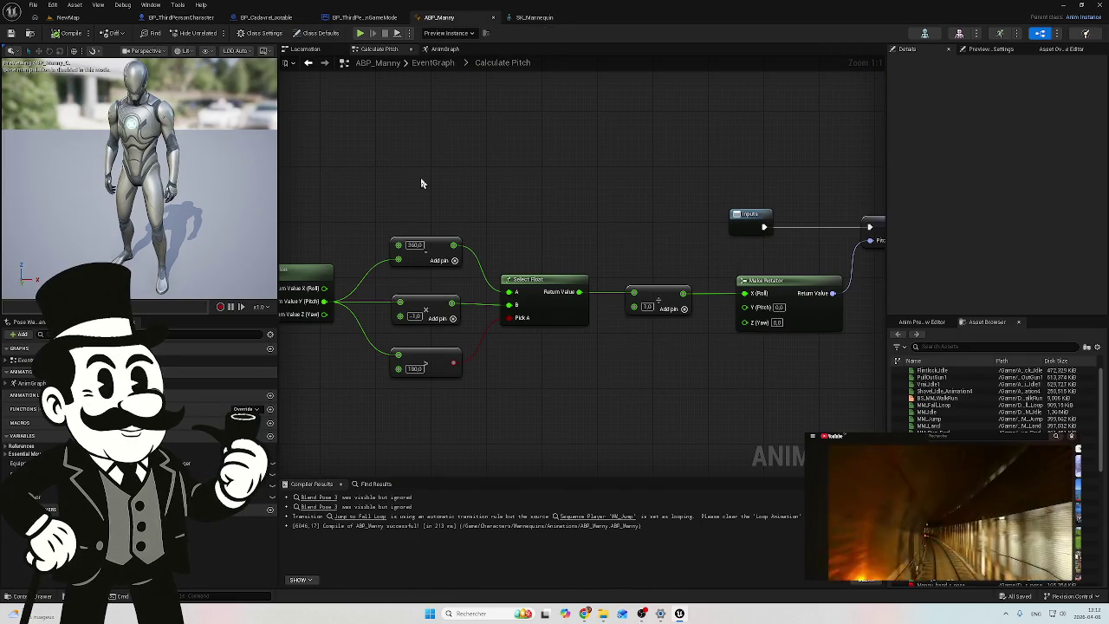
pyautogui.moveTo(433, 178)
pyautogui.mouseDown()
pyautogui.moveTo(527, 151)
pyautogui.moveTo(624, 189)
pyautogui.mouseUp()
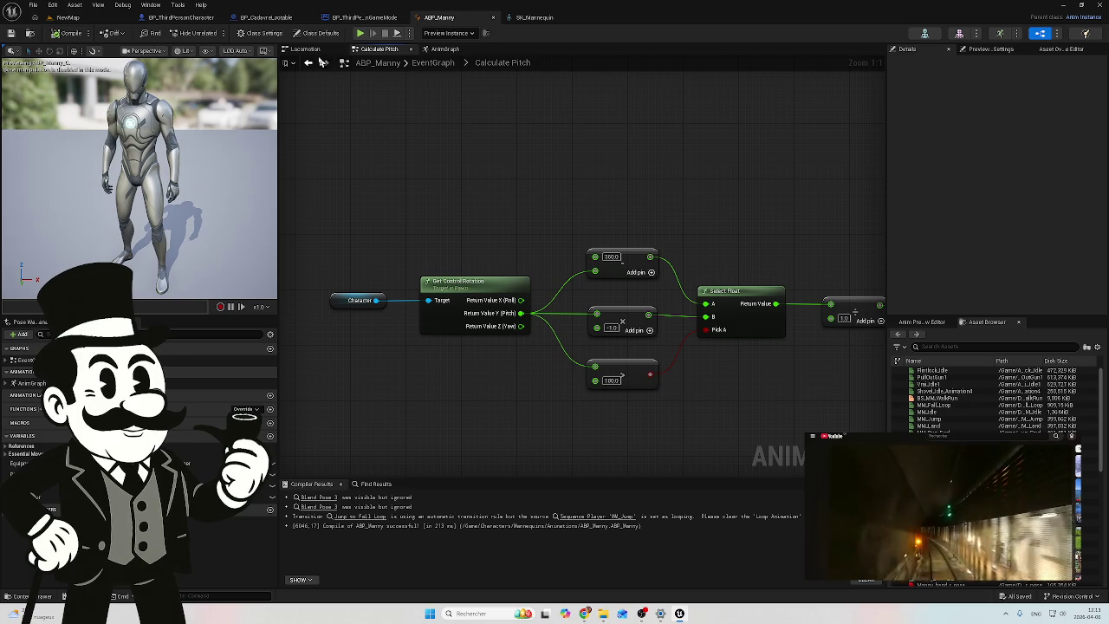
# Step: Wire the pitch reroute into the third top-row Transform (Modify) Bone's Rotation pin in the AnimGraph
pyautogui.click(452, 50)
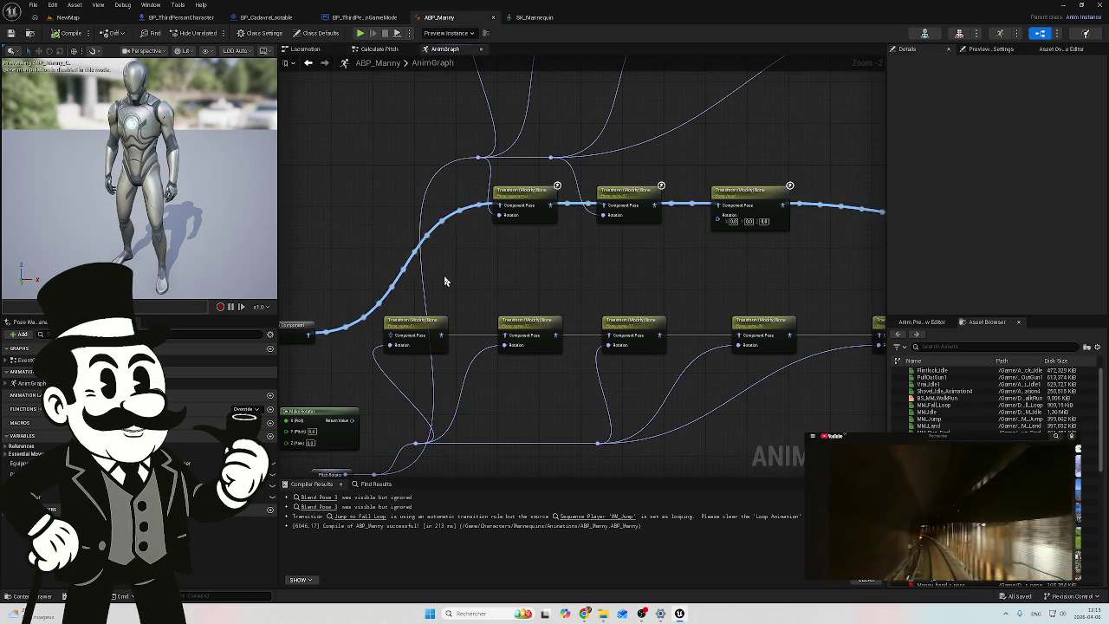
pyautogui.scroll(1, 444, 281)
pyautogui.scroll(1, 468, 268)
pyautogui.moveTo(468, 269)
pyautogui.mouseDown()
pyautogui.moveTo(574, 243)
pyautogui.moveTo(695, 188)
pyautogui.moveTo(610, 181)
pyautogui.moveTo(471, 306)
pyautogui.moveTo(566, 307)
pyautogui.moveTo(458, 297)
pyautogui.moveTo(477, 329)
pyautogui.moveTo(724, 286)
pyautogui.moveTo(549, 324)
pyautogui.moveTo(537, 312)
pyautogui.moveTo(505, 331)
pyautogui.mouseUp()
pyautogui.scroll(-4, 503, 334)
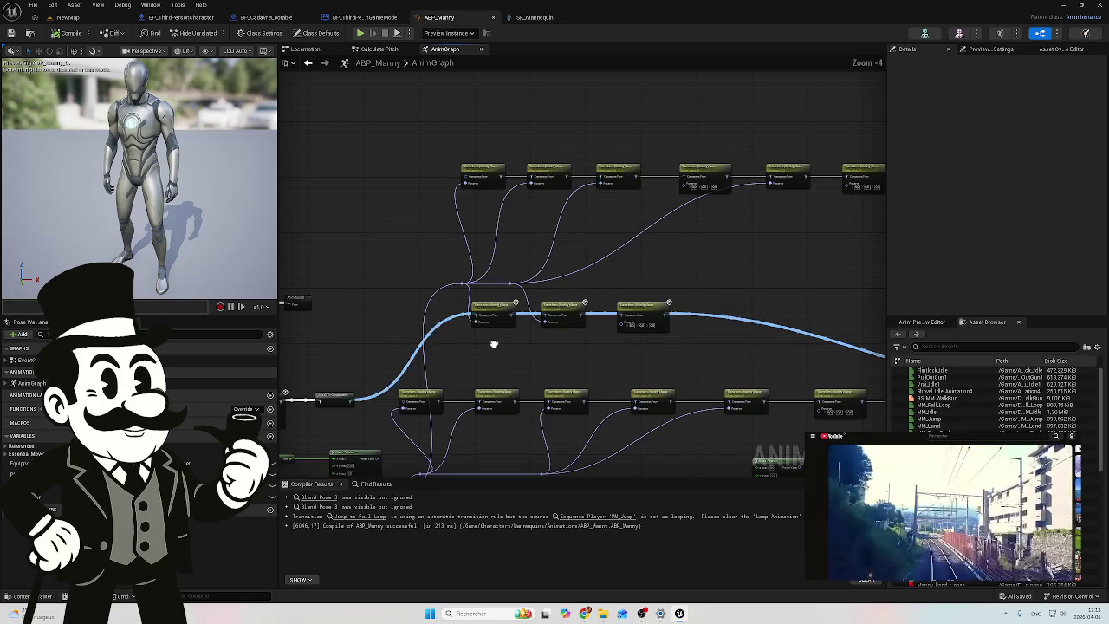
pyautogui.scroll(2, 494, 344)
pyautogui.scroll(2, 679, 344)
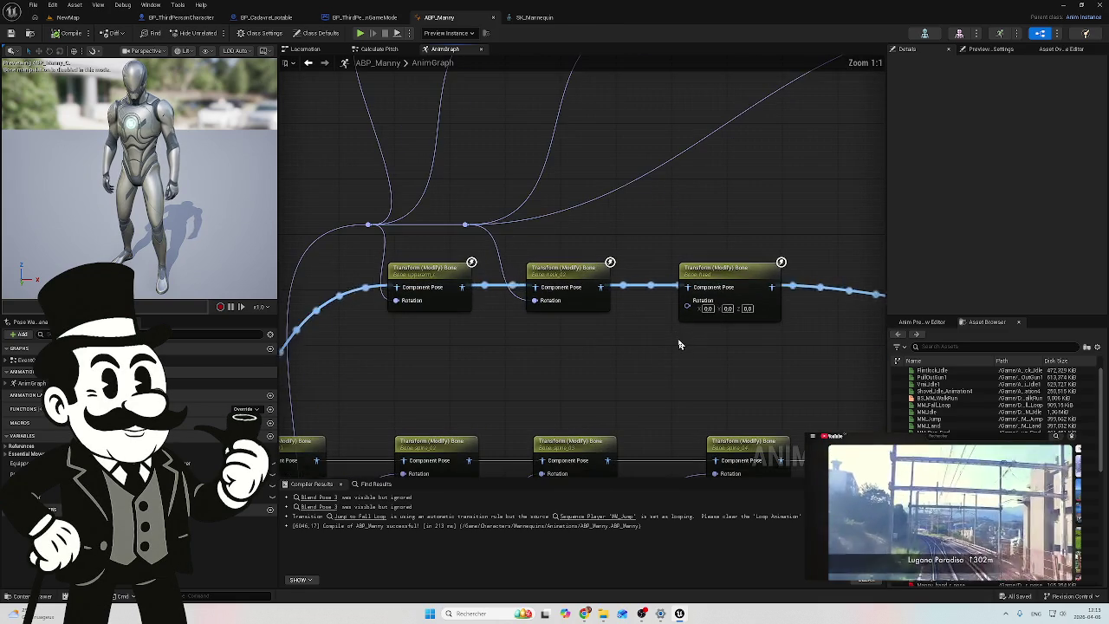
pyautogui.moveTo(465, 224)
pyautogui.mouseDown()
pyautogui.moveTo(687, 314)
pyautogui.moveTo(686, 304)
pyautogui.mouseUp()
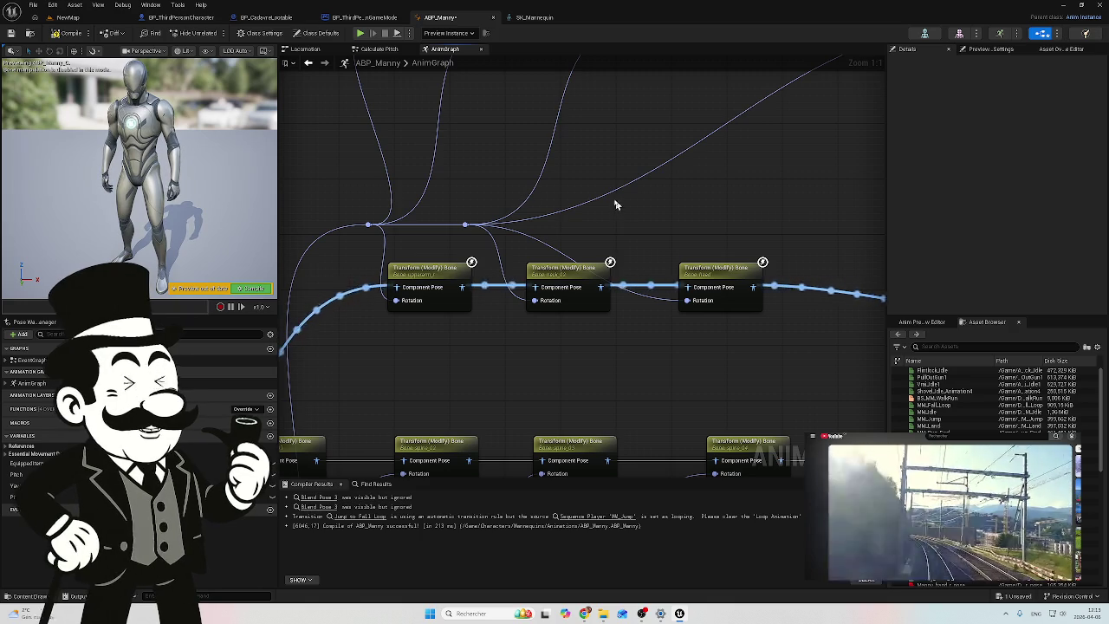
# Step: Change the Calculate Pitch divide node's divisor from 1.0 to 2.0, compile ABP_Manny, and return to NewMap
pyautogui.click(381, 49)
pyautogui.moveTo(719, 355); pyautogui.dragTo(569, 324)
pyautogui.click(690, 291)
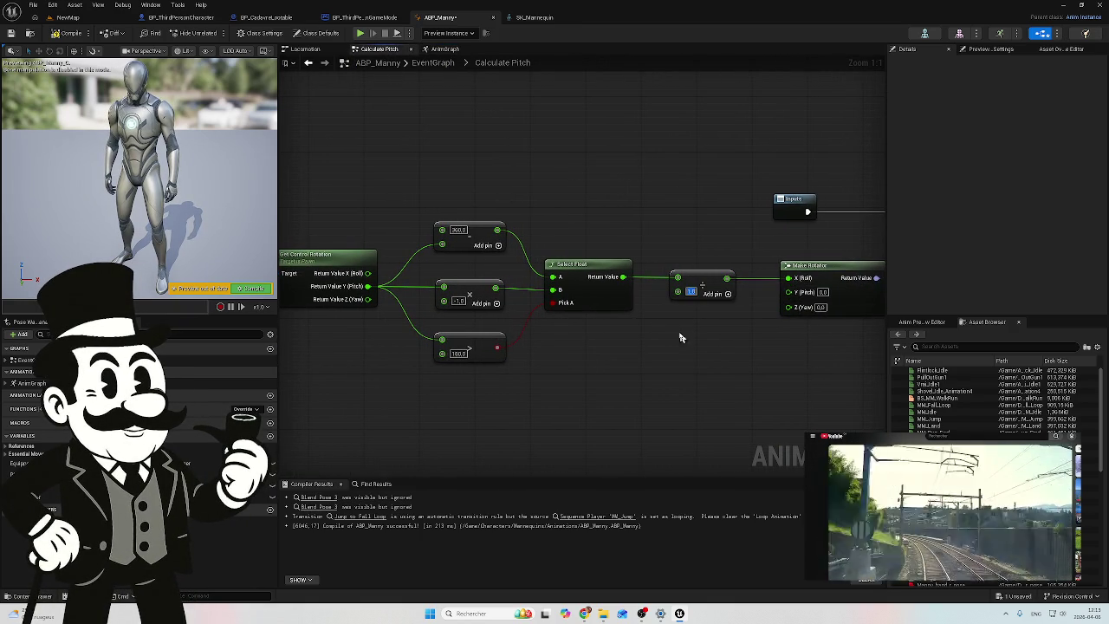
pyautogui.write('2')
pyautogui.press('Return')
pyautogui.click(65, 34)
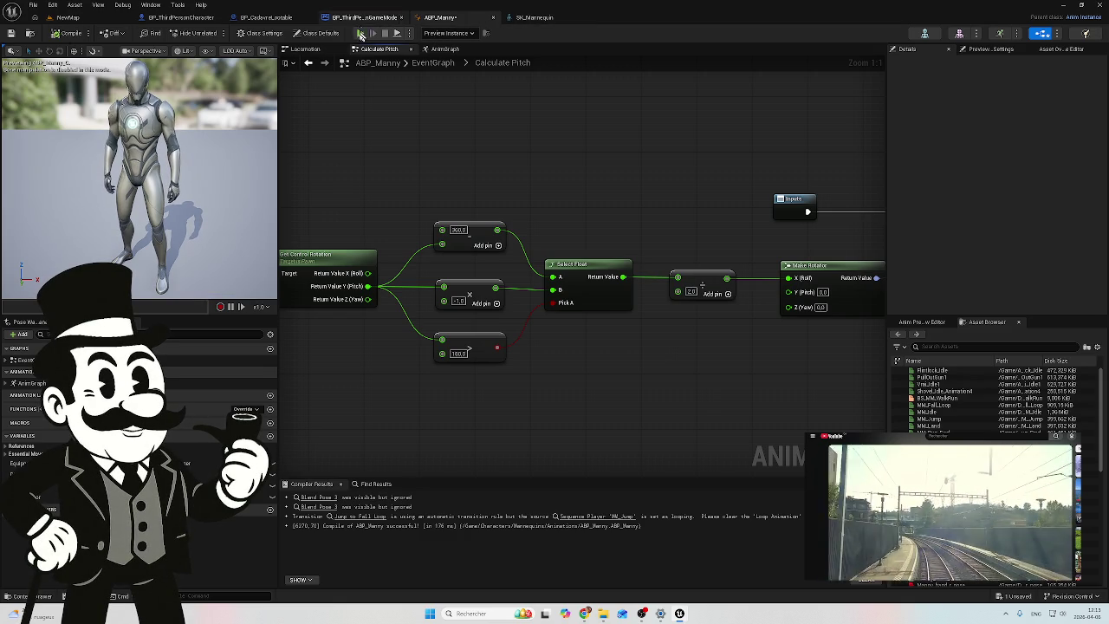
pyautogui.click(68, 17)
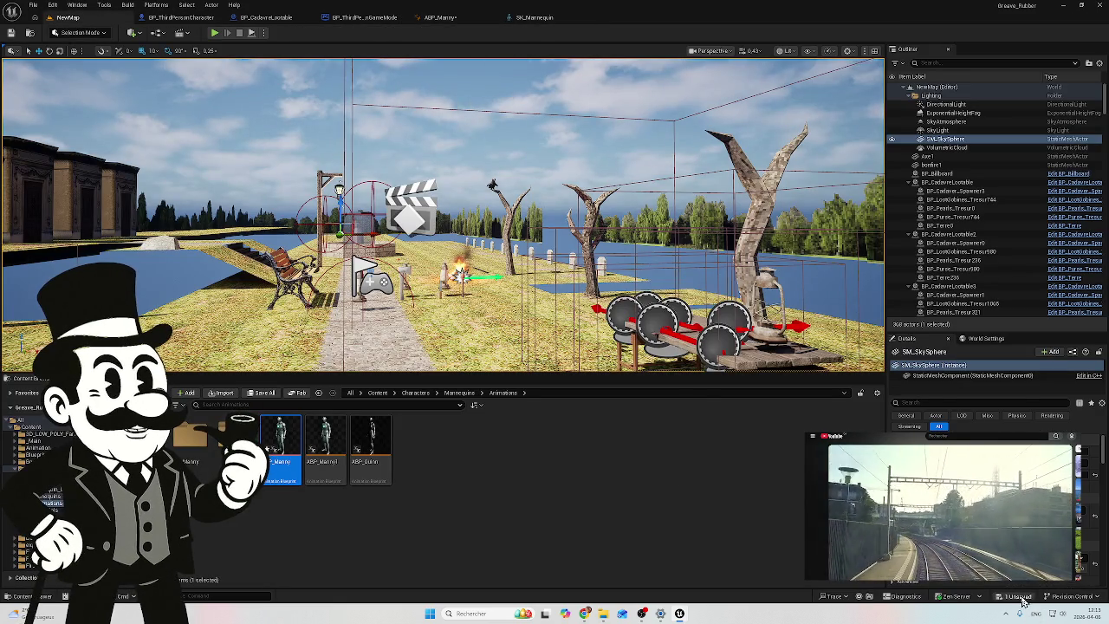
# Step: Save ABP_Manny, then play-test walking and strafing with the pistol aimed, checking it follows pitch
pyautogui.click(1019, 598)
pyautogui.click(630, 407)
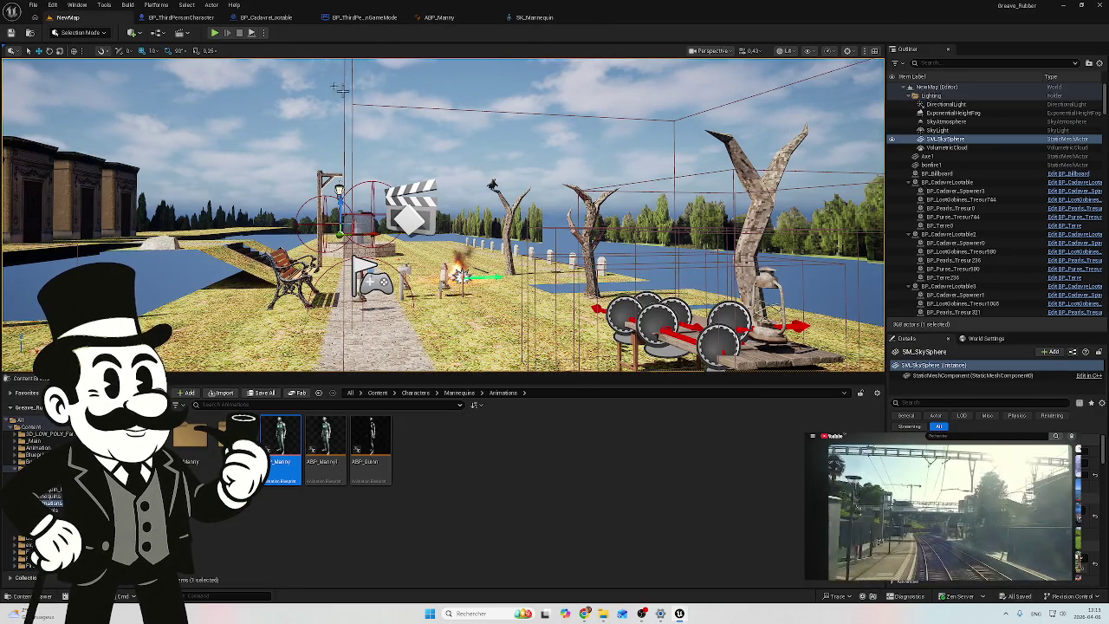
pyautogui.click(214, 38)
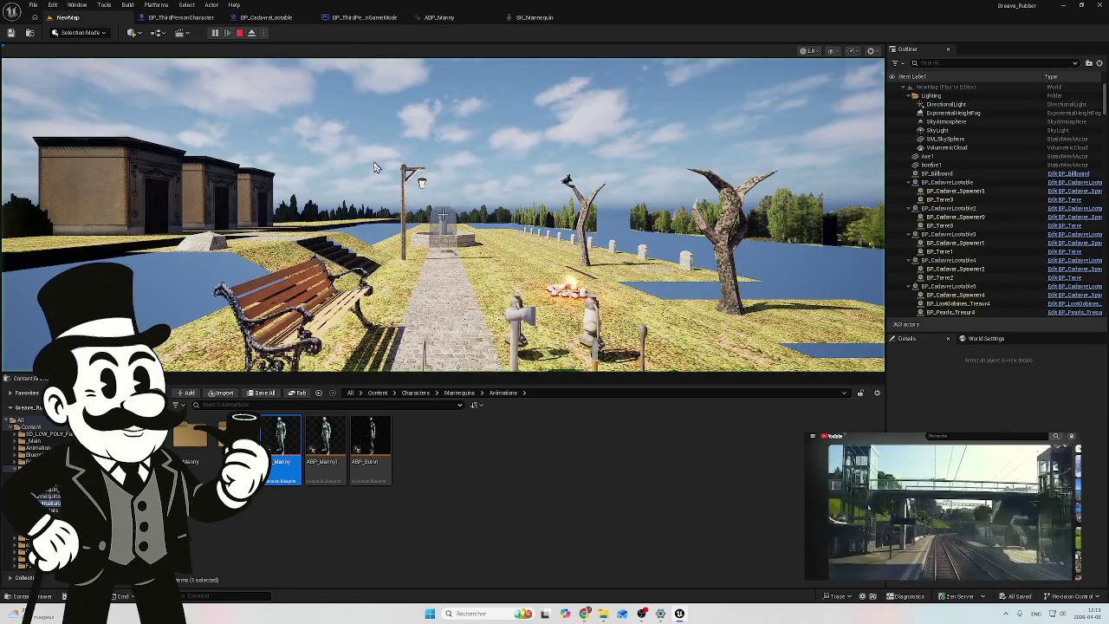
pyautogui.press('w')
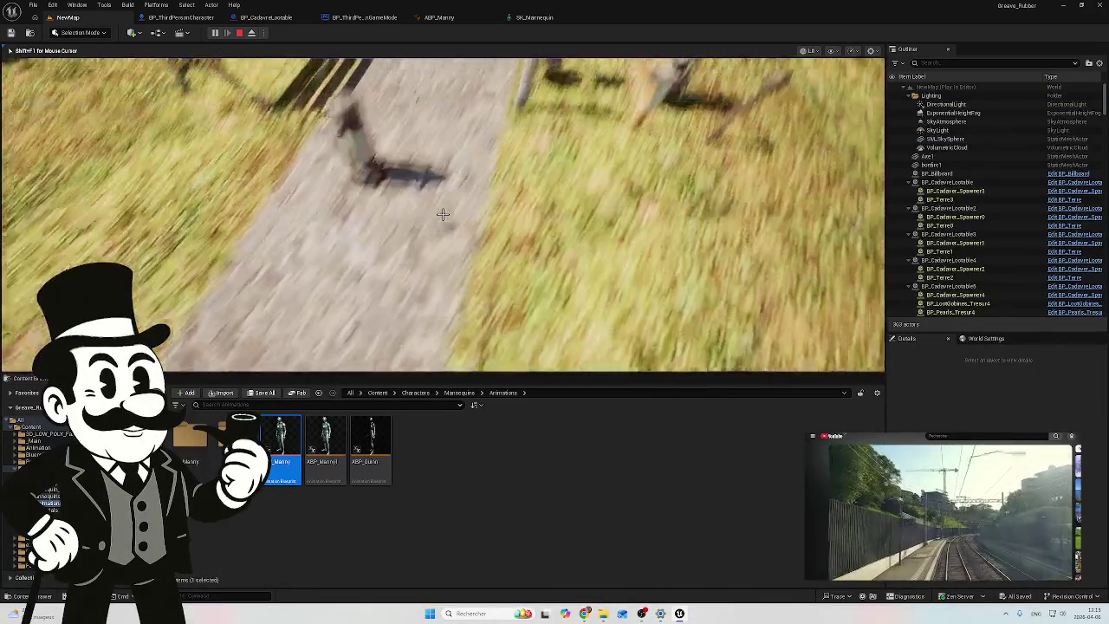
pyautogui.press('w')
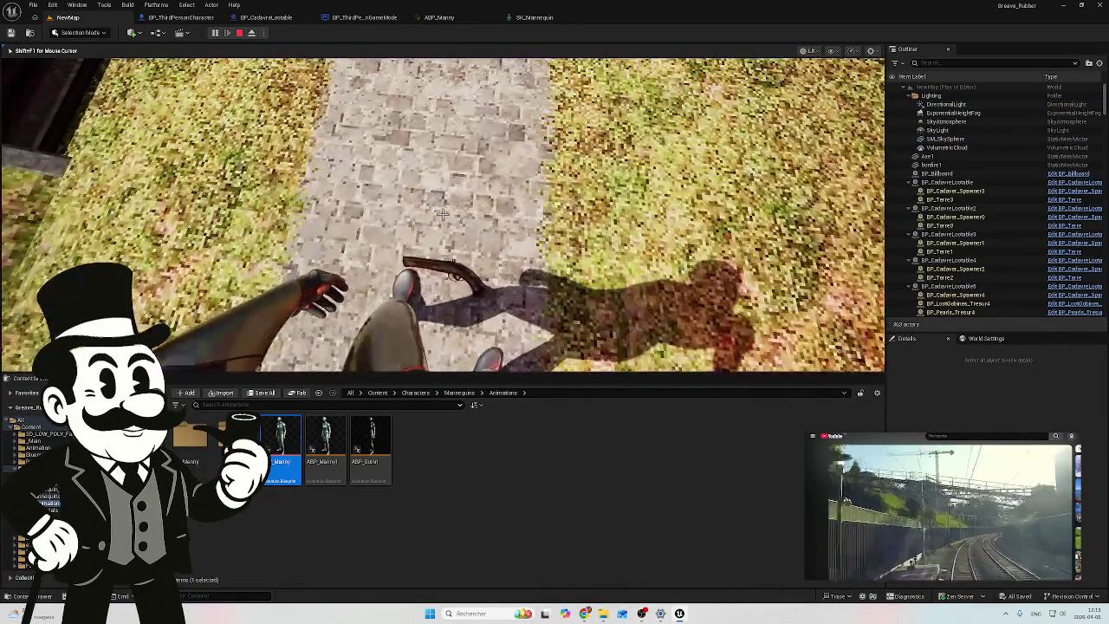
pyautogui.rightClick(443, 214)
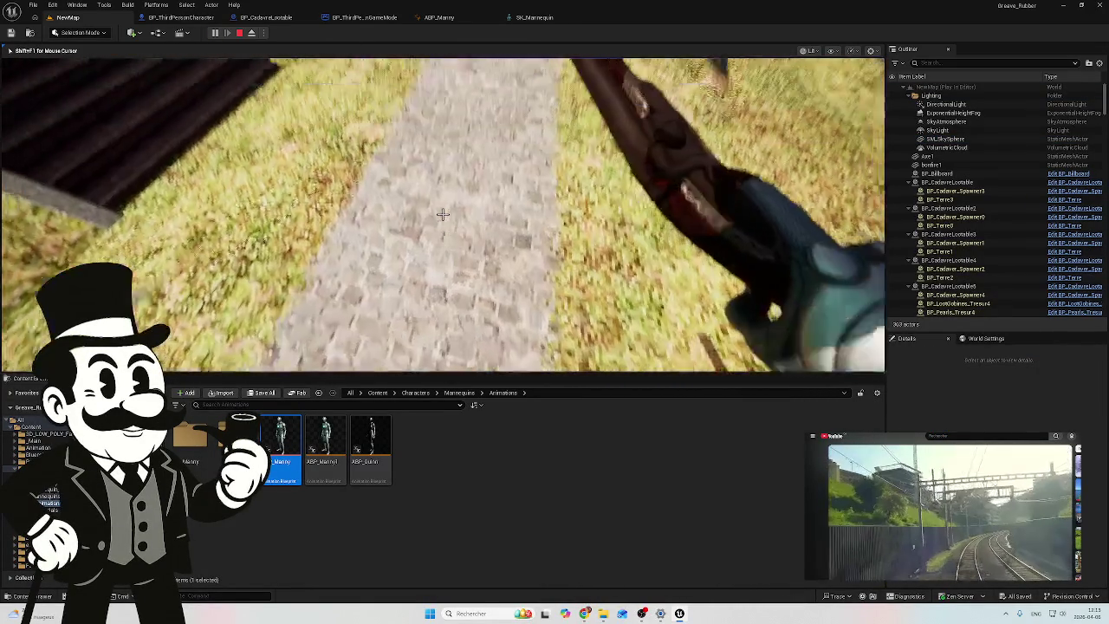
pyautogui.press('a')
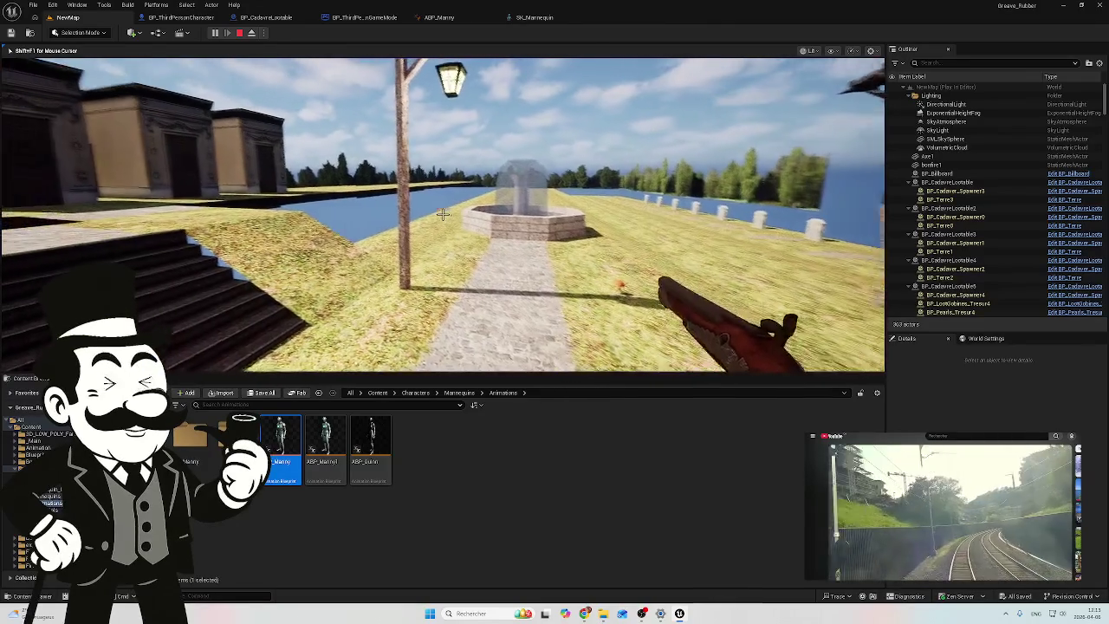
pyautogui.press('a')
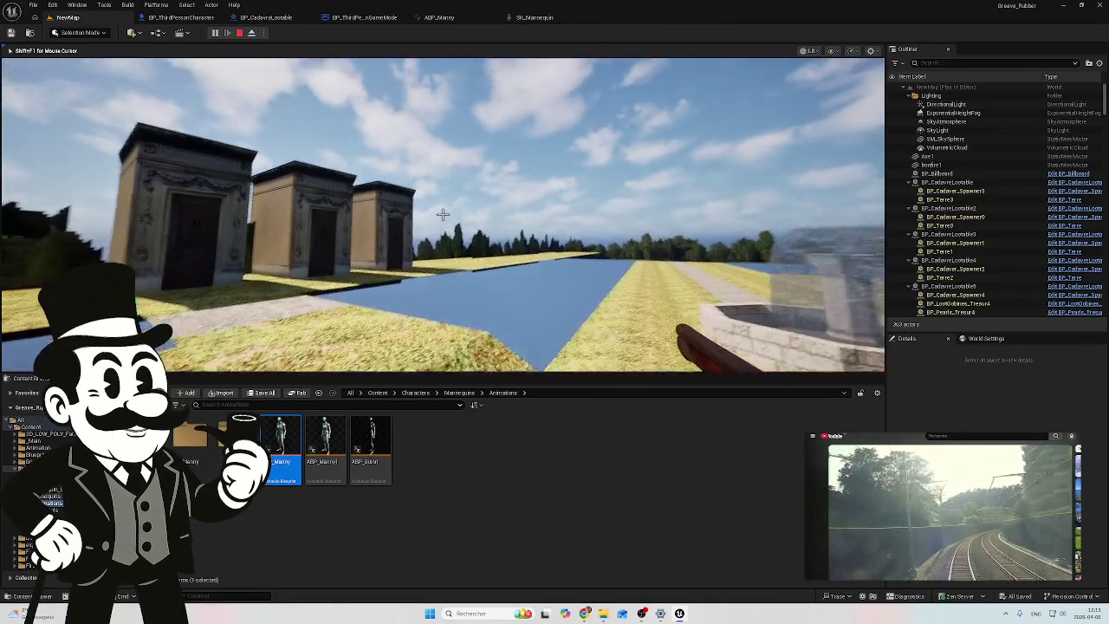
pyautogui.moveTo(443, 213)
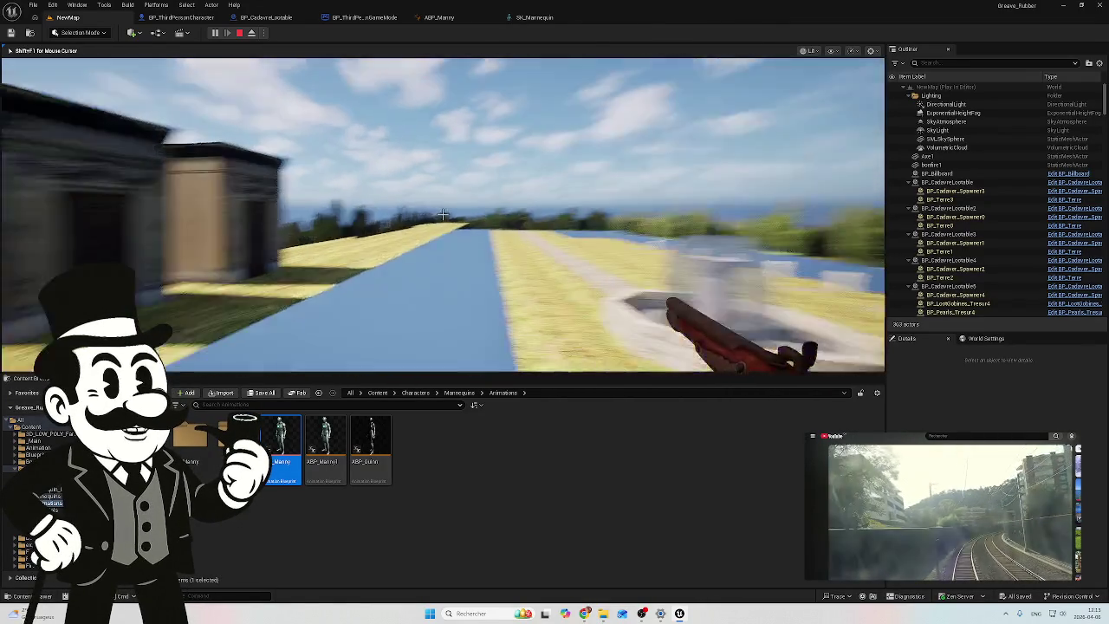
pyautogui.press('a')
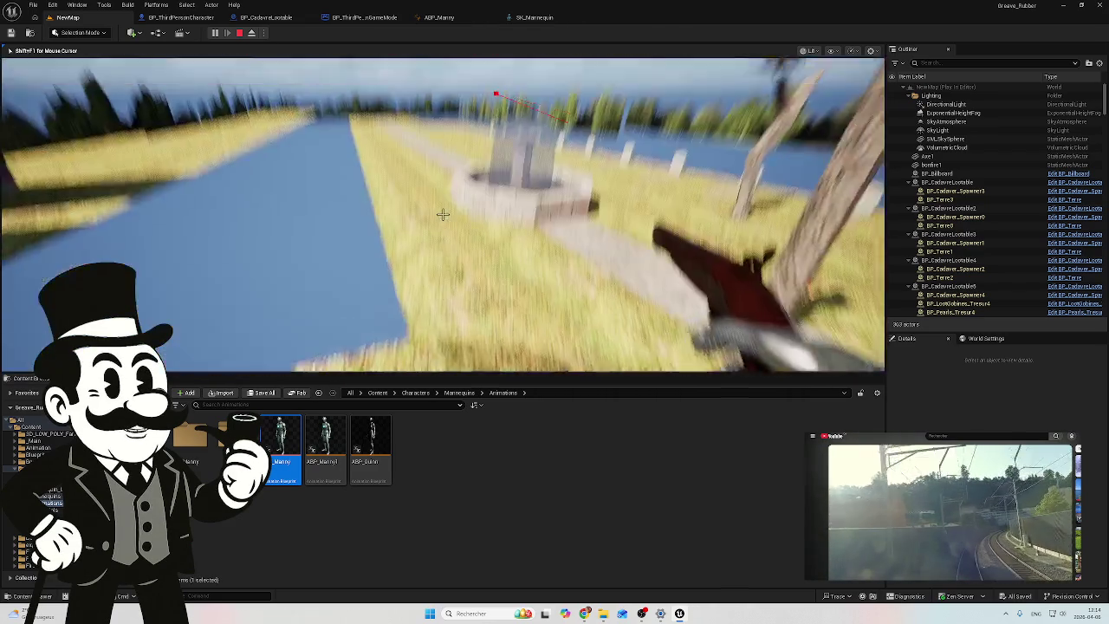
pyautogui.press('w')
pyautogui.press('w')
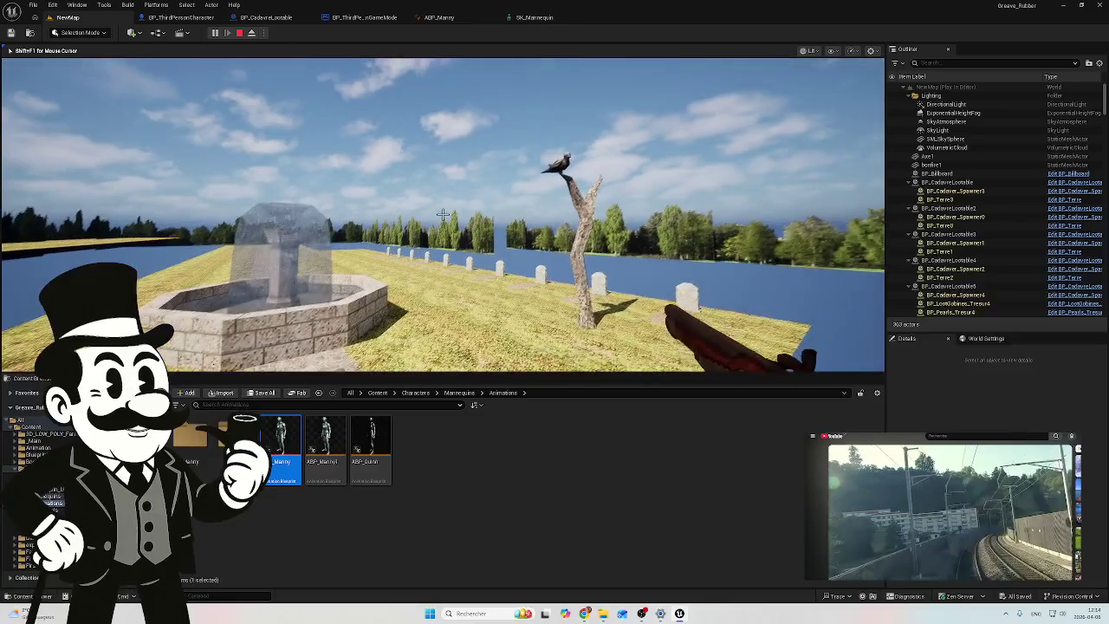
pyautogui.press('Escape')
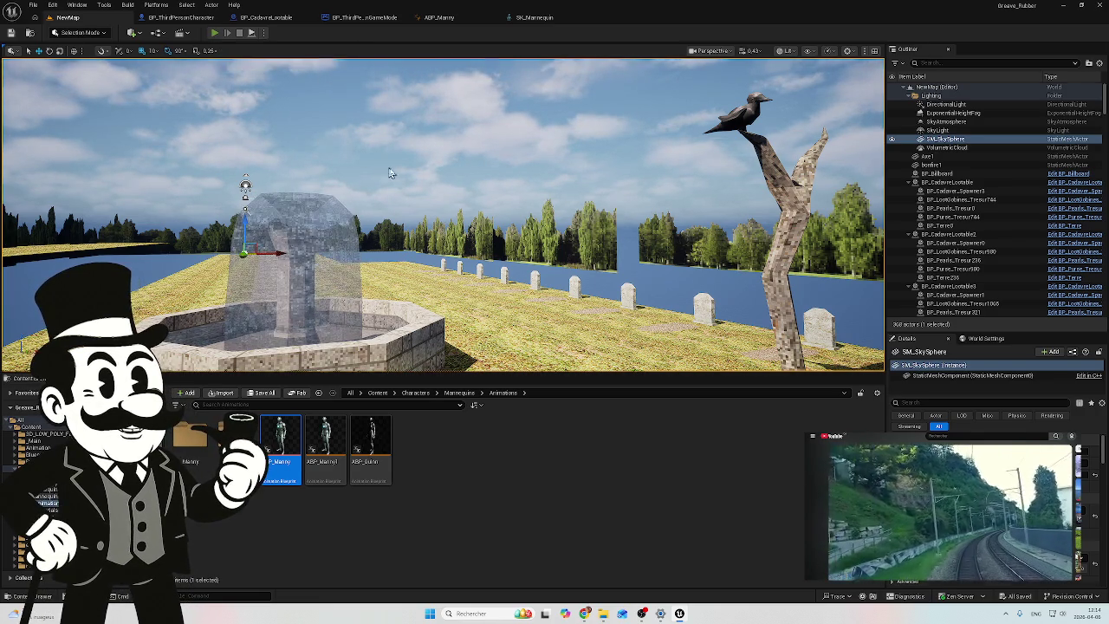
# Step: Play again swinging the weapon while looking down, then stop and return to ABP_Manny's Calculate Pitch graph
pyautogui.hotkey('alt', 'p')
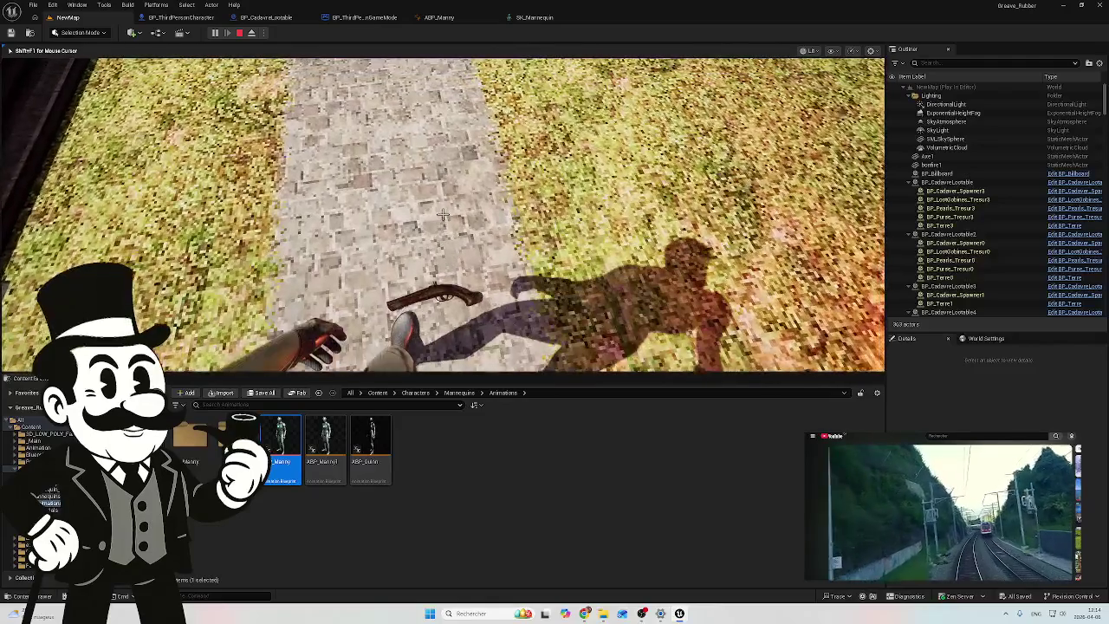
pyautogui.click(443, 214)
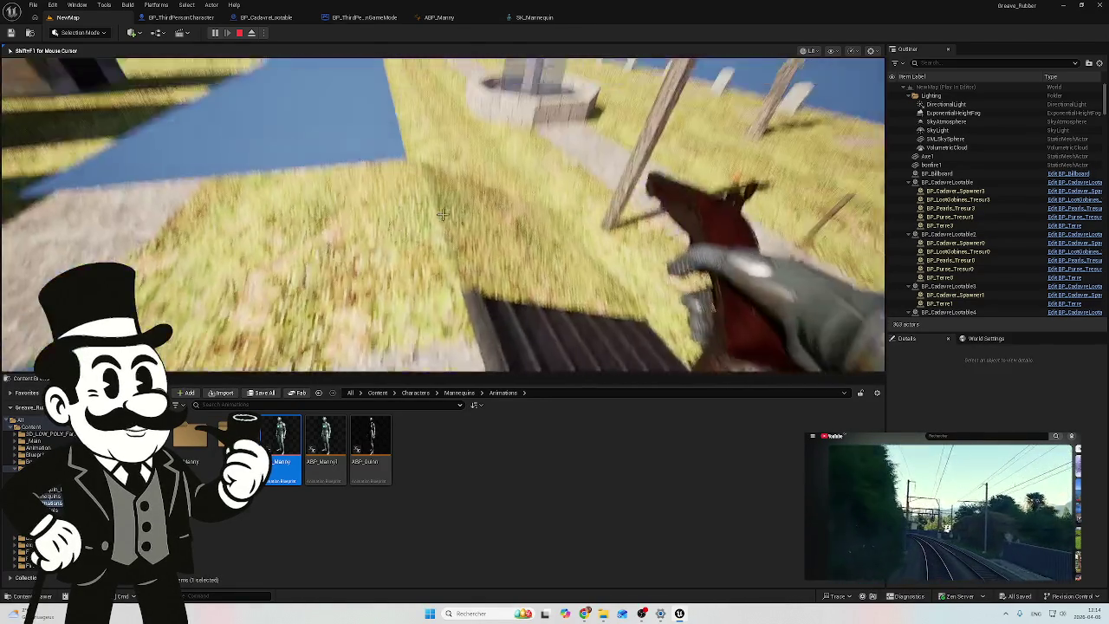
pyautogui.press('Escape')
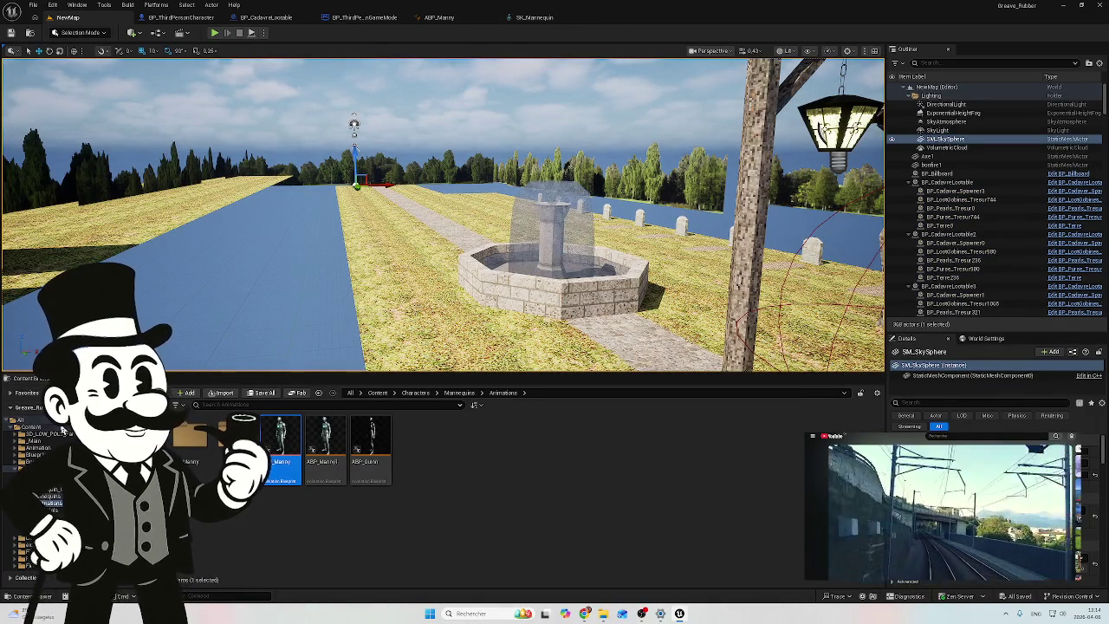
pyautogui.moveTo(564, 271)
pyautogui.mouseDown()
pyautogui.moveTo(564, 234)
pyautogui.moveTo(564, 271)
pyautogui.mouseUp()
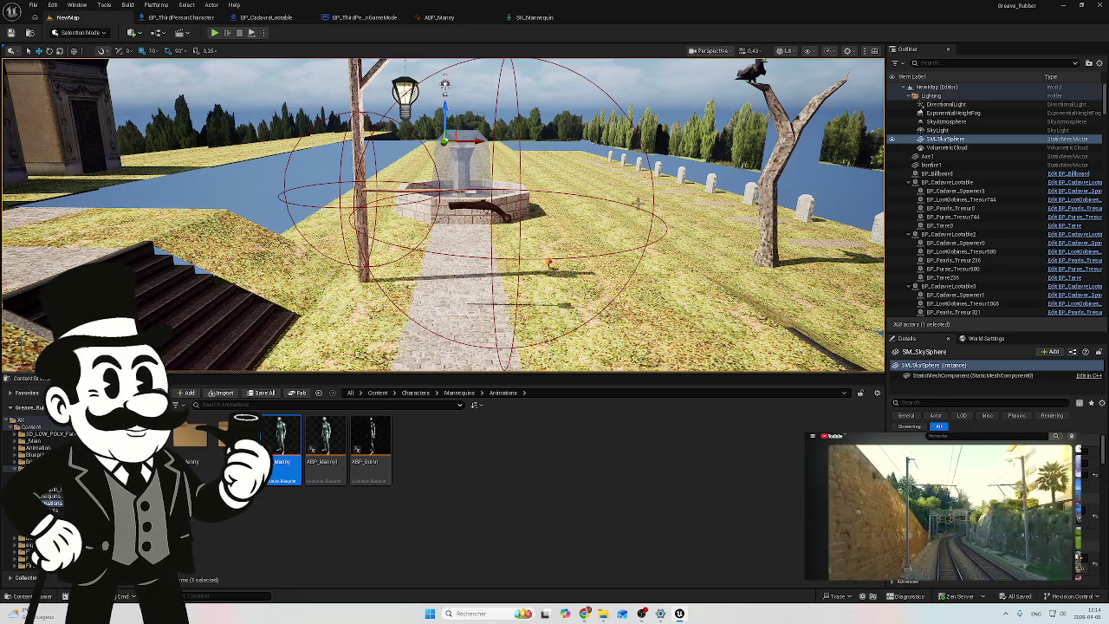
pyautogui.click(459, 21)
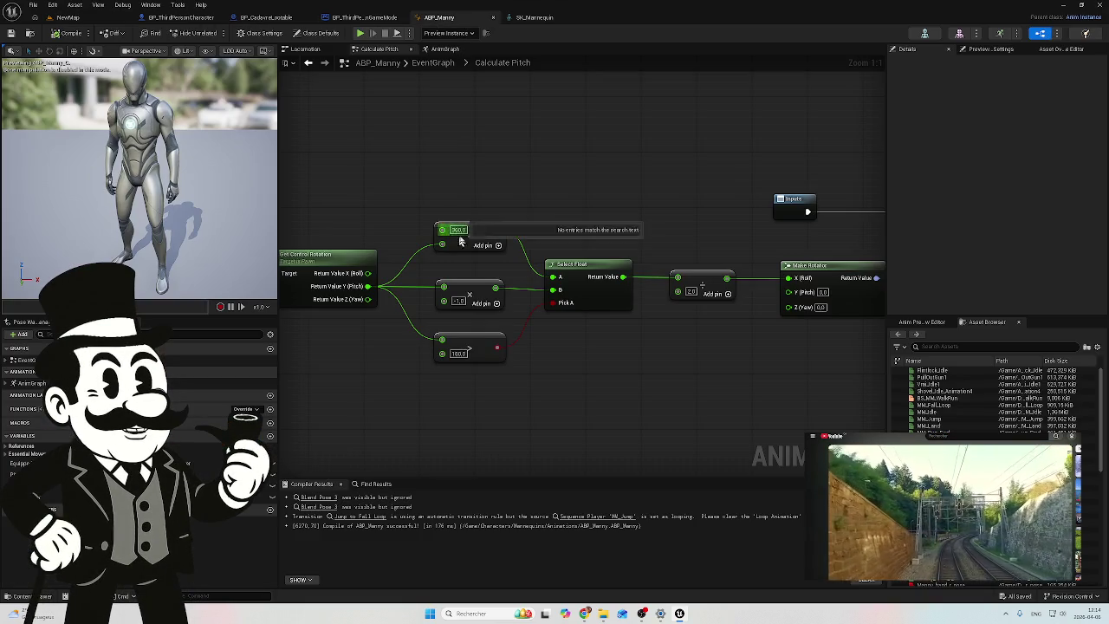
# Step: Glance at the SK_Mannequin skeleton, return to ABP_Manny, and lower the system volume
pyautogui.click(533, 19)
pyautogui.click(457, 21)
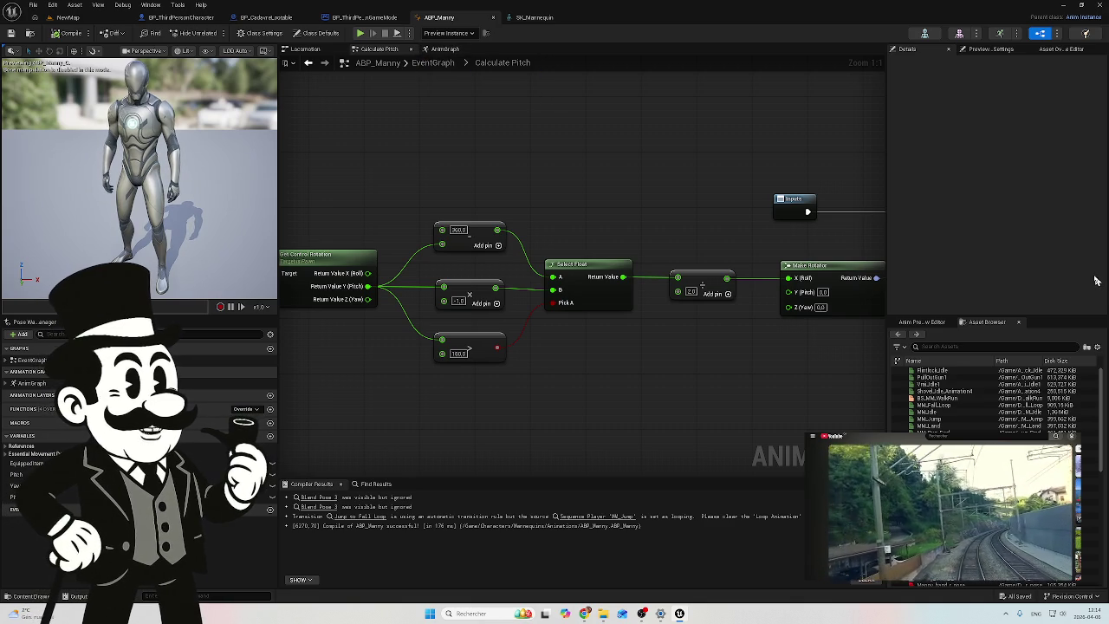
pyautogui.press('XF86AudioLowerVolume')
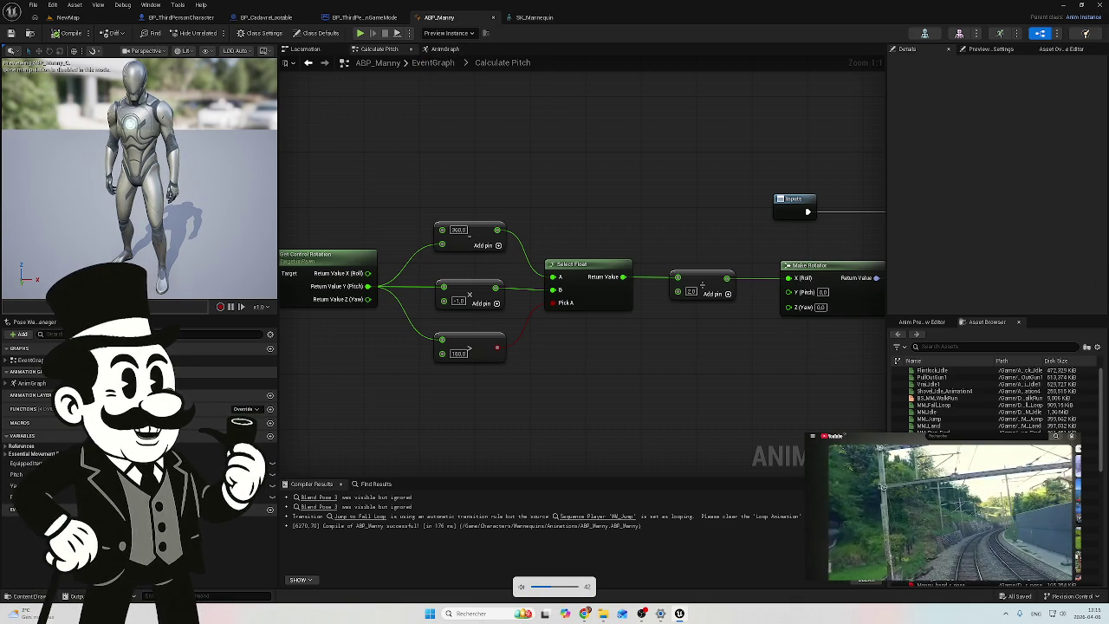
# Step: Bring the YouTube window forward, lower the video and system volume, and drag the window down
pyautogui.moveTo(585, 613)
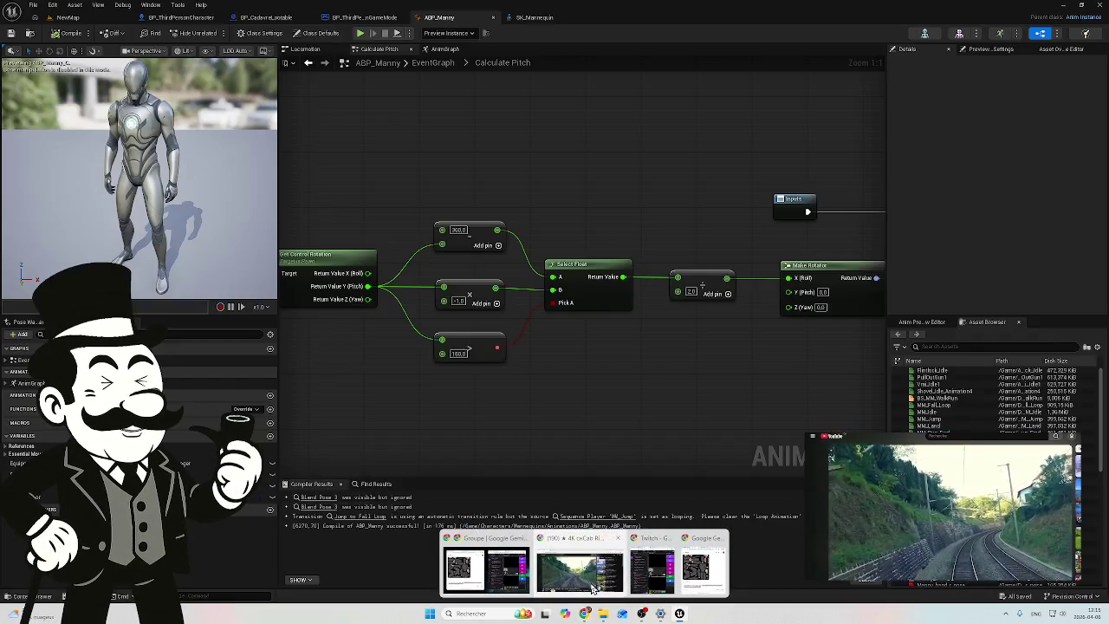
pyautogui.click(545, 570)
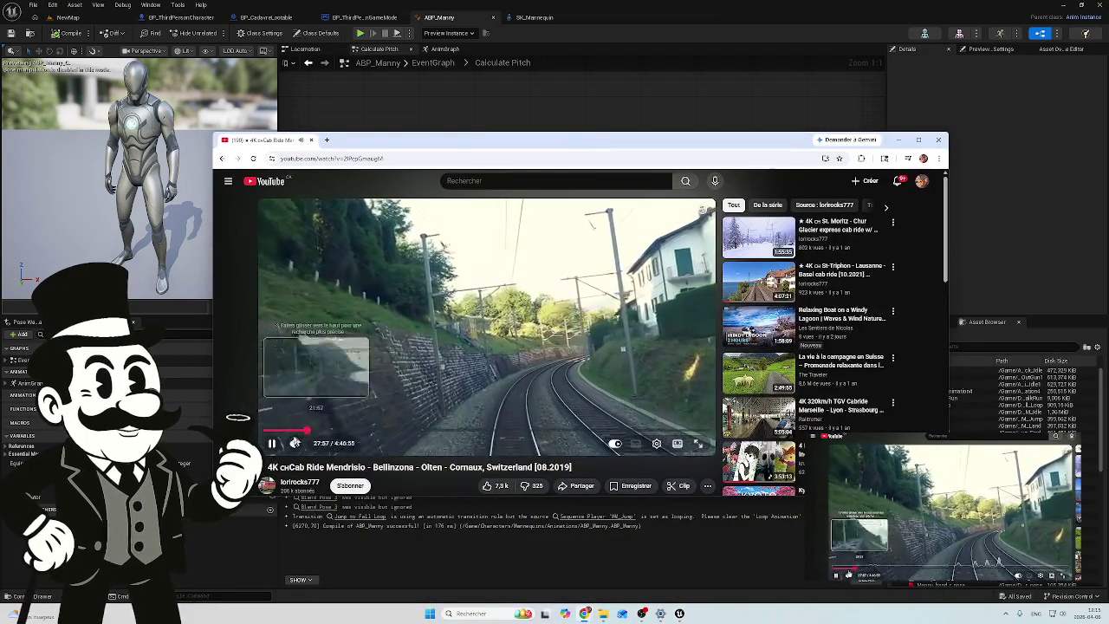
pyautogui.click(309, 445)
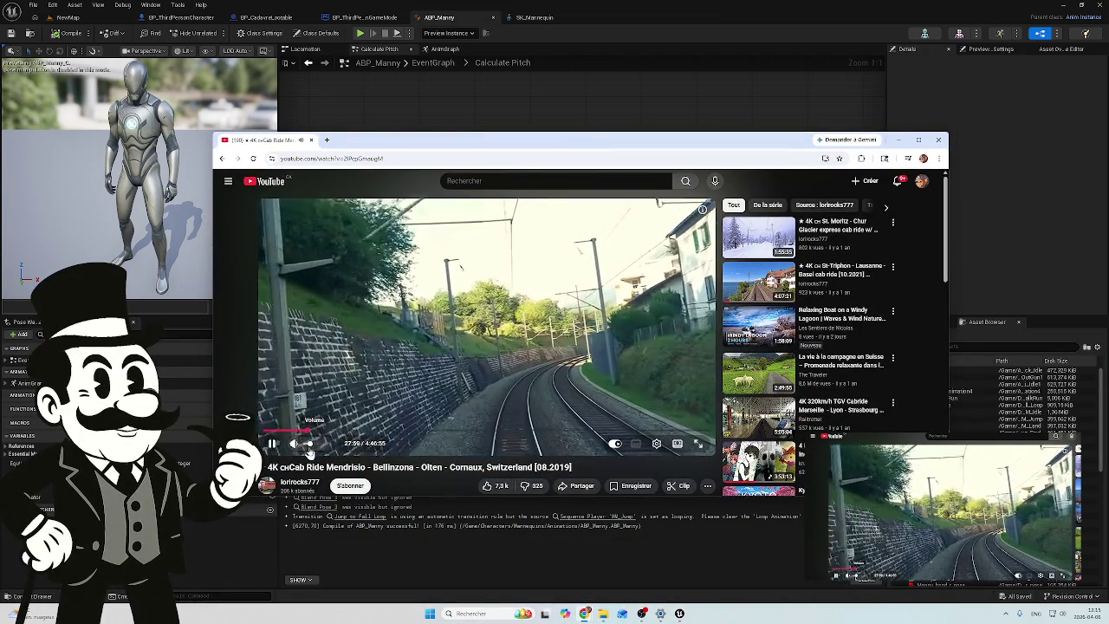
pyautogui.press('XF86AudioLowerVolume')
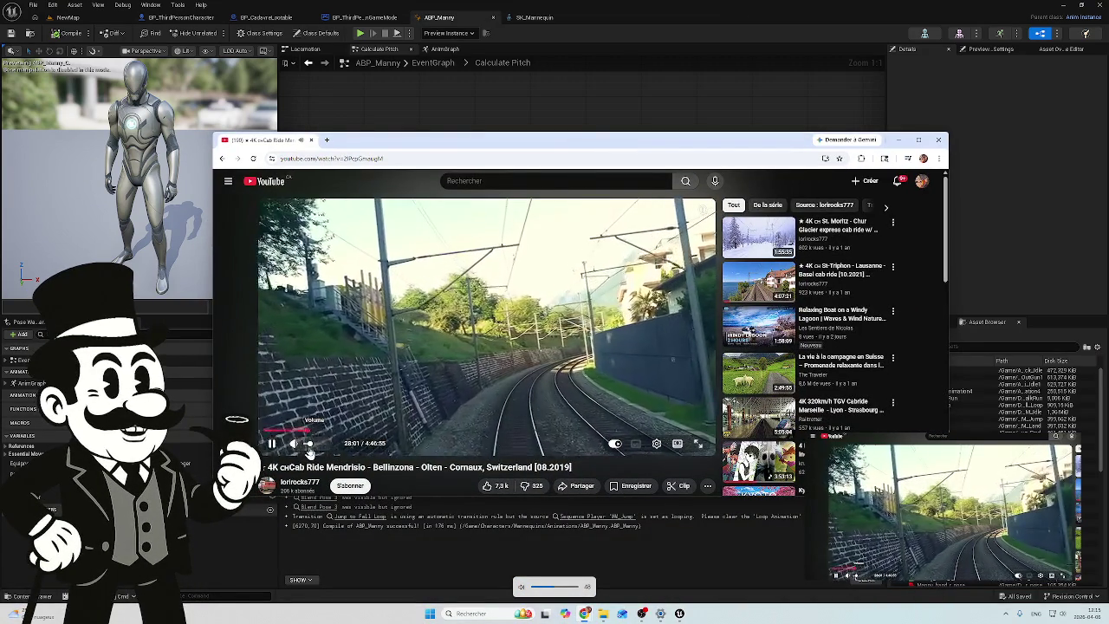
pyautogui.moveTo(663, 142)
pyautogui.mouseDown()
pyautogui.moveTo(632, 232)
pyautogui.moveTo(658, 470)
pyautogui.moveTo(658, 610)
pyautogui.moveTo(755, 565)
pyautogui.mouseUp()
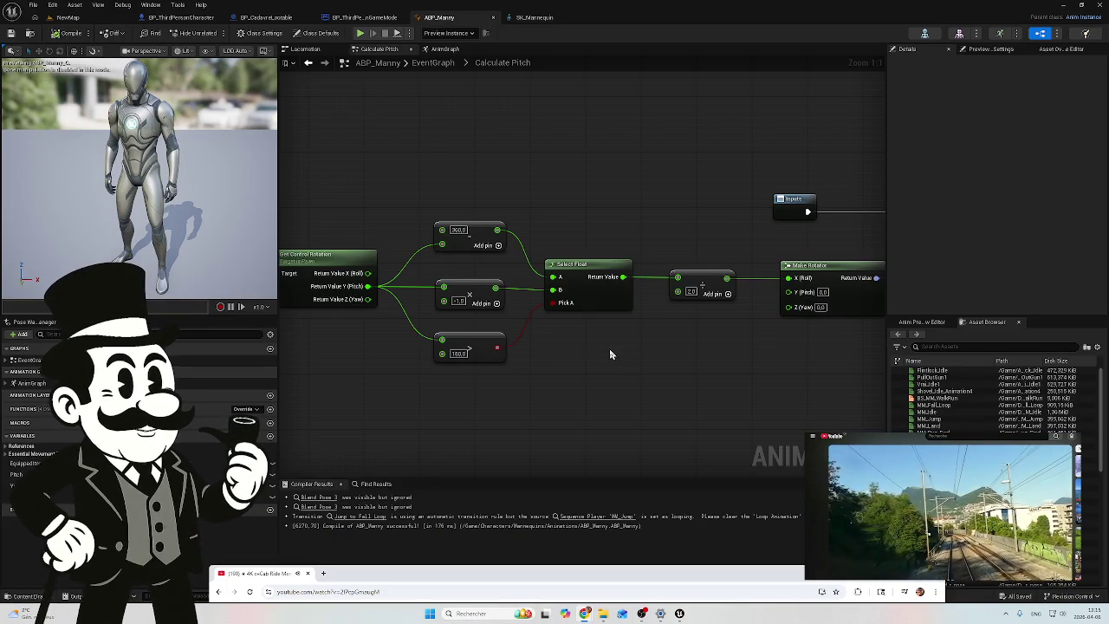
pyautogui.press('XF86AudioRaiseVolume')
pyautogui.press('XF86AudioRaiseVolume')
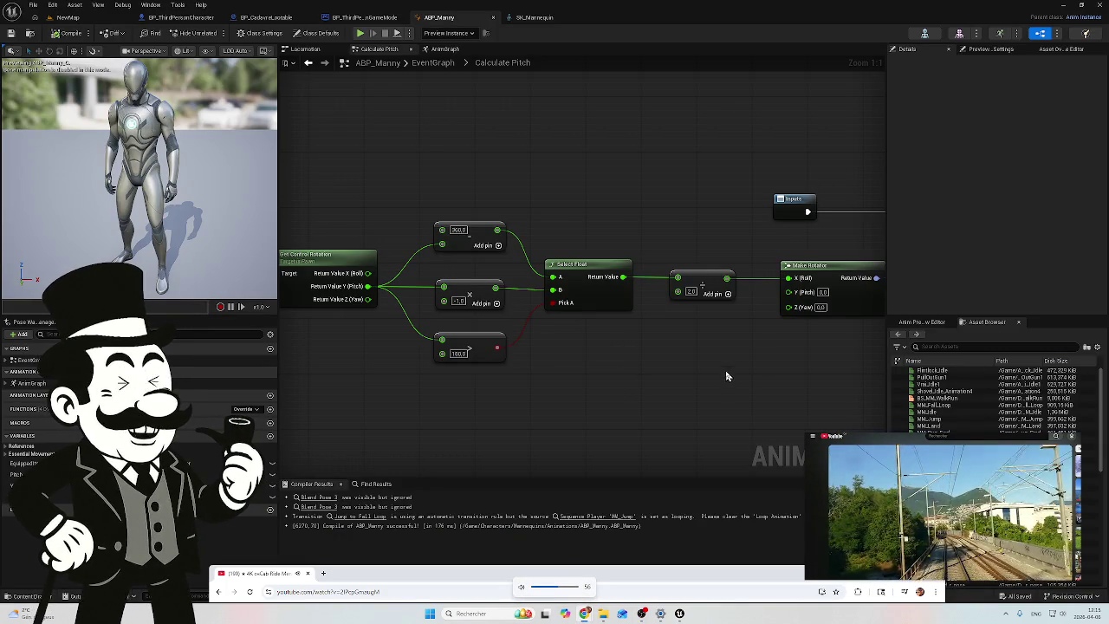
pyautogui.moveTo(630, 382)
pyautogui.mouseDown()
pyautogui.moveTo(577, 396)
pyautogui.moveTo(511, 386)
pyautogui.mouseUp()
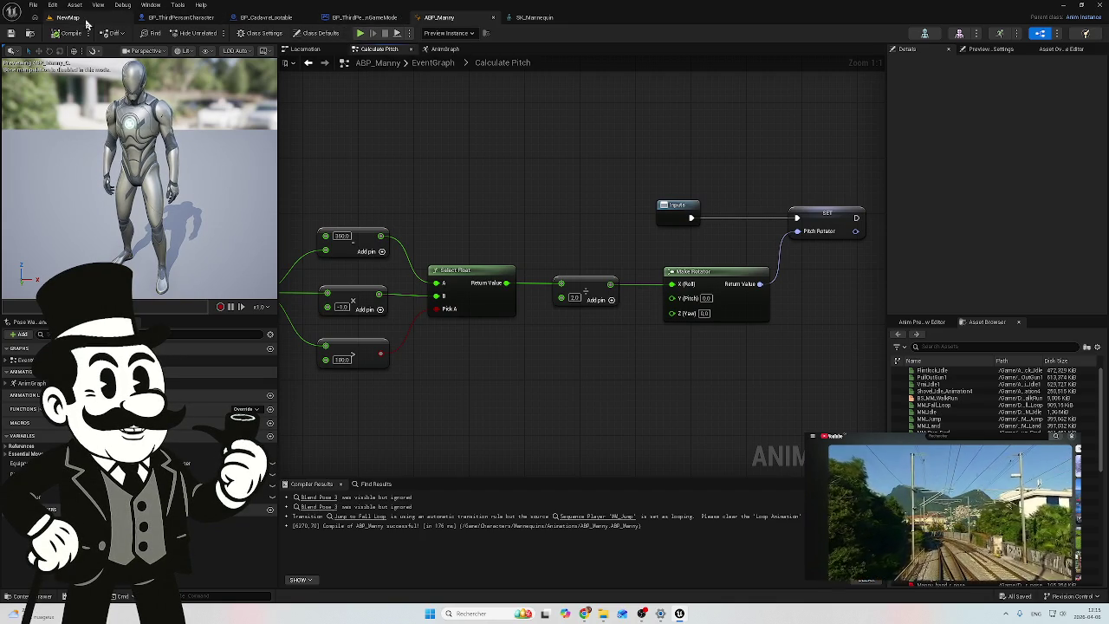
pyautogui.click(537, 17)
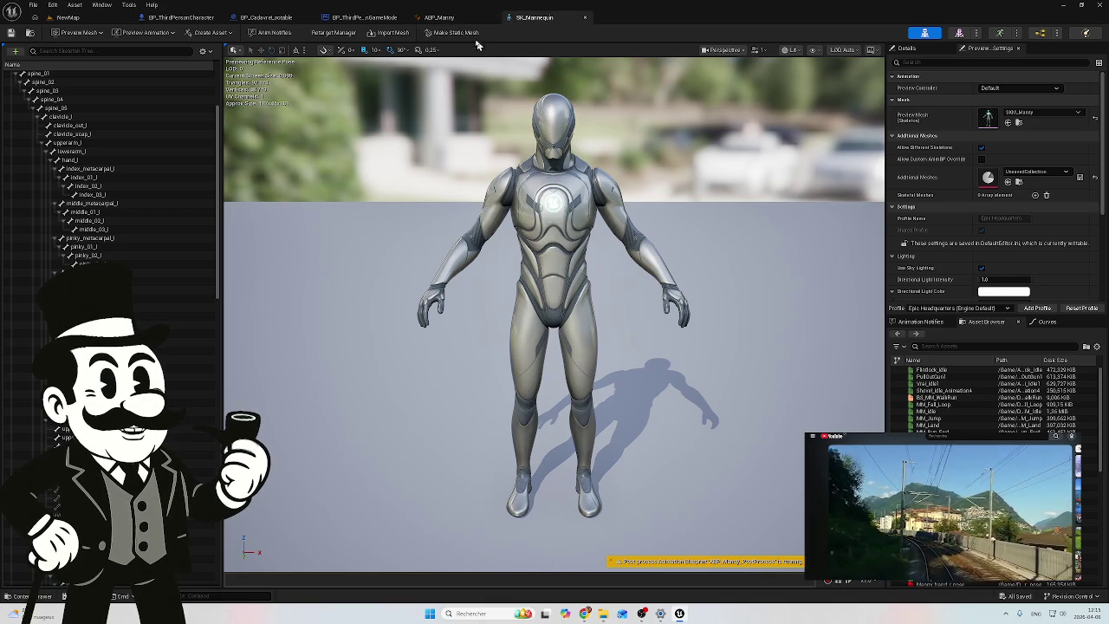
pyautogui.click(439, 18)
pyautogui.click(368, 17)
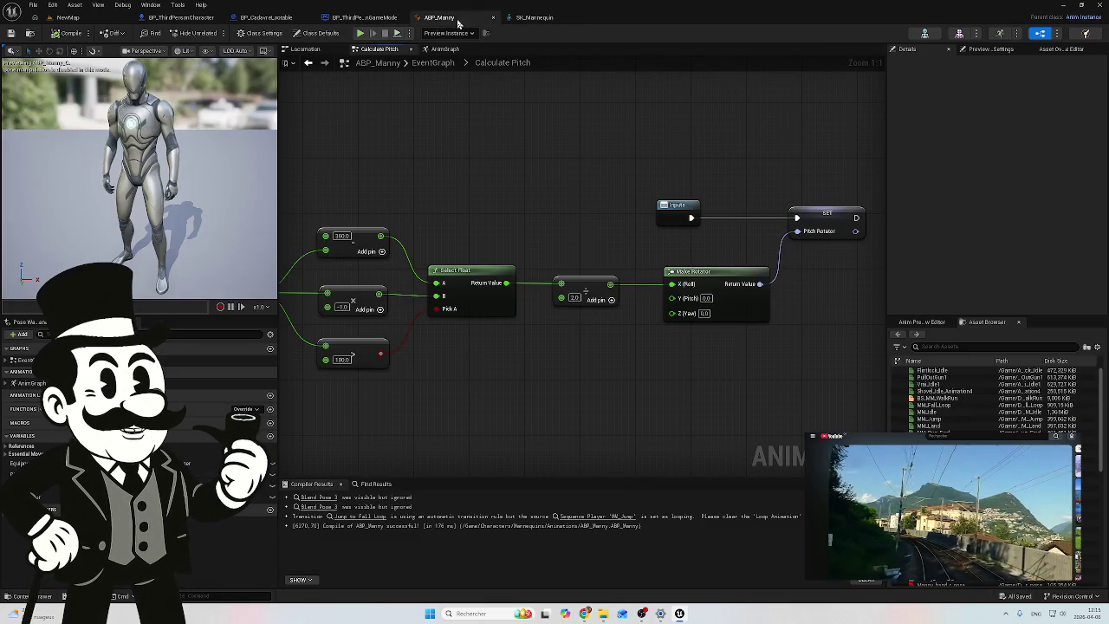
pyautogui.click(446, 18)
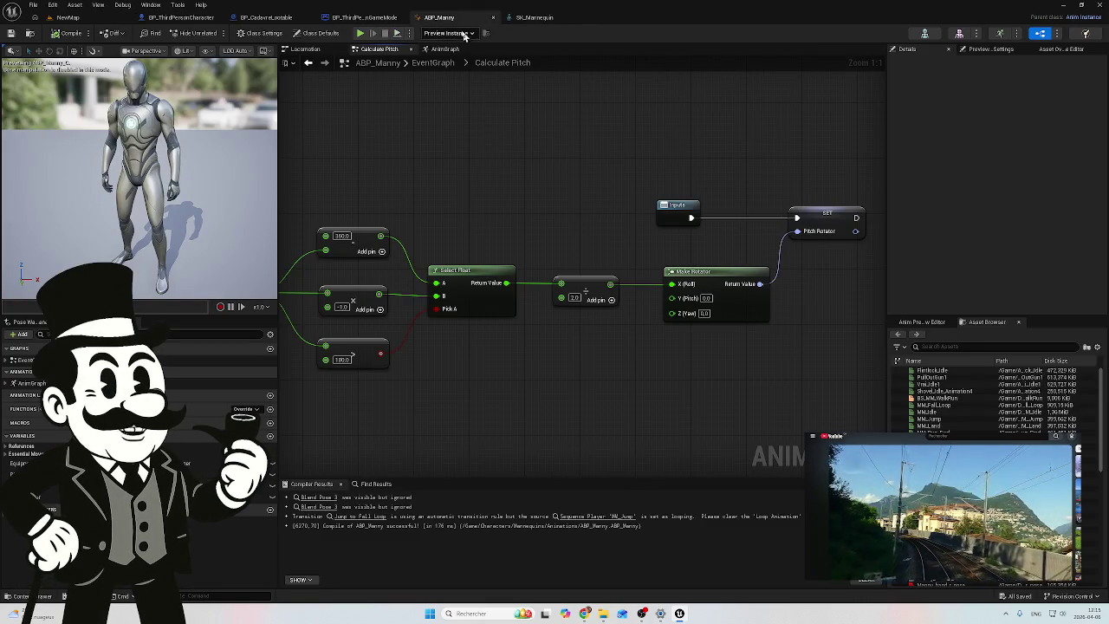
pyautogui.click(534, 18)
pyautogui.scroll(1, 106, 171)
pyautogui.scroll(3, 104, 164)
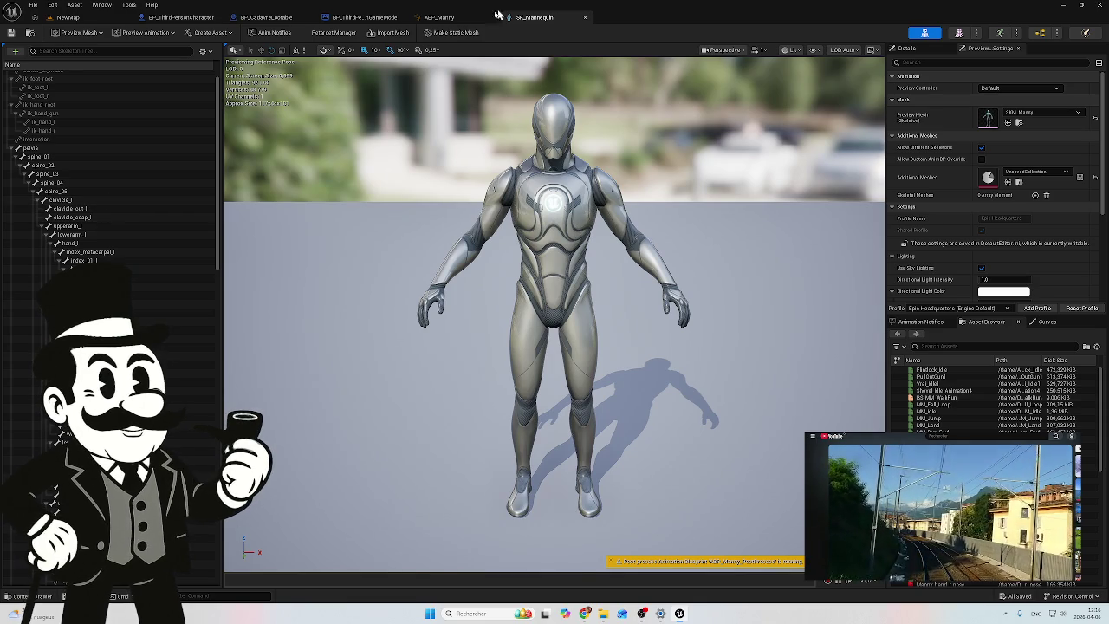
pyautogui.click(439, 17)
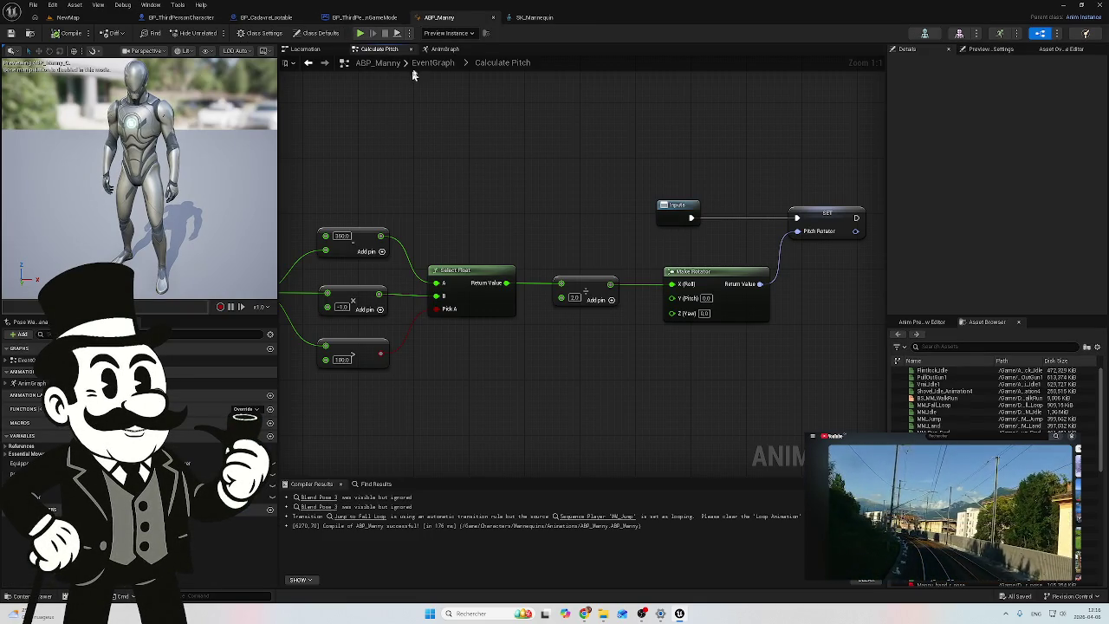
pyautogui.click(442, 49)
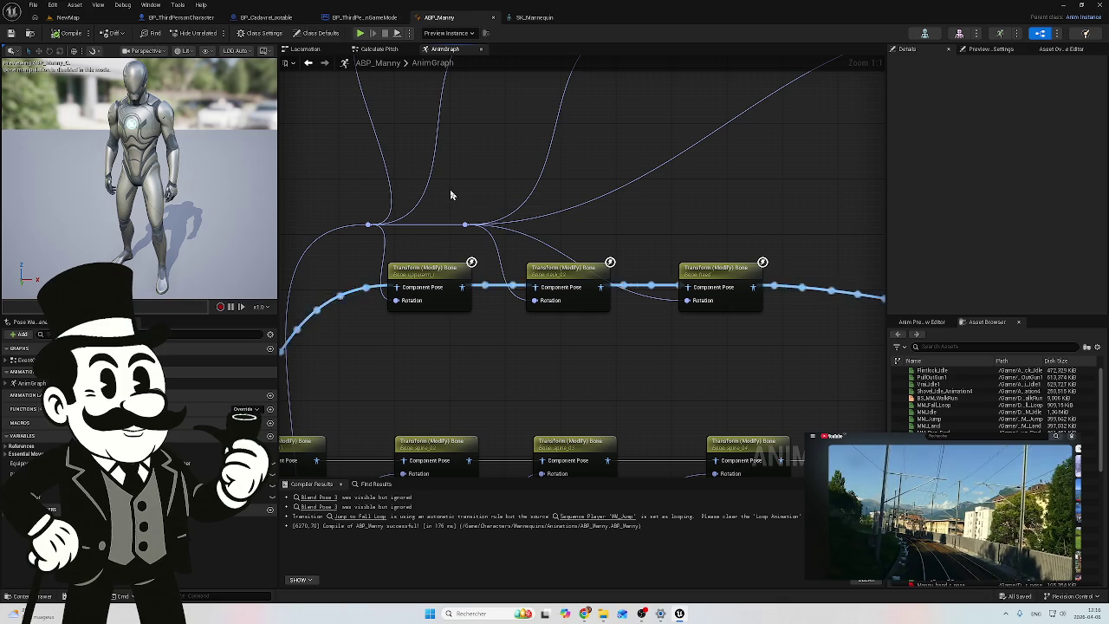
# Step: Pan and zoom the AnimGraph across the Transform (Modify) Bone nodes
pyautogui.moveTo(450, 193)
pyautogui.mouseDown()
pyautogui.moveTo(510, 148)
pyautogui.moveTo(754, 165)
pyautogui.moveTo(702, 181)
pyautogui.moveTo(794, 168)
pyautogui.moveTo(738, 172)
pyautogui.moveTo(791, 170)
pyautogui.moveTo(503, 248)
pyautogui.moveTo(499, 283)
pyautogui.moveTo(415, 252)
pyautogui.moveTo(425, 187)
pyautogui.moveTo(337, 294)
pyautogui.mouseUp()
pyautogui.scroll(-3, 702, 182)
pyautogui.scroll(-2, 791, 171)
pyautogui.scroll(3, 494, 253)
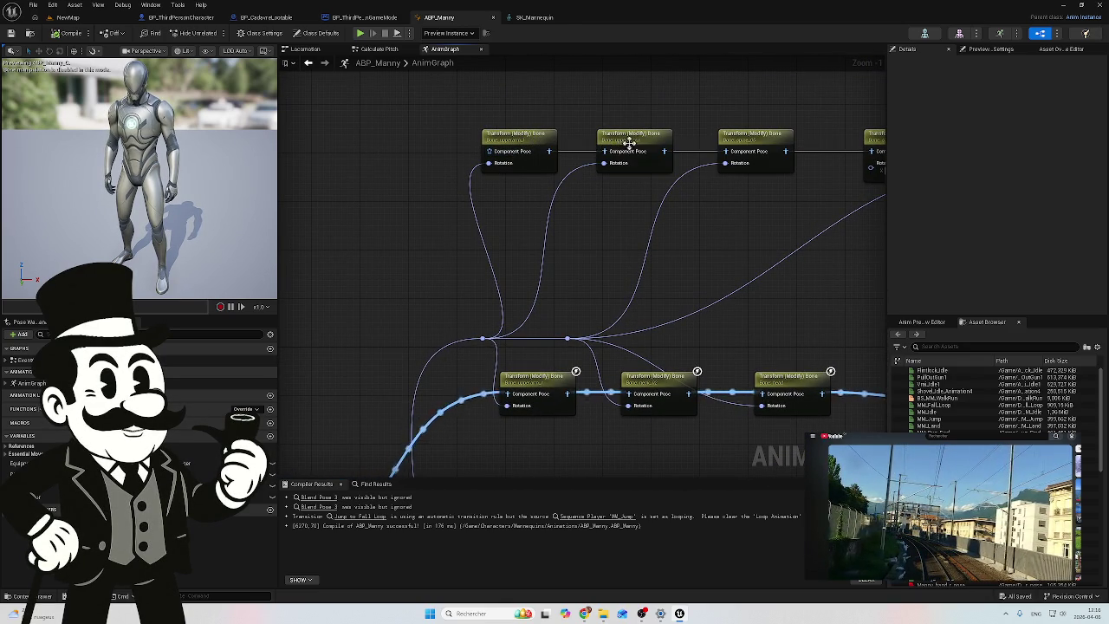
pyautogui.moveTo(411, 338)
pyautogui.mouseDown()
pyautogui.moveTo(448, 255)
pyautogui.moveTo(393, 324)
pyautogui.mouseUp()
pyautogui.scroll(-1, 436, 263)
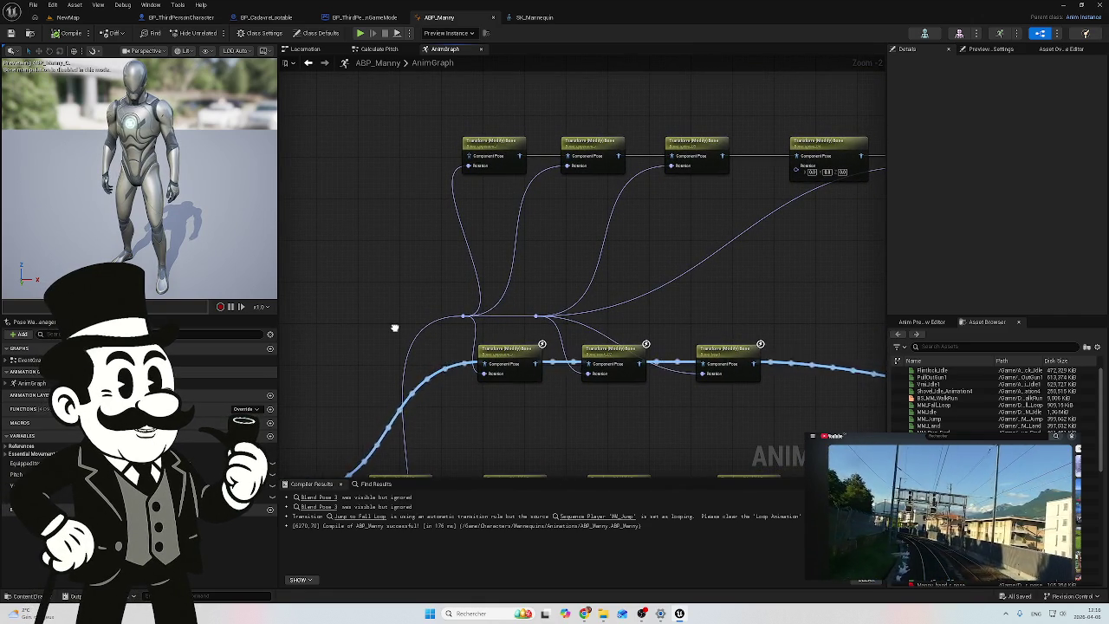
pyautogui.moveTo(394, 327); pyautogui.dragTo(391, 337)
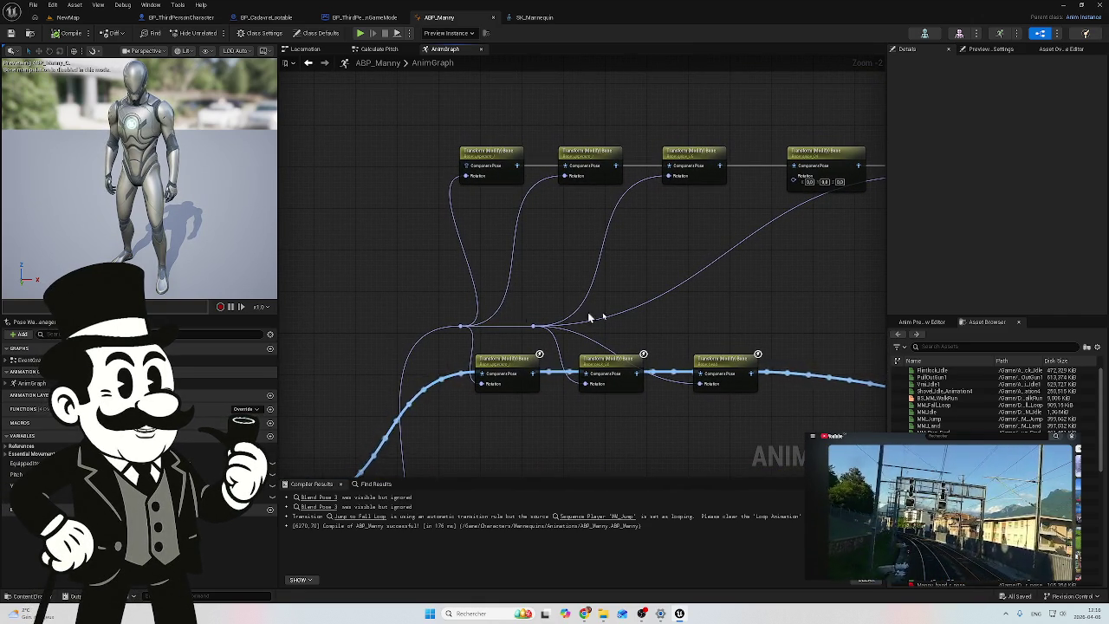
pyautogui.scroll(2, 685, 287)
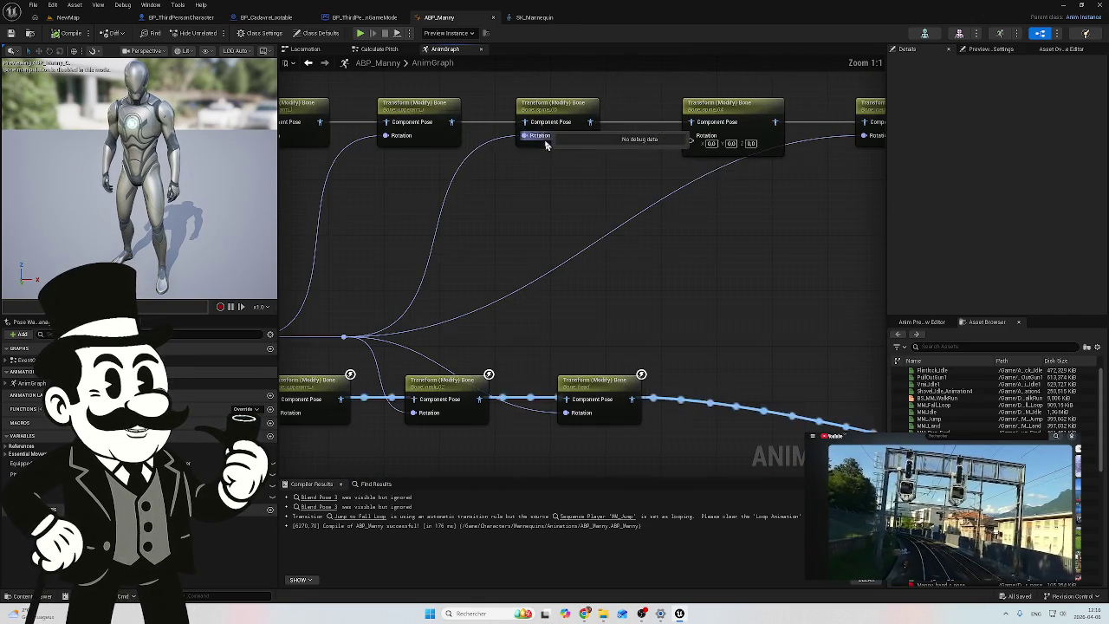
# Step: Wire Local To Component's output into the first top-row bone's Component Pose, then bring up the YouTube window
pyautogui.moveTo(504, 177); pyautogui.dragTo(549, 197)
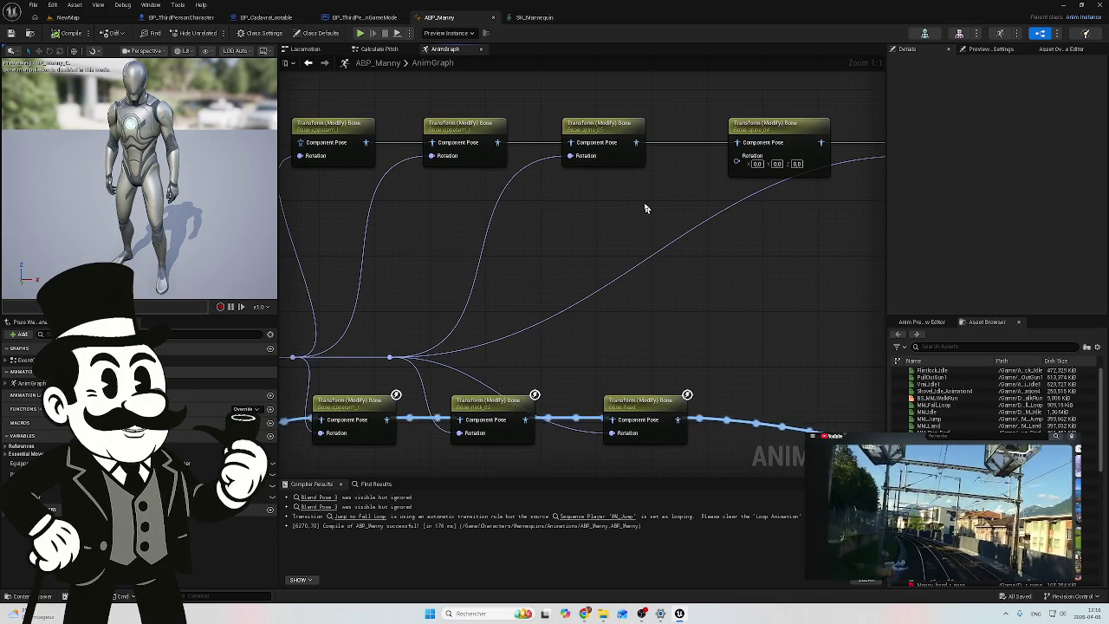
pyautogui.scroll(-1, 644, 208)
pyautogui.moveTo(631, 216); pyautogui.dragTo(527, 210)
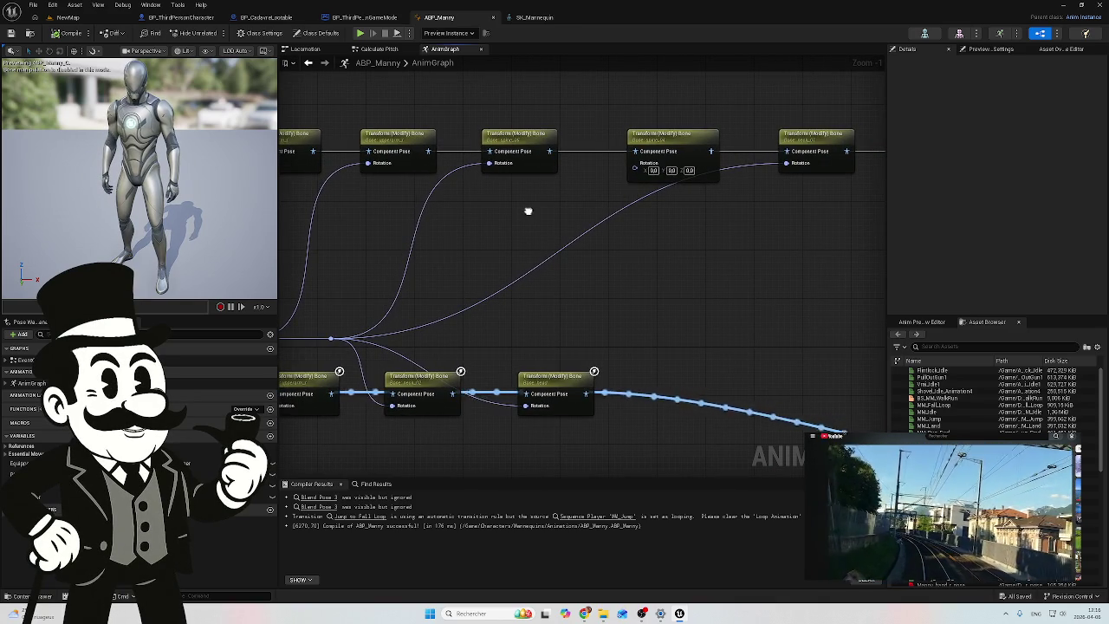
pyautogui.scroll(-1, 740, 217)
pyautogui.moveTo(740, 218); pyautogui.dragTo(823, 165)
pyautogui.scroll(-1, 558, 227)
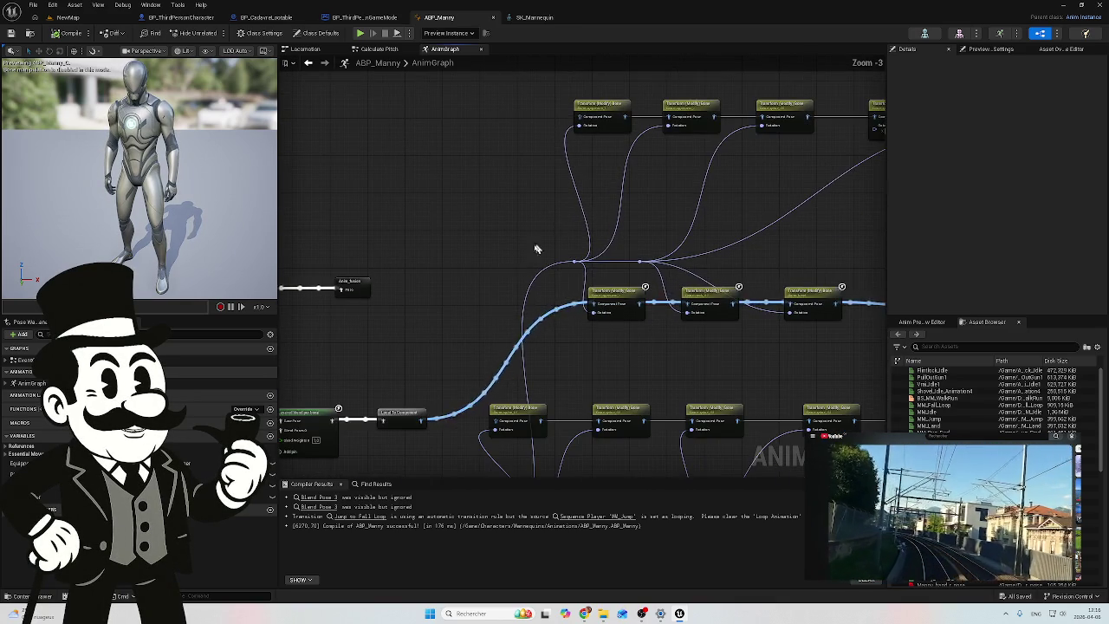
pyautogui.moveTo(420, 422)
pyautogui.mouseDown()
pyautogui.moveTo(515, 260)
pyautogui.moveTo(577, 136)
pyautogui.moveTo(577, 112)
pyautogui.moveTo(580, 124)
pyautogui.mouseUp()
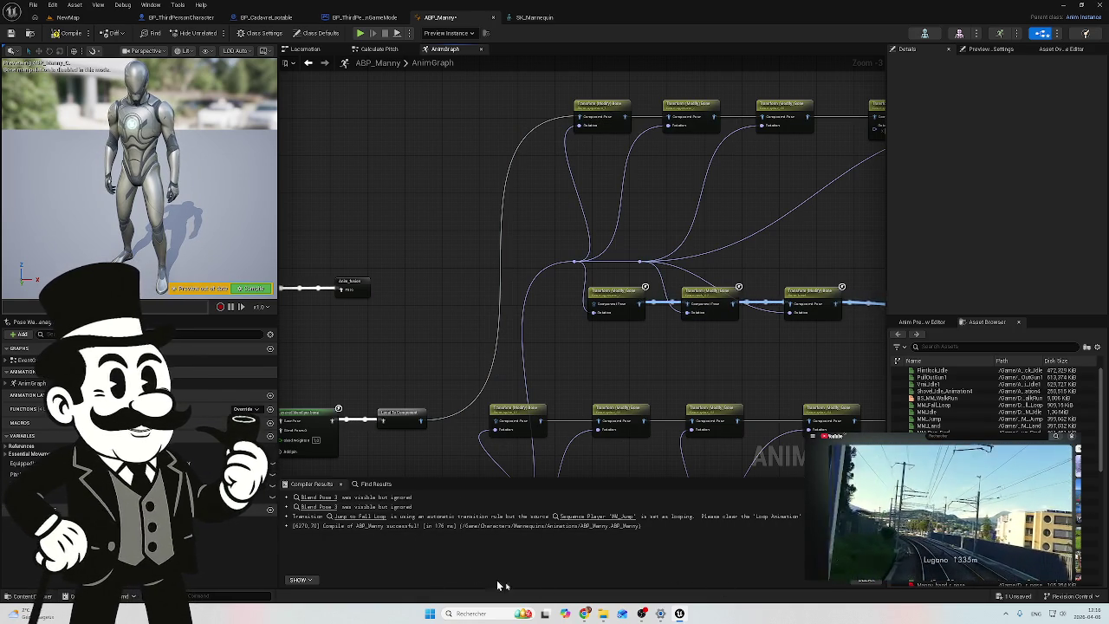
pyautogui.moveTo(587, 616)
pyautogui.click(637, 572)
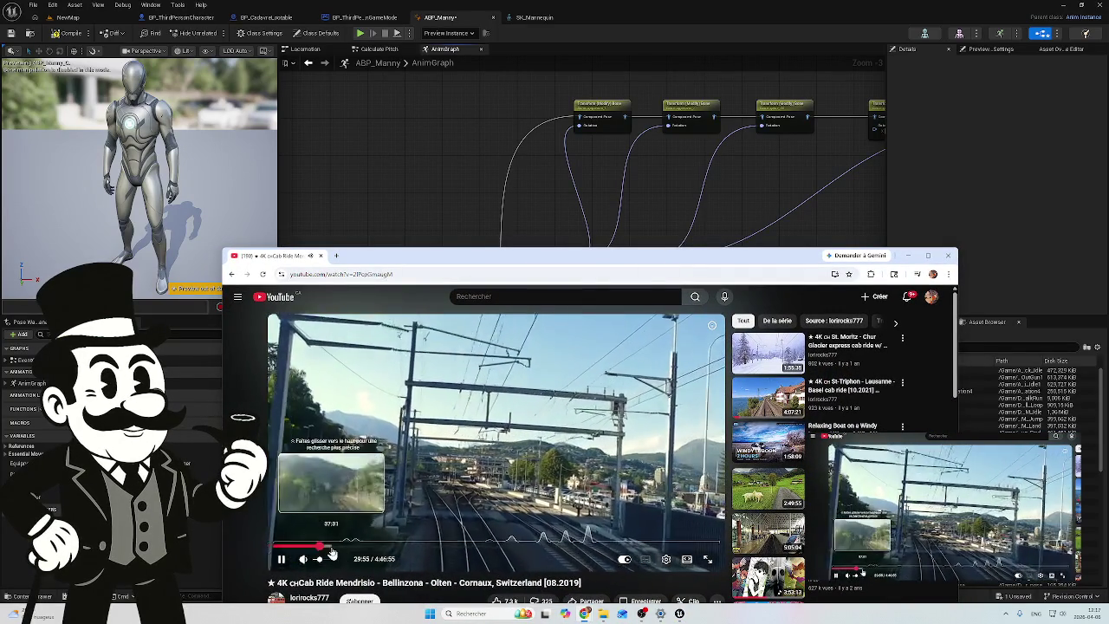
# Step: Seek the cab-ride video to about 37 minutes, move the browser down, and bring Unreal forward
pyautogui.click(332, 547)
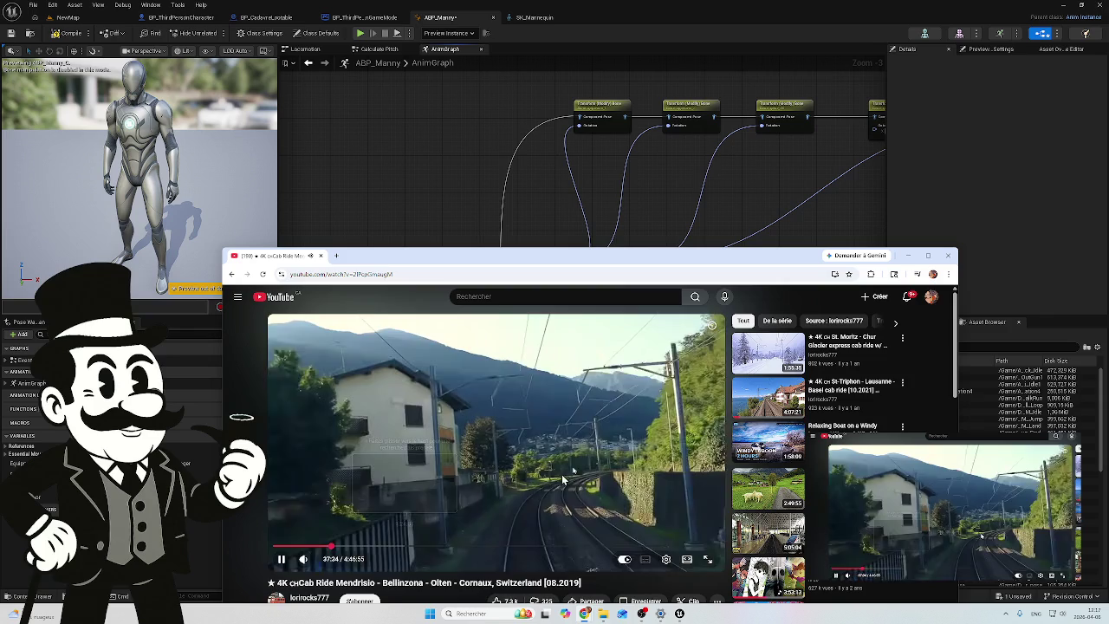
pyautogui.moveTo(741, 262); pyautogui.dragTo(740, 593)
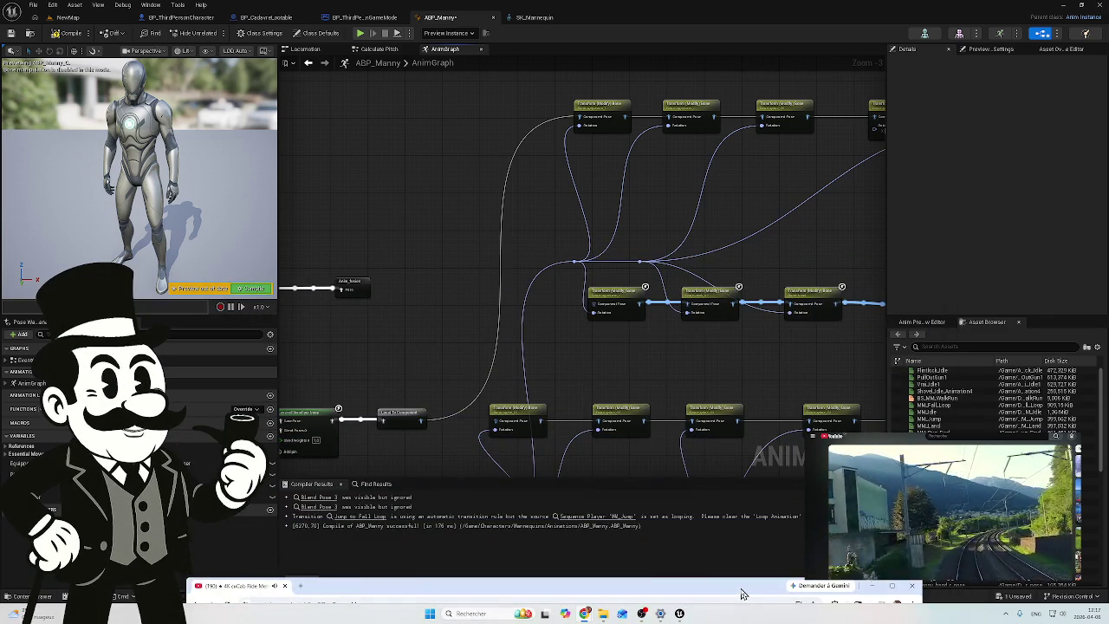
pyautogui.click(715, 564)
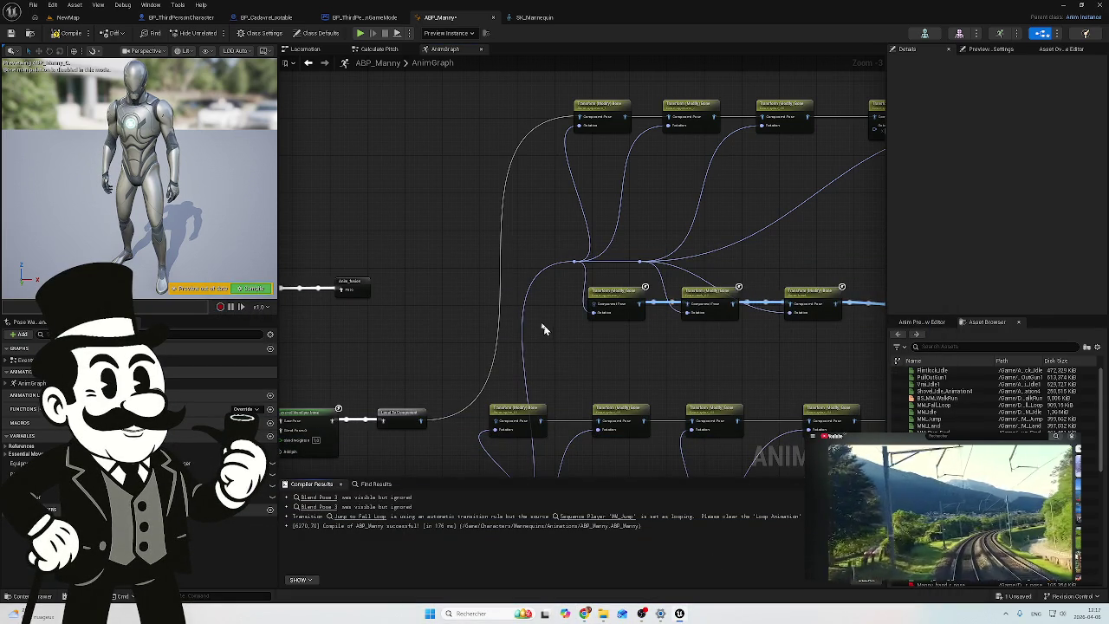
# Step: Frame the top-row Transform (Modify) Bone nodes and marquee-select two of them to show their shared Details
pyautogui.scroll(4, 537, 240)
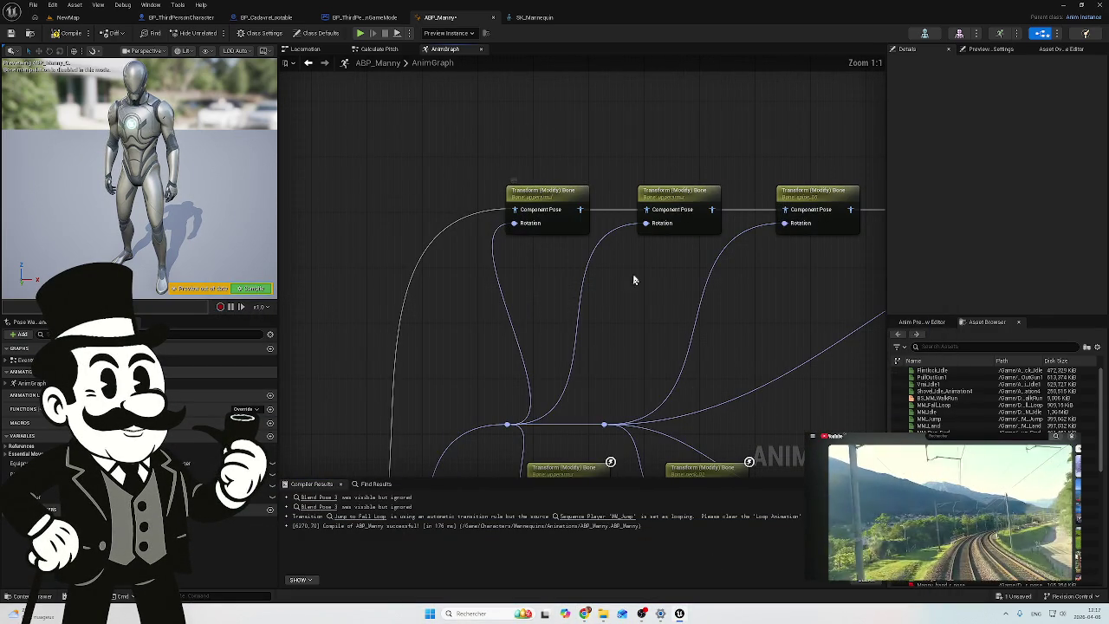
pyautogui.moveTo(630, 275); pyautogui.dragTo(587, 289)
pyautogui.moveTo(772, 334); pyautogui.dragTo(559, 350)
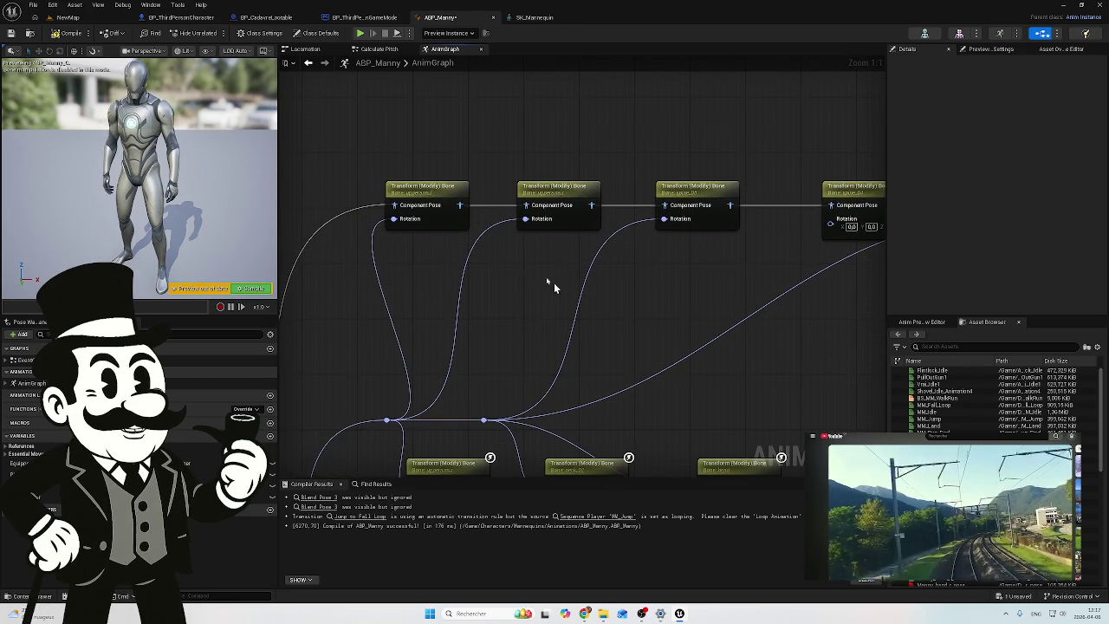
pyautogui.moveTo(439, 152)
pyautogui.mouseDown()
pyautogui.moveTo(567, 239)
pyautogui.moveTo(499, 257)
pyautogui.mouseUp()
# Step: Pan along the row of bone nodes, then switch to the SK_Mannequin skeleton
pyautogui.moveTo(548, 283)
pyautogui.mouseDown()
pyautogui.moveTo(563, 299)
pyautogui.moveTo(443, 272)
pyautogui.mouseUp()
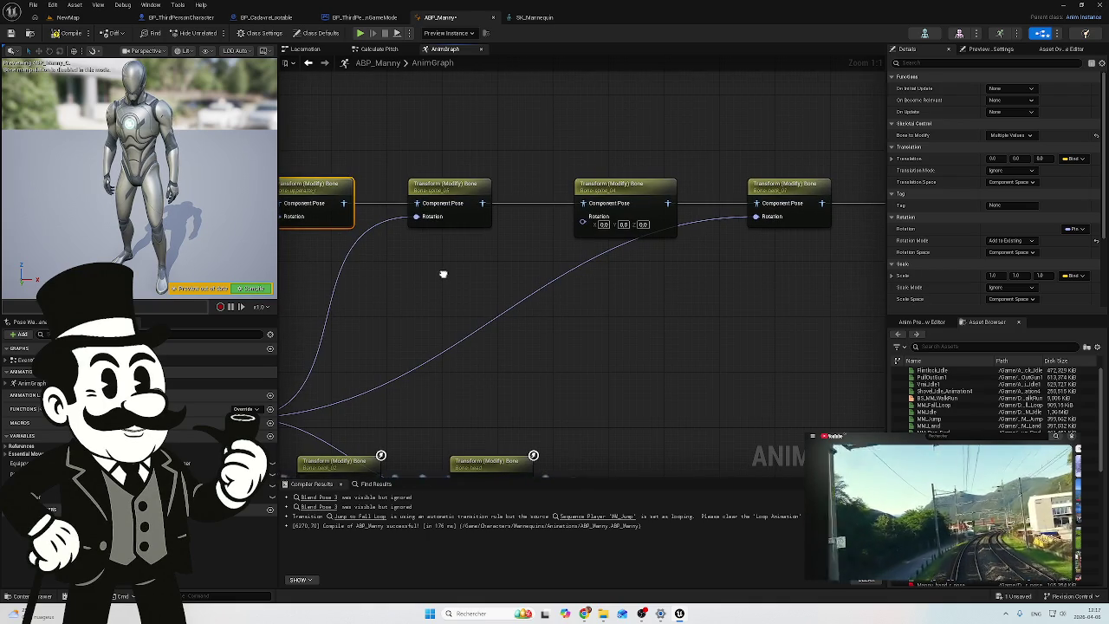
pyautogui.scroll(-1, 445, 266)
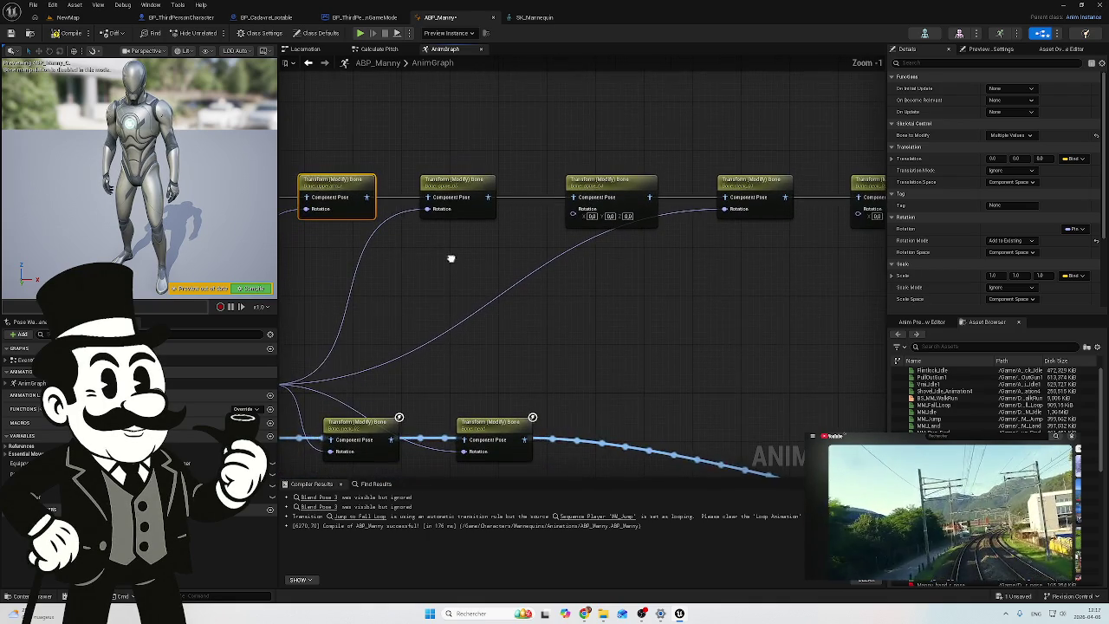
pyautogui.click(524, 24)
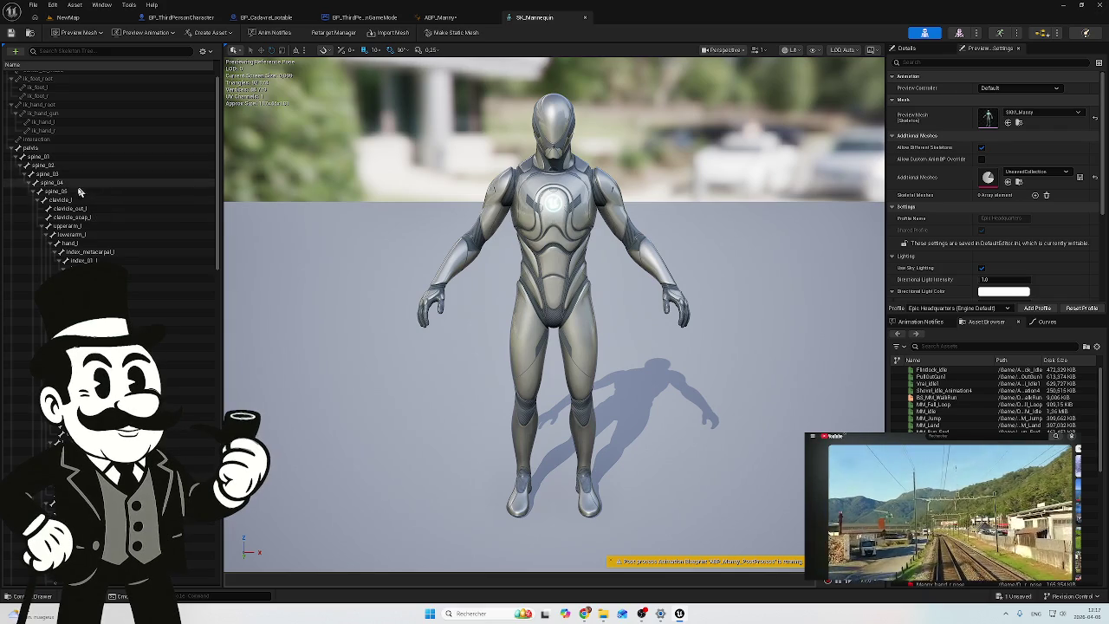
# Step: Scroll the Skeleton Tree down and alternate between the neck and head bones to compare their pivots
pyautogui.scroll(-5, 91, 225)
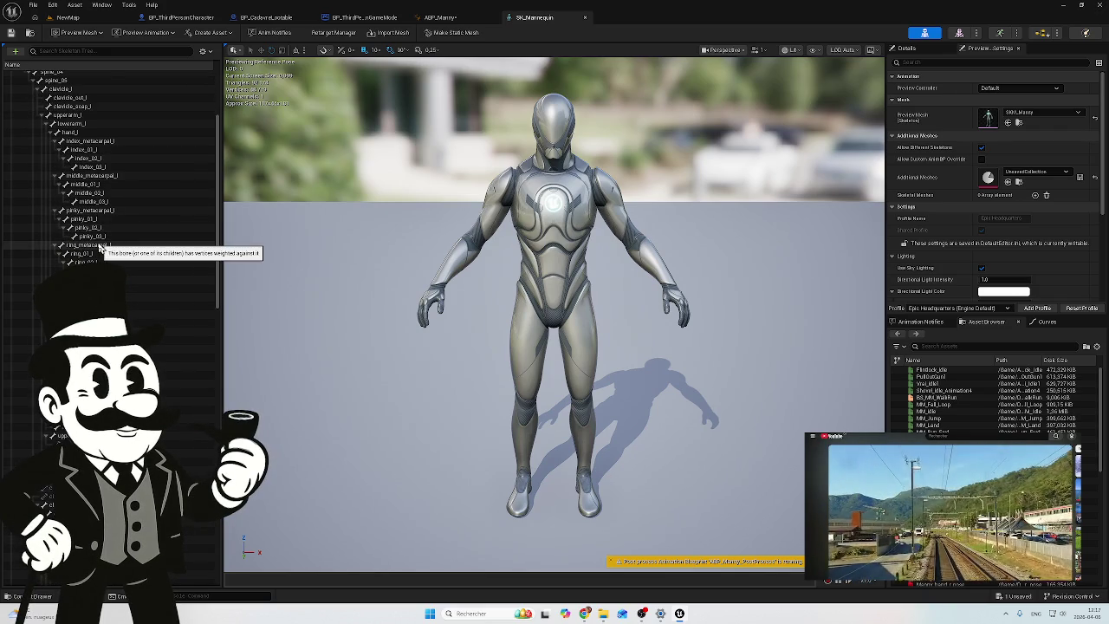
pyautogui.scroll(-15, 101, 247)
pyautogui.scroll(-4, 98, 248)
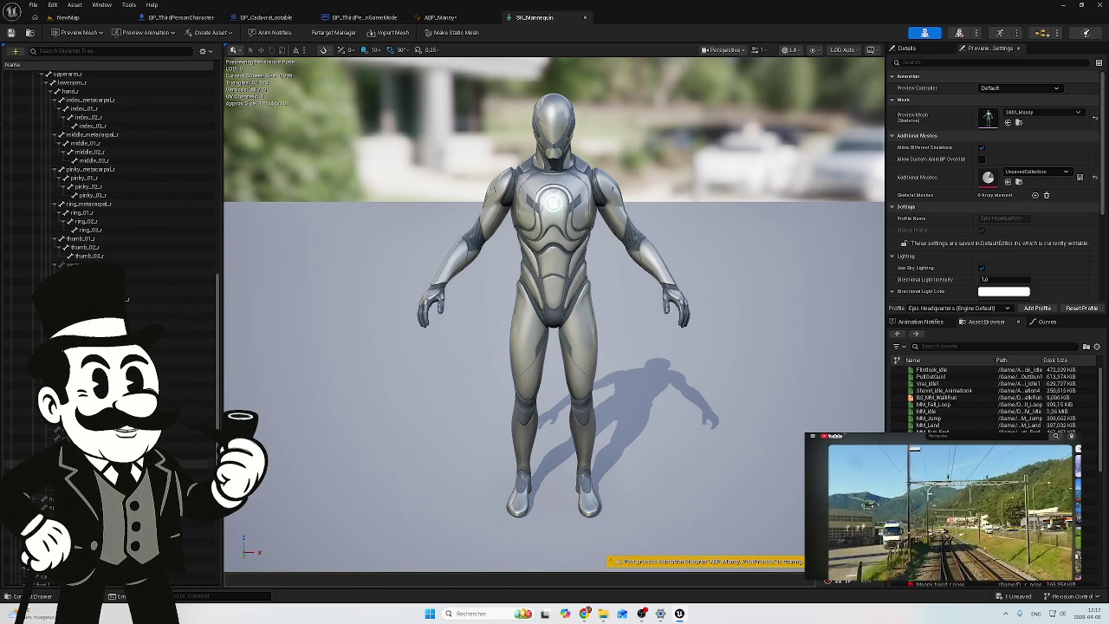
pyautogui.click(87, 455)
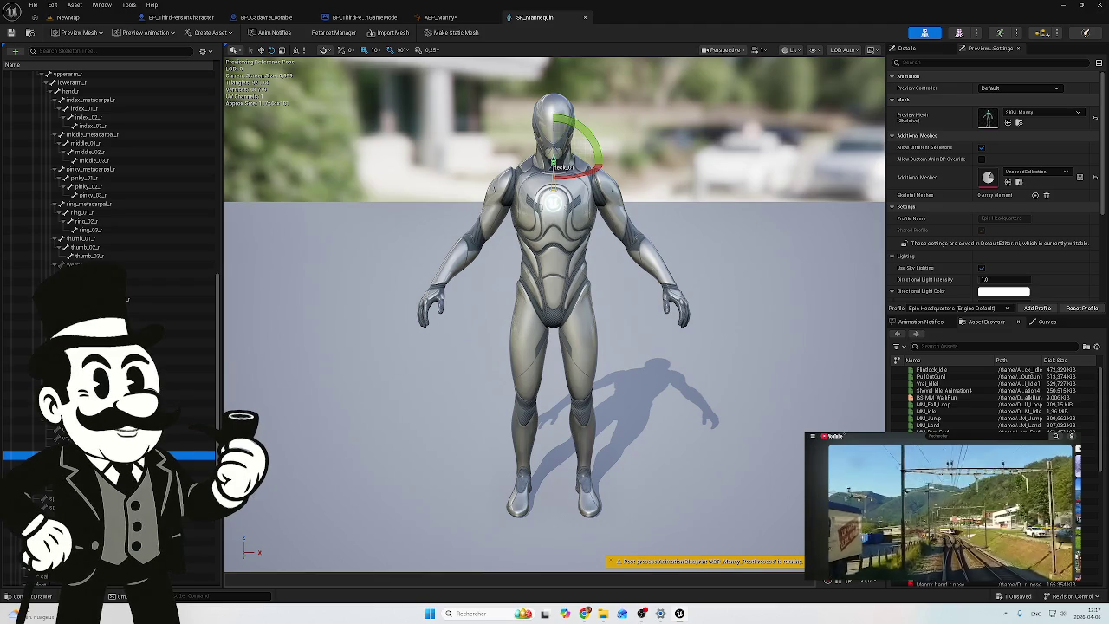
pyautogui.click(87, 463)
pyautogui.click(86, 455)
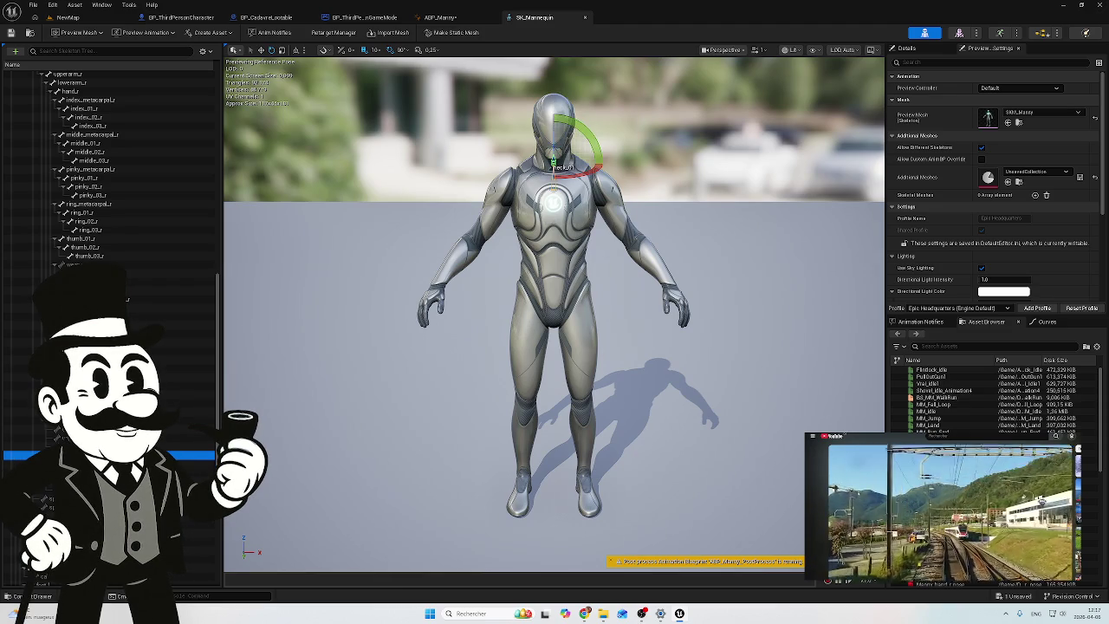
pyautogui.click(87, 472)
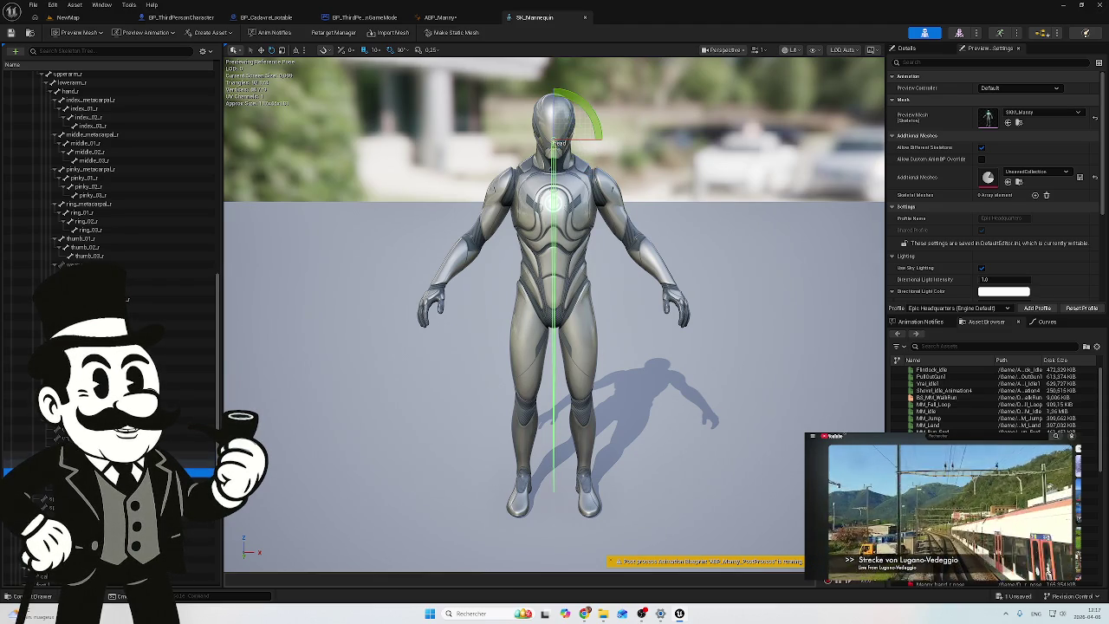
# Step: Step through the neck, head and neighbouring bones to check their rotation axes, then return to ABP_Manny
pyautogui.click(86, 455)
pyautogui.click(86, 463)
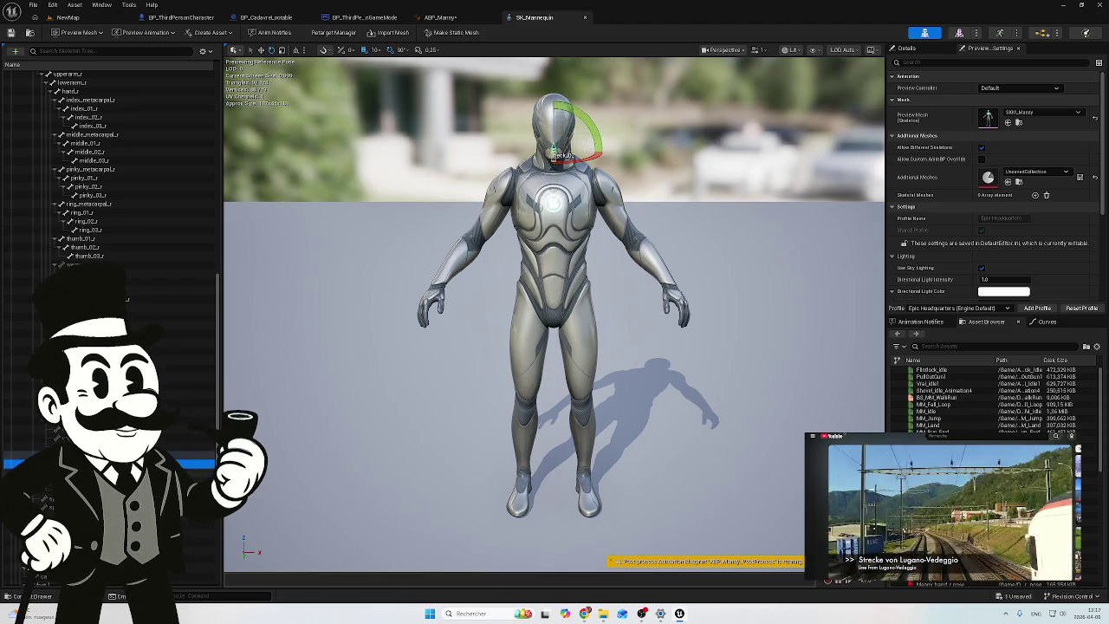
pyautogui.click(87, 472)
pyautogui.click(87, 481)
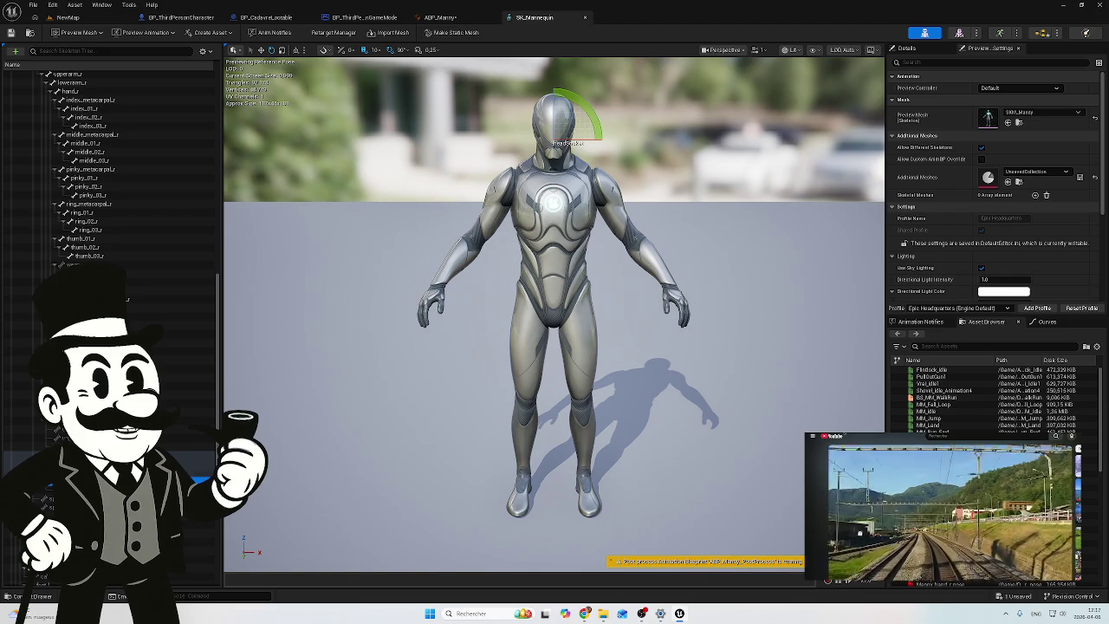
pyautogui.click(87, 472)
pyautogui.click(87, 463)
pyautogui.click(87, 454)
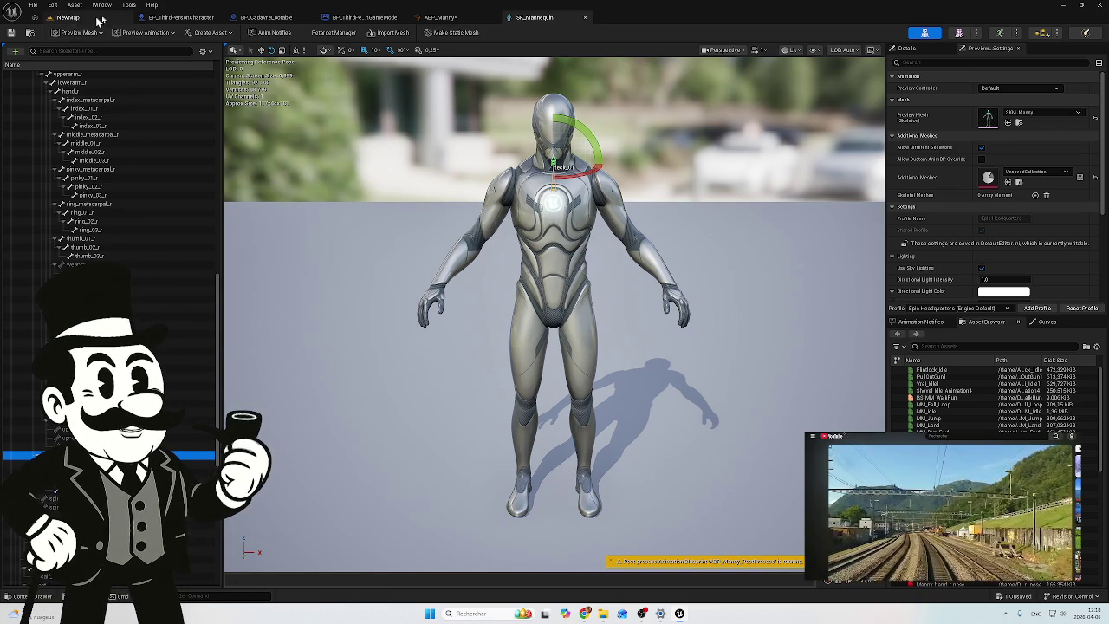
pyautogui.click(445, 19)
pyautogui.moveTo(448, 292); pyautogui.dragTo(470, 287)
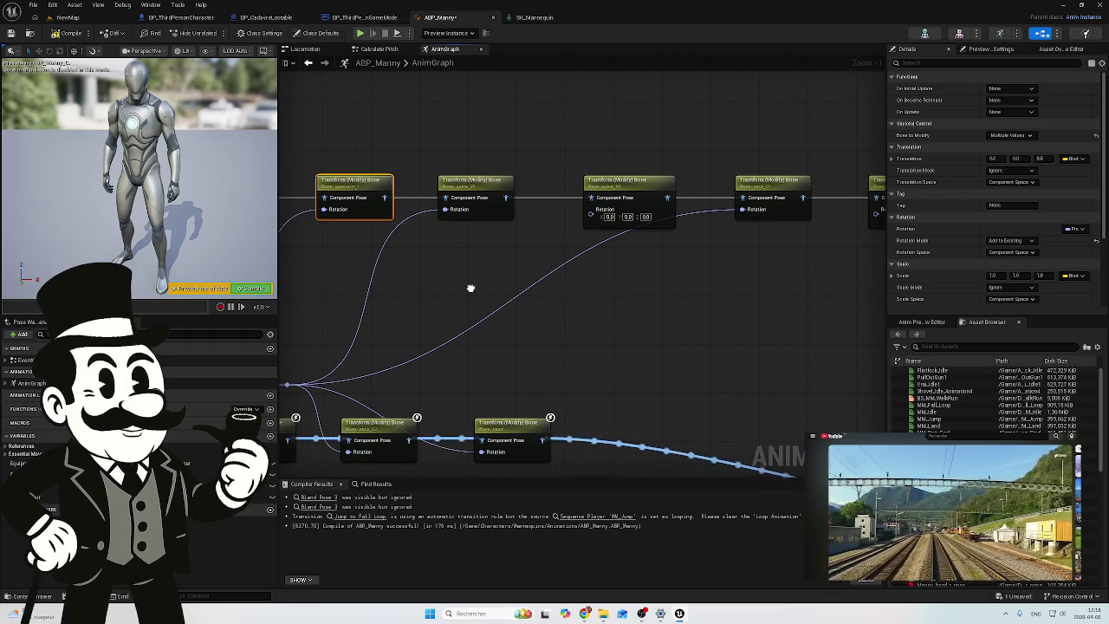
pyautogui.keyDown('alt'); pyautogui.click(378, 256); pyautogui.keyUp('alt')
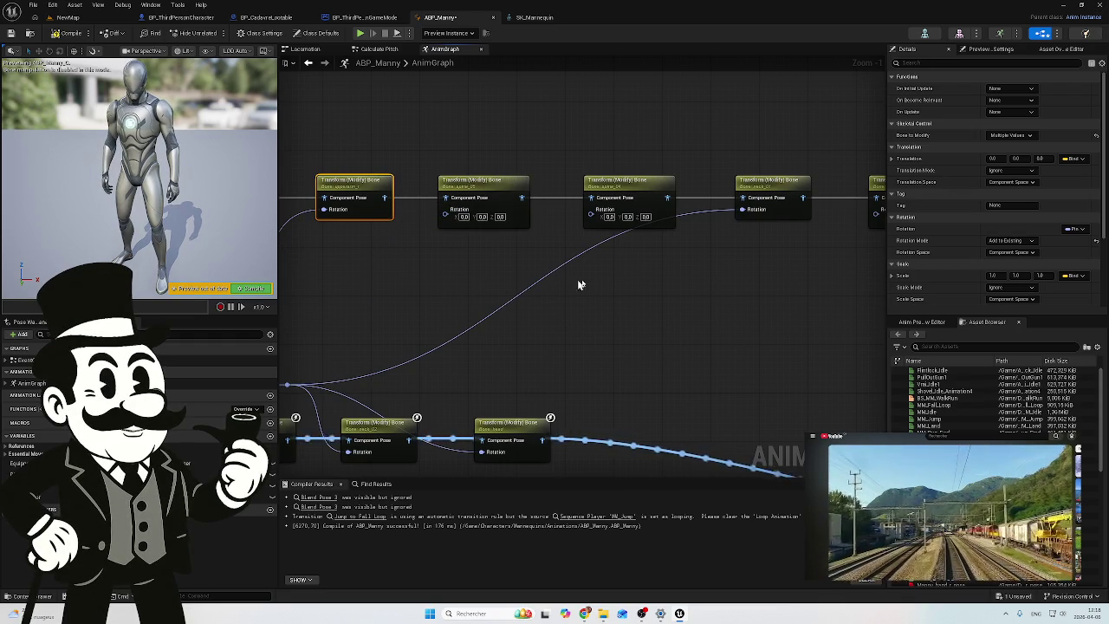
pyautogui.moveTo(653, 280)
pyautogui.mouseDown()
pyautogui.moveTo(698, 248)
pyautogui.moveTo(482, 285)
pyautogui.moveTo(683, 274)
pyautogui.moveTo(499, 264)
pyautogui.moveTo(514, 251)
pyautogui.mouseUp()
pyautogui.scroll(-3, 666, 257)
pyautogui.scroll(-1, 726, 298)
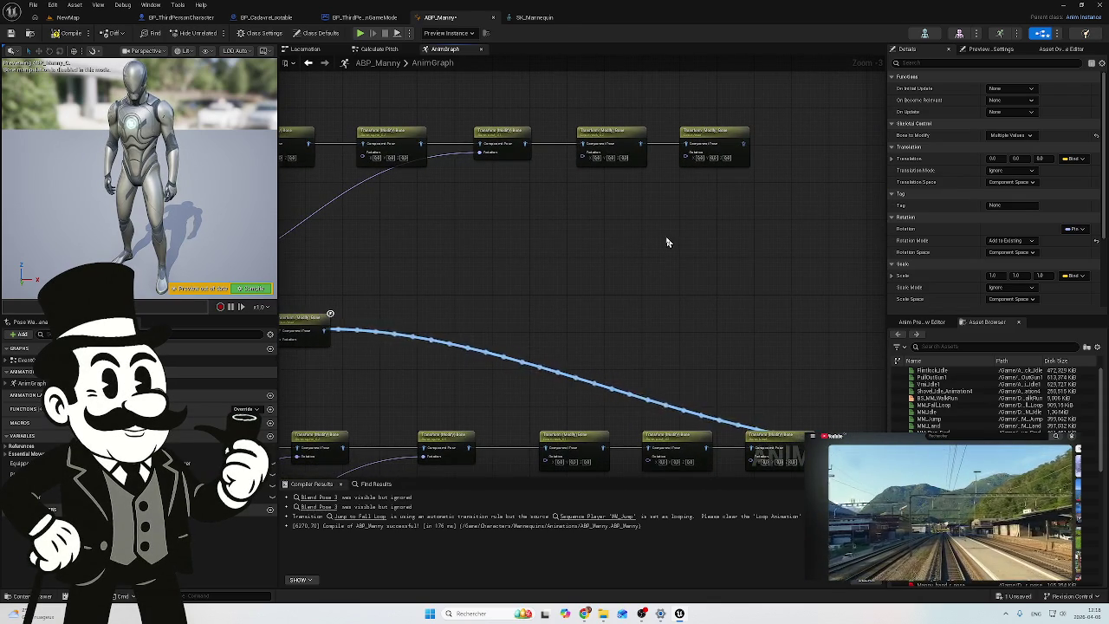
pyautogui.scroll(-2, 733, 224)
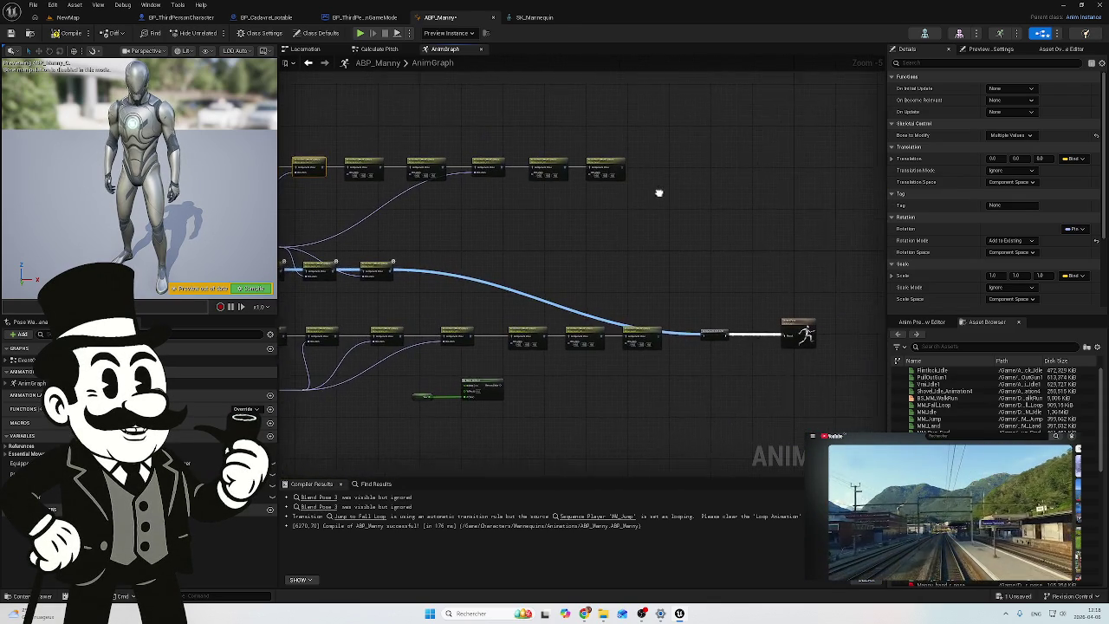
pyautogui.moveTo(621, 166); pyautogui.dragTo(701, 335)
pyautogui.moveTo(600, 251); pyautogui.dragTo(737, 234)
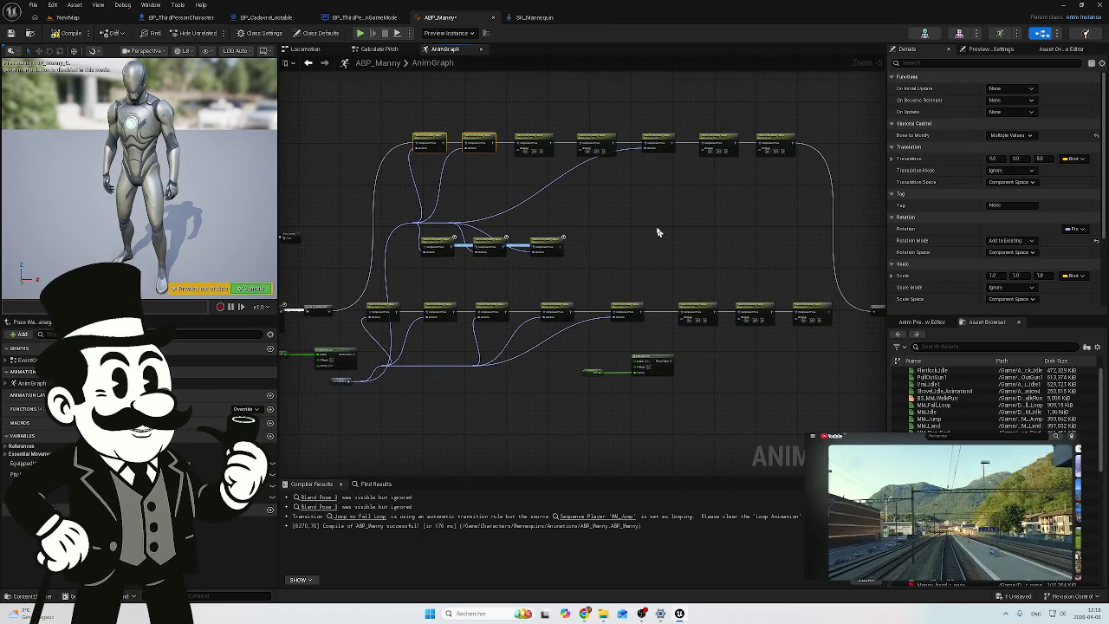
pyautogui.moveTo(539, 222)
pyautogui.mouseDown()
pyautogui.moveTo(453, 206)
pyautogui.moveTo(512, 227)
pyautogui.moveTo(506, 247)
pyautogui.mouseUp()
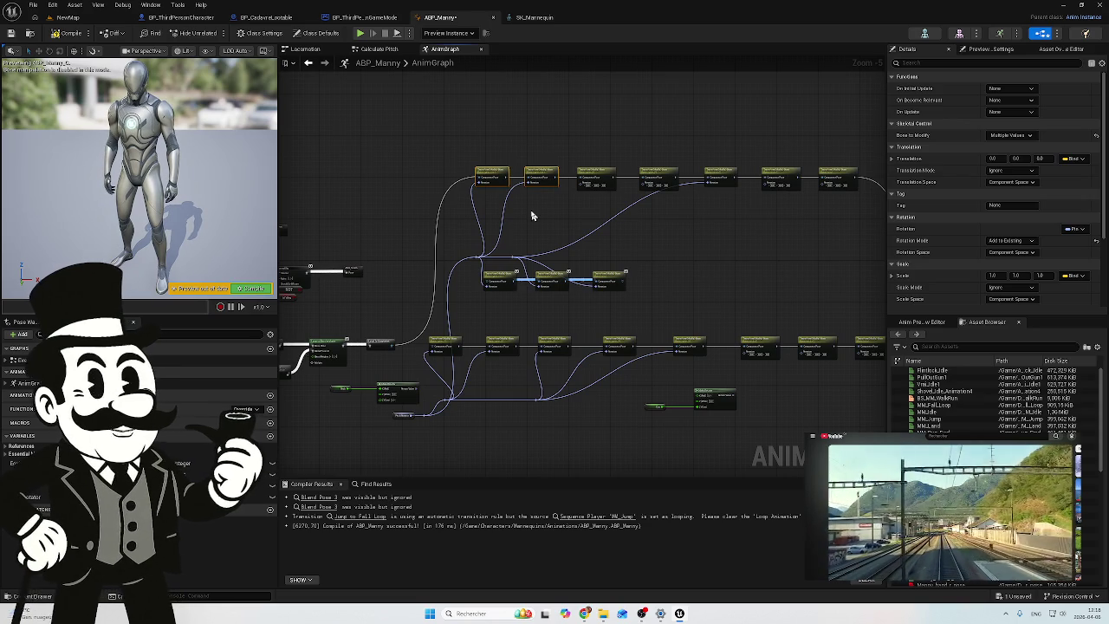
pyautogui.scroll(3, 532, 260)
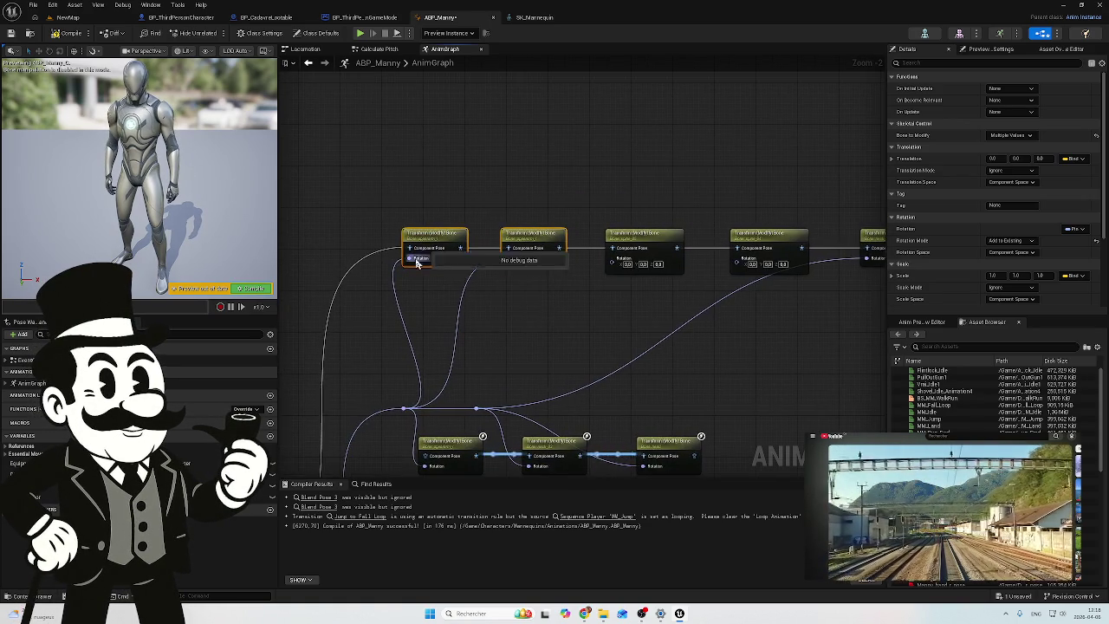
pyautogui.scroll(2, 418, 313)
pyautogui.click(450, 260)
pyautogui.click(565, 251)
pyautogui.moveTo(586, 310); pyautogui.dragTo(490, 322)
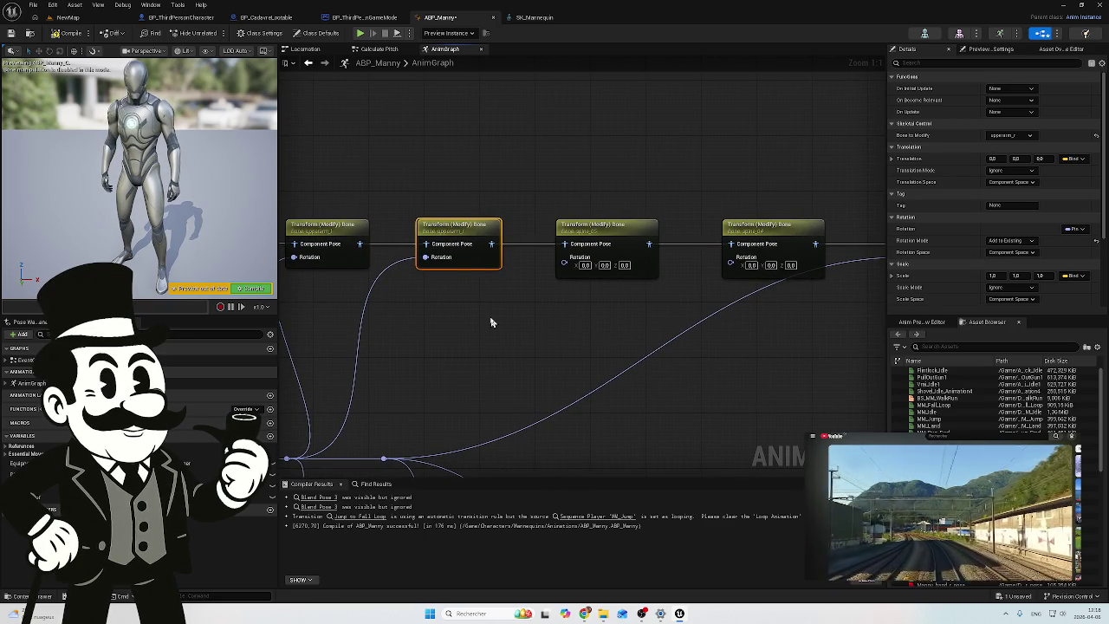
pyautogui.moveTo(457, 322)
pyautogui.mouseDown()
pyautogui.moveTo(569, 300)
pyautogui.moveTo(577, 245)
pyautogui.mouseUp()
pyautogui.scroll(-1, 577, 245)
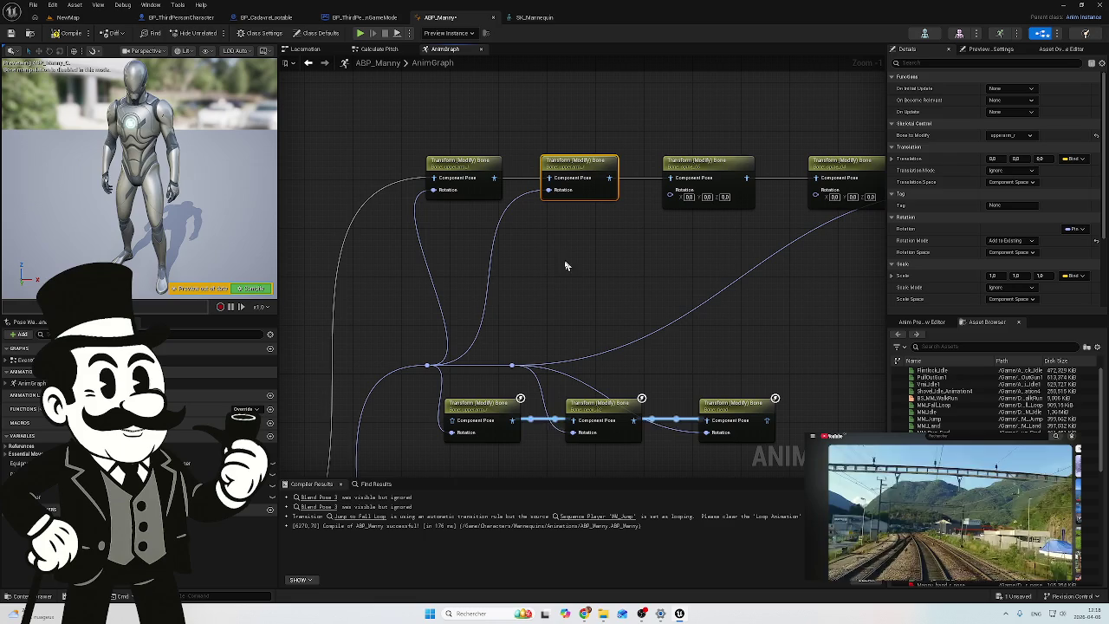
pyautogui.moveTo(552, 303)
pyautogui.mouseDown()
pyautogui.moveTo(505, 274)
pyautogui.moveTo(527, 275)
pyautogui.mouseUp()
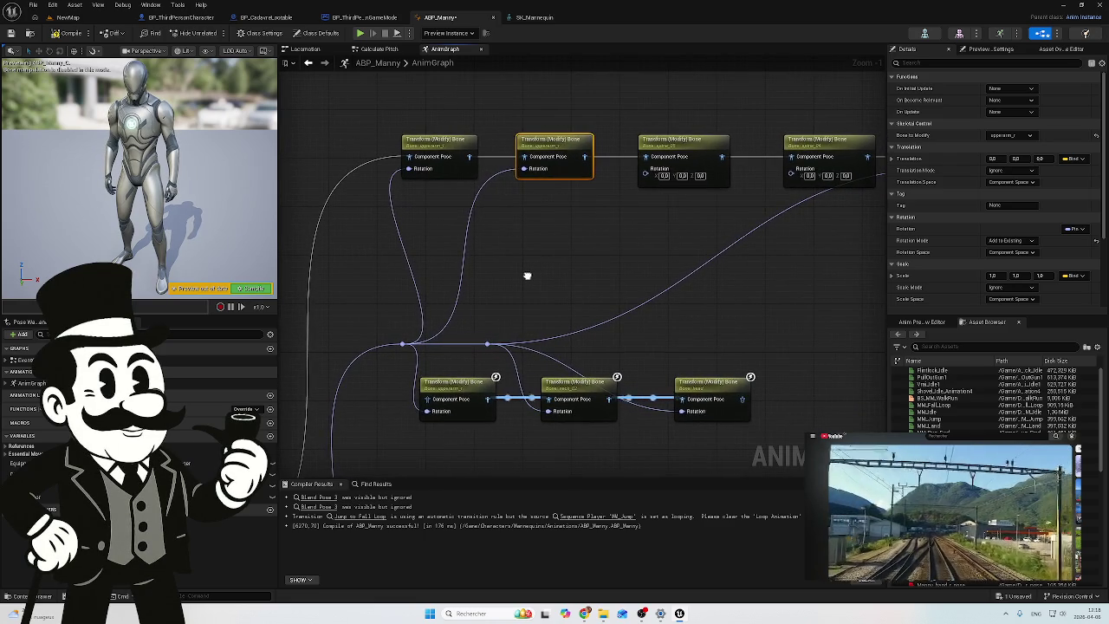
pyautogui.scroll(-3, 527, 275)
pyautogui.scroll(3, 527, 275)
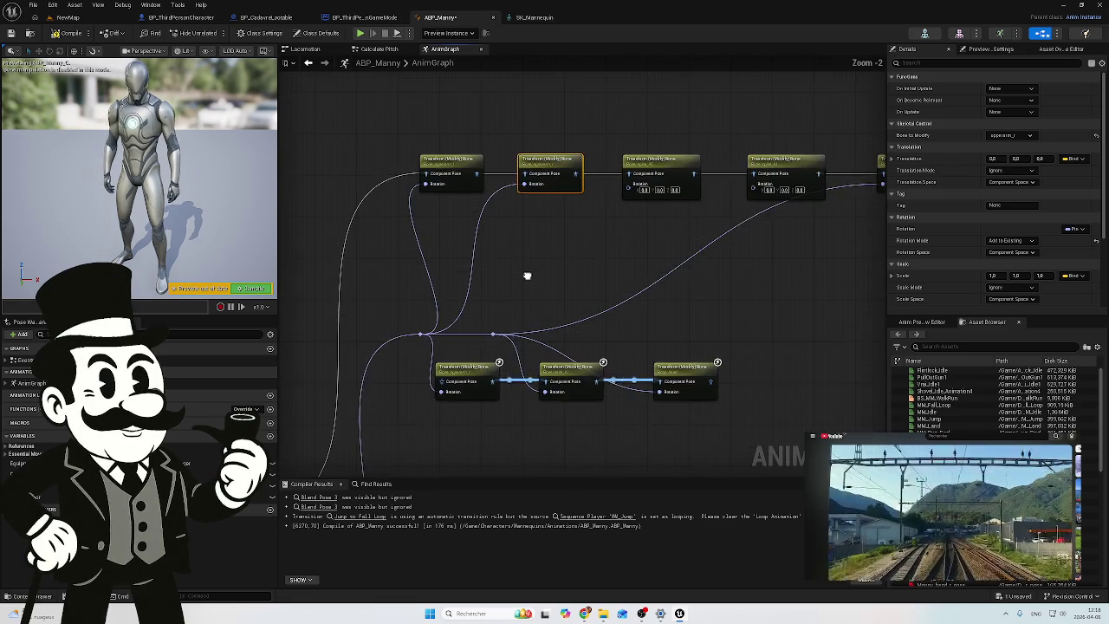
pyautogui.moveTo(527, 276); pyautogui.dragTo(425, 347)
pyautogui.moveTo(502, 303)
pyautogui.mouseDown()
pyautogui.moveTo(445, 304)
pyautogui.moveTo(601, 297)
pyautogui.moveTo(607, 307)
pyautogui.mouseUp()
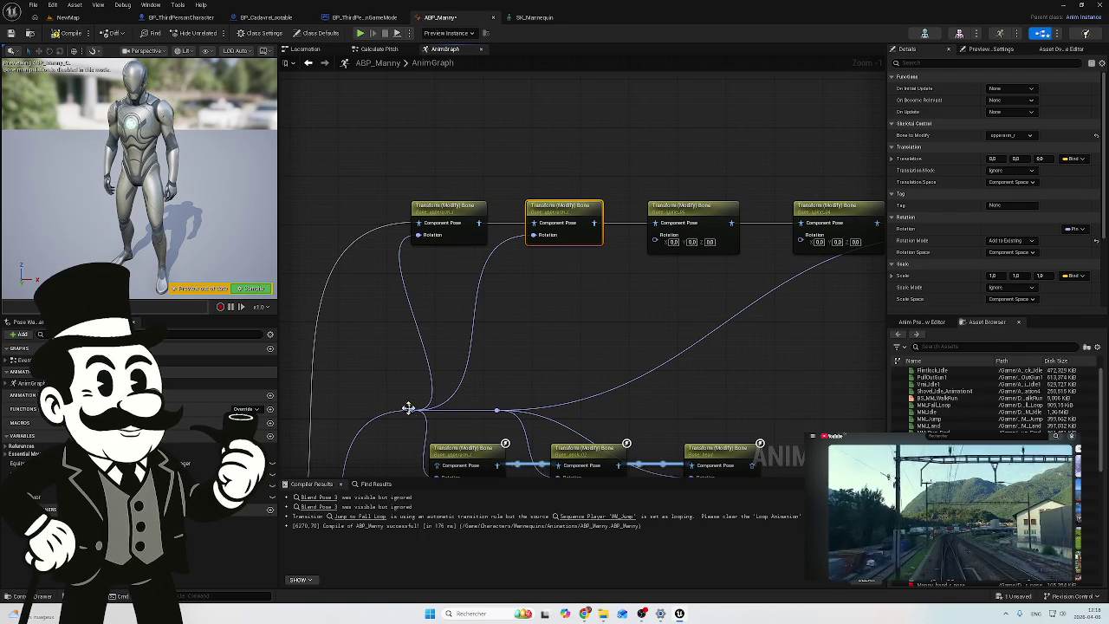
pyautogui.moveTo(409, 408); pyautogui.dragTo(397, 343)
# Step: Add a Multiply node from a 'mul' search on the rotation reroute wire and shift it left of the spine bones
pyautogui.write('mul')
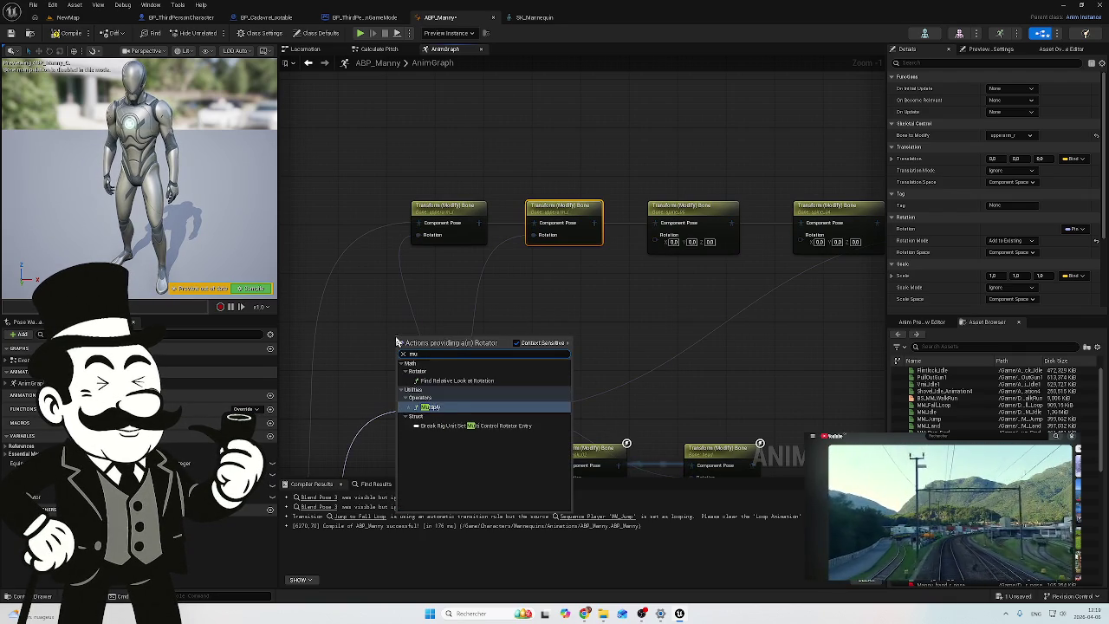
pyautogui.click(454, 381)
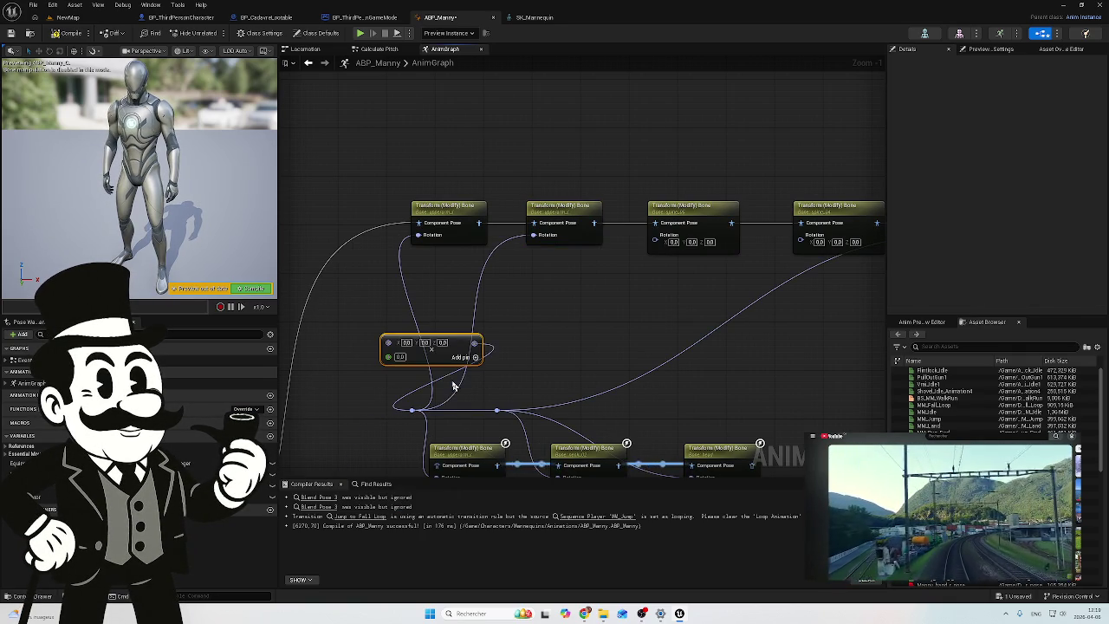
pyautogui.click(453, 310)
pyautogui.moveTo(458, 336)
pyautogui.mouseDown()
pyautogui.moveTo(370, 302)
pyautogui.moveTo(404, 338)
pyautogui.mouseUp()
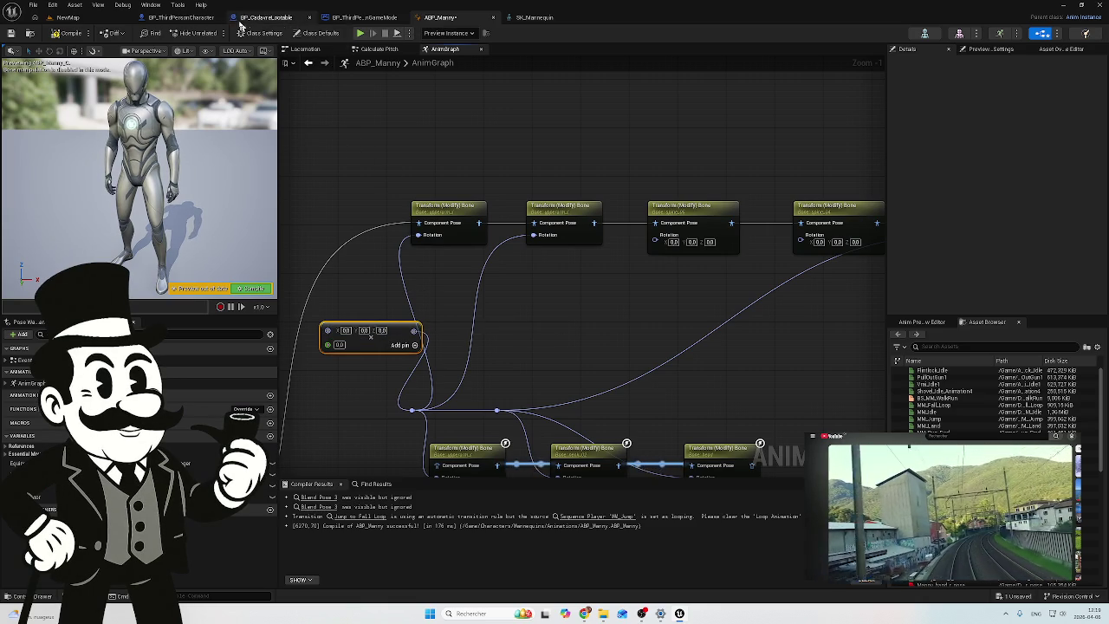
pyautogui.click(386, 52)
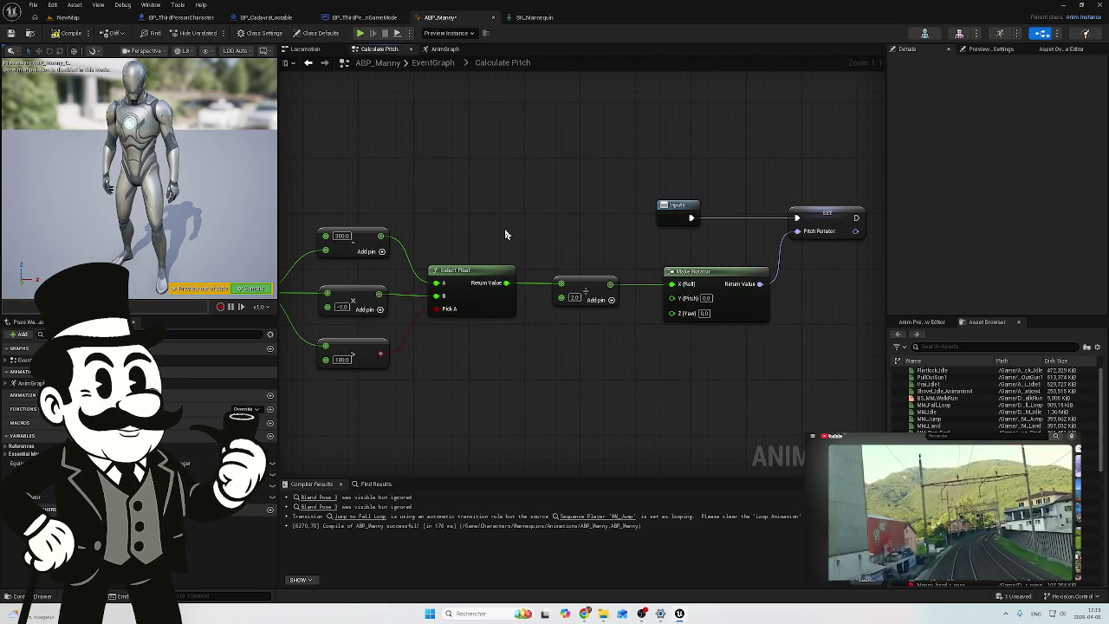
# Step: Pan through Calculate Pitch to review the Select Float, divide-by-2.0 and Make Rotator nodes, then return to ABP_Manny
pyautogui.moveTo(505, 234); pyautogui.dragTo(568, 226)
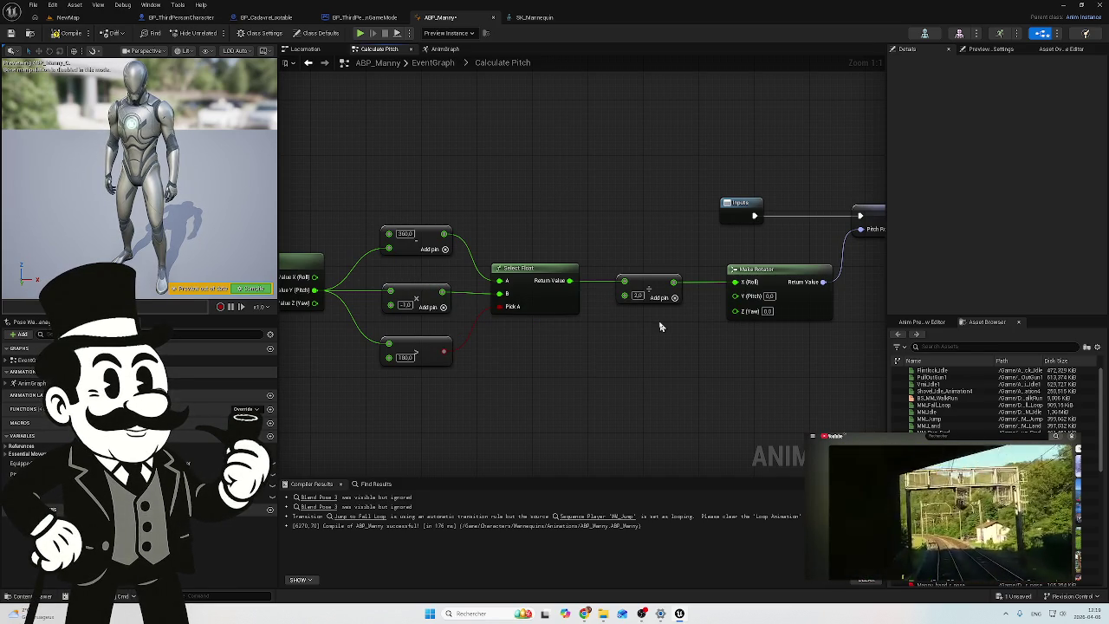
pyautogui.moveTo(672, 332); pyautogui.dragTo(610, 337)
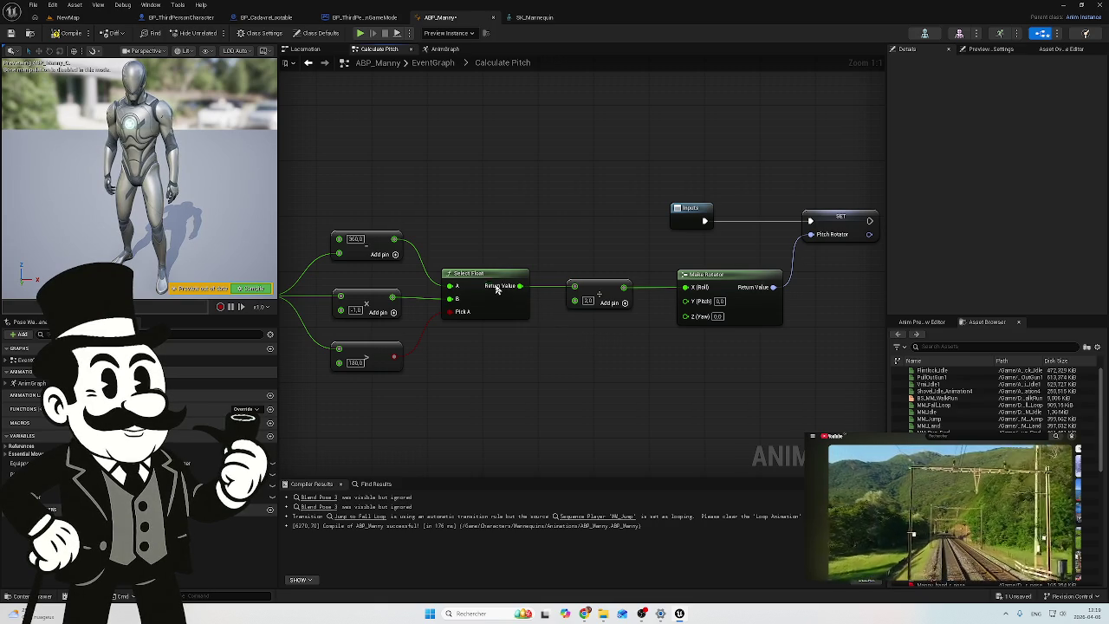
pyautogui.moveTo(638, 349); pyautogui.dragTo(577, 349)
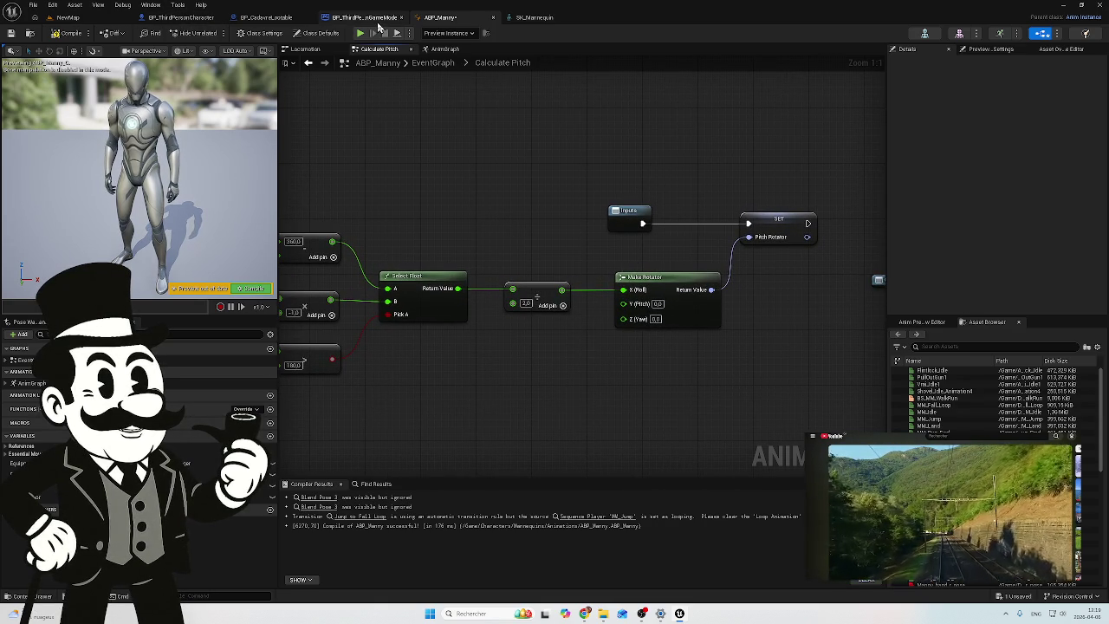
pyautogui.click(269, 17)
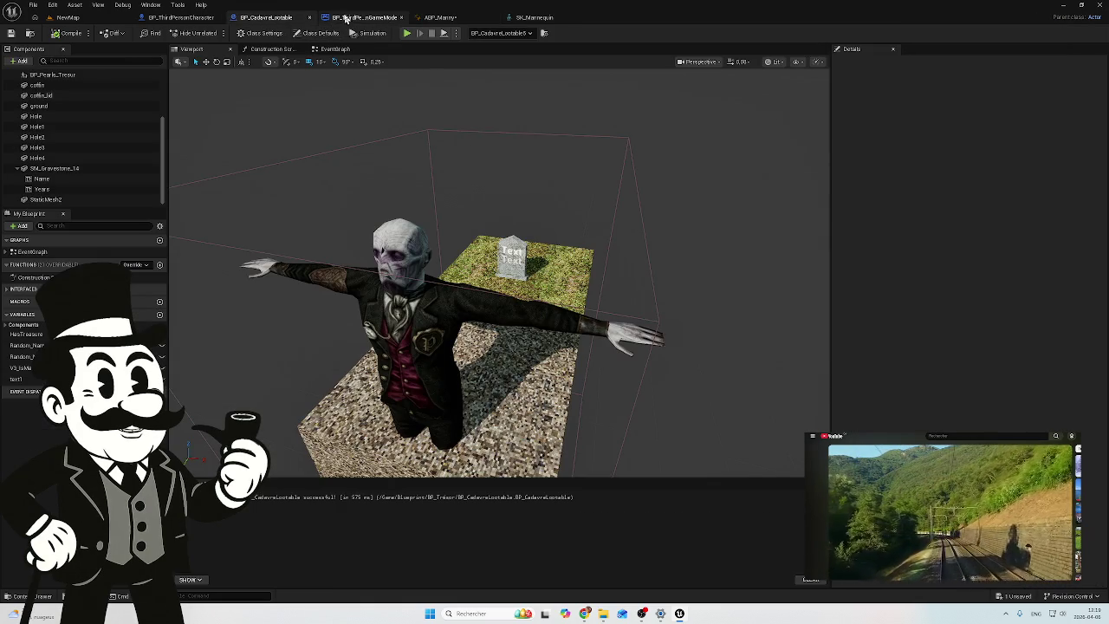
pyautogui.click(347, 18)
pyautogui.click(440, 18)
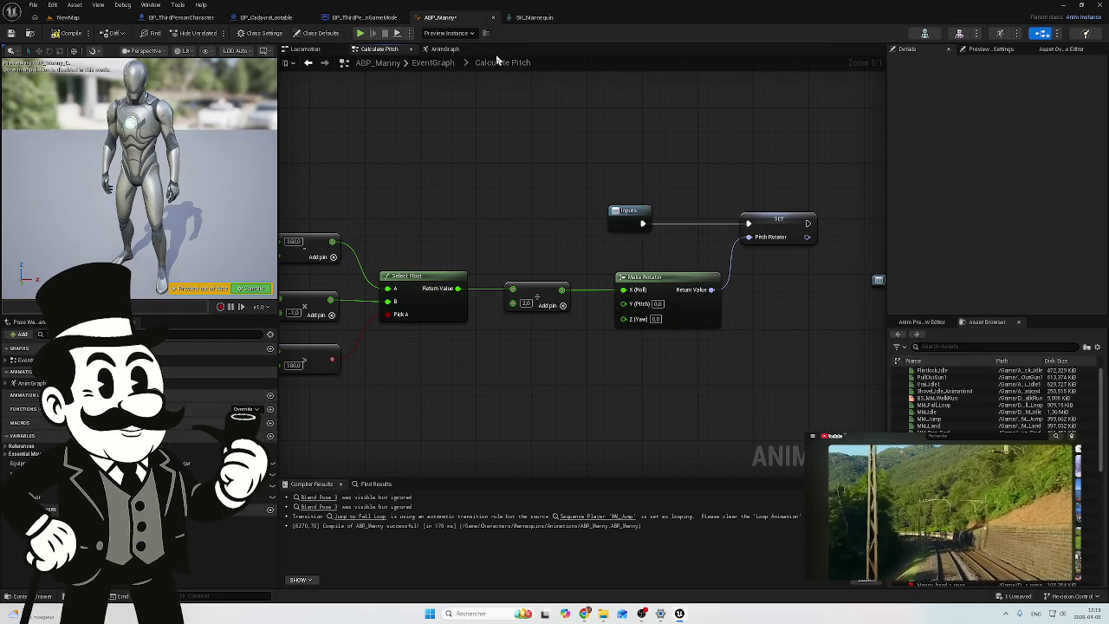
# Step: Back in the AnimGraph, reselect the new math node and frame the spine bone chain
pyautogui.click(439, 51)
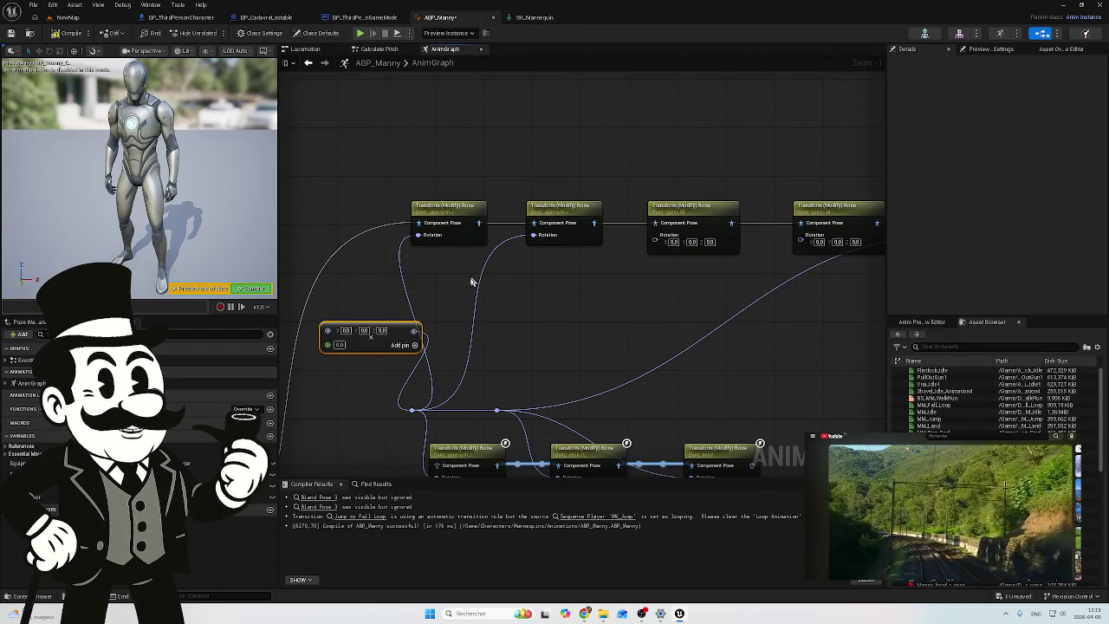
pyautogui.click(366, 308)
pyautogui.click(364, 326)
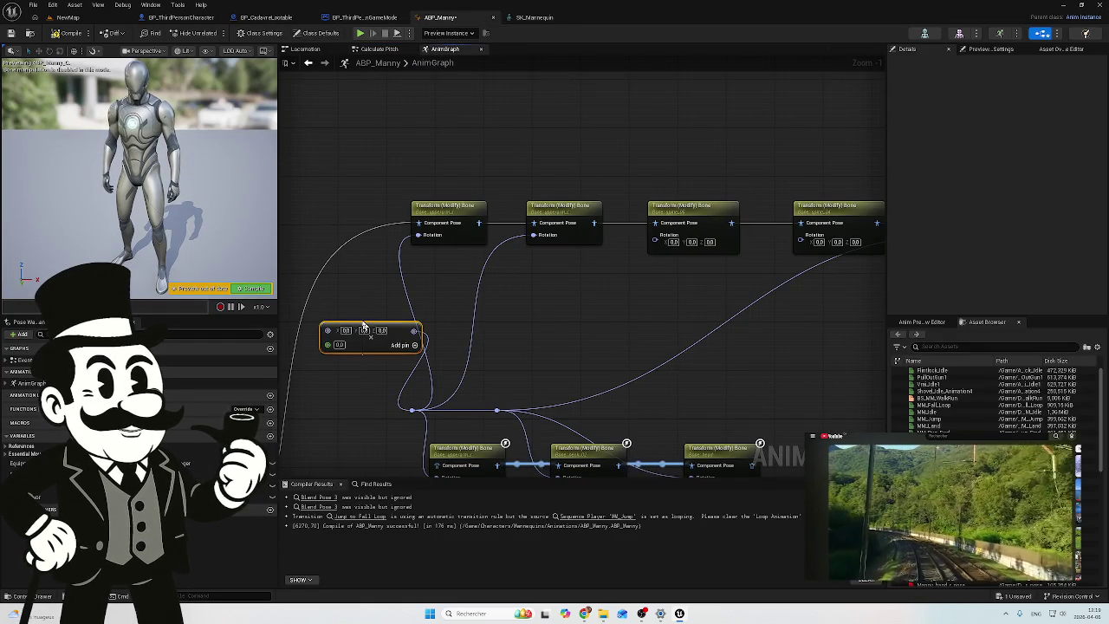
pyautogui.scroll(-3, 439, 317)
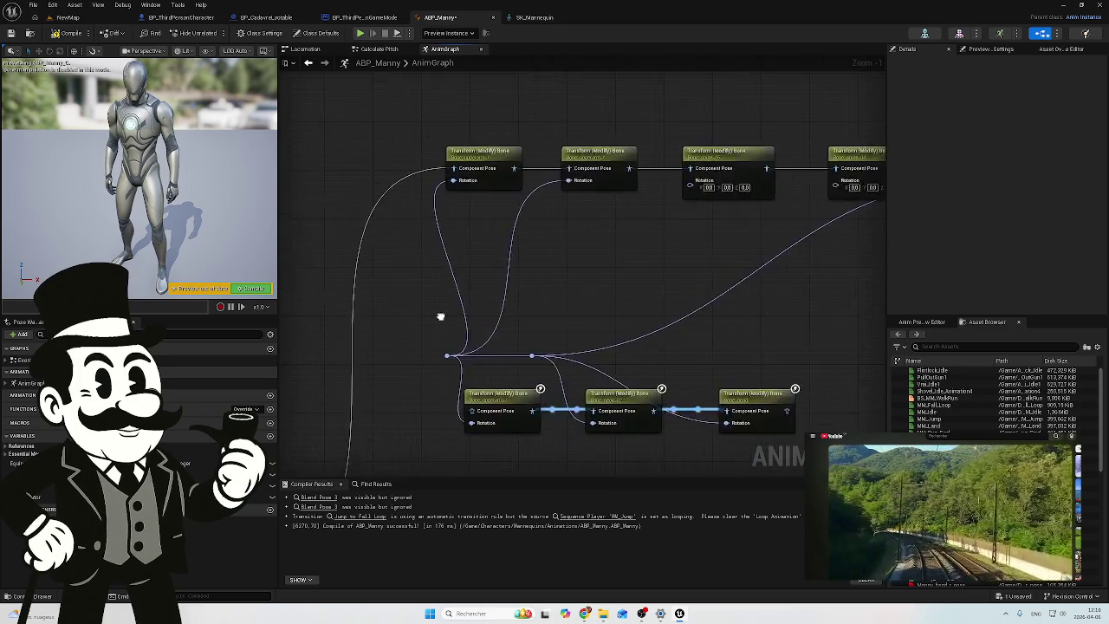
pyautogui.scroll(-2, 482, 272)
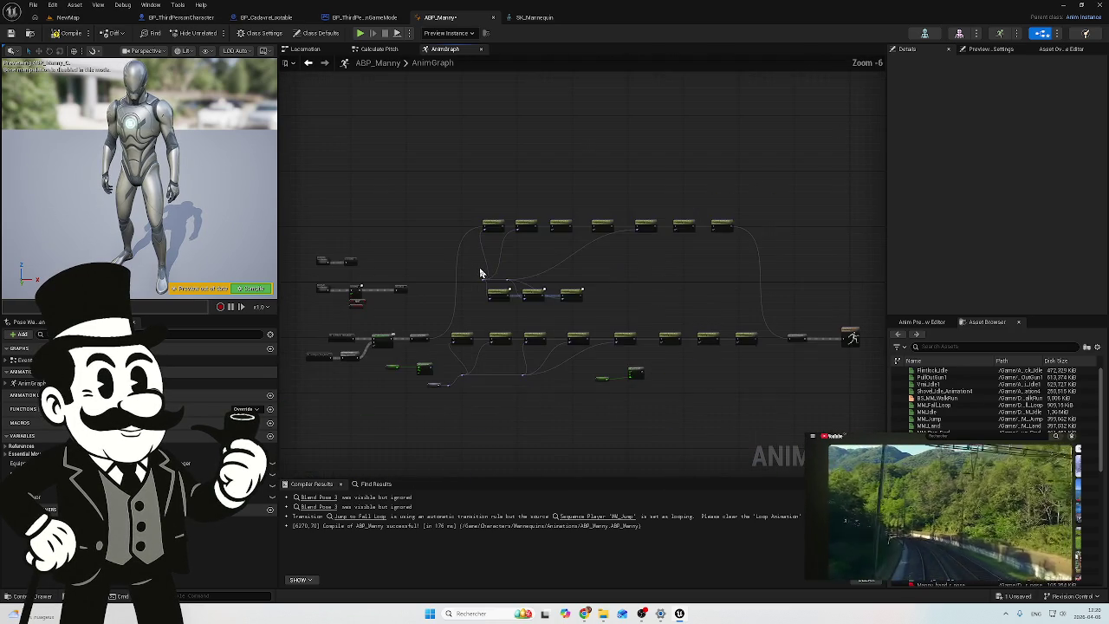
pyautogui.scroll(4, 482, 271)
pyautogui.moveTo(477, 265)
pyautogui.mouseDown()
pyautogui.moveTo(483, 399)
pyautogui.moveTo(512, 227)
pyautogui.mouseUp()
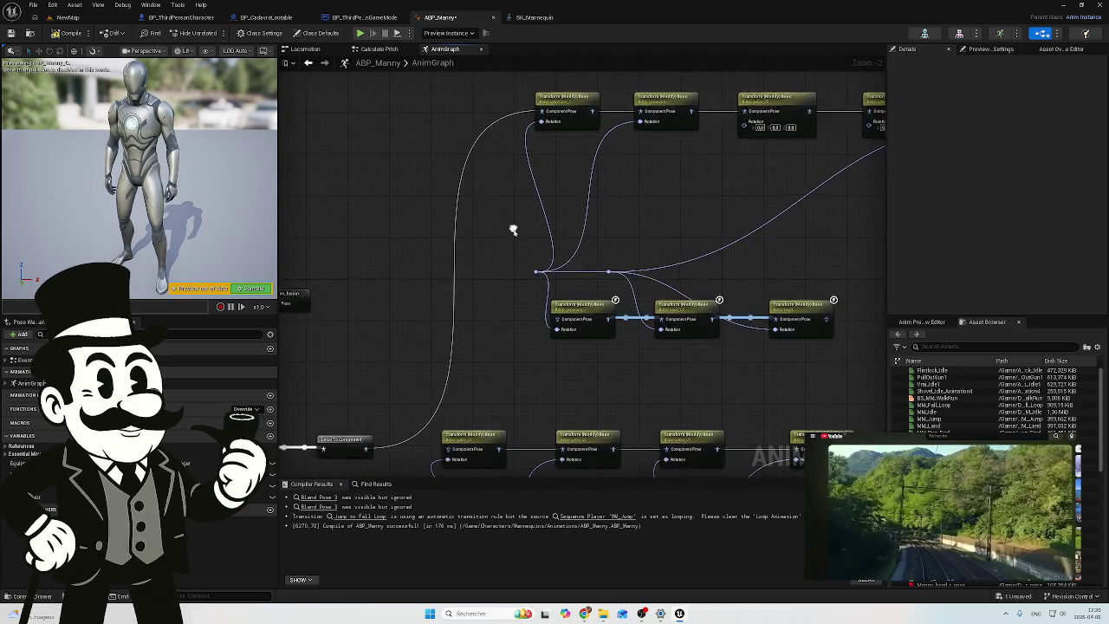
pyautogui.scroll(-3, 518, 297)
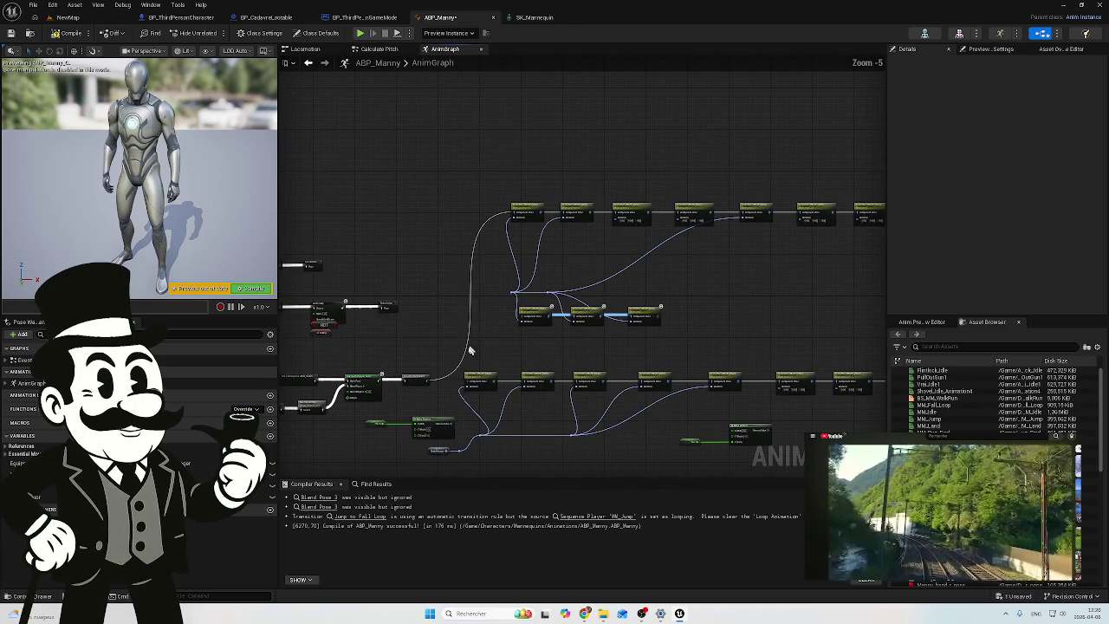
# Step: Pull a wire from a rotation pin and add a Divide node
pyautogui.moveTo(459, 451)
pyautogui.mouseDown()
pyautogui.moveTo(478, 268)
pyautogui.moveTo(444, 299)
pyautogui.moveTo(492, 278)
pyautogui.moveTo(482, 278)
pyautogui.mouseUp()
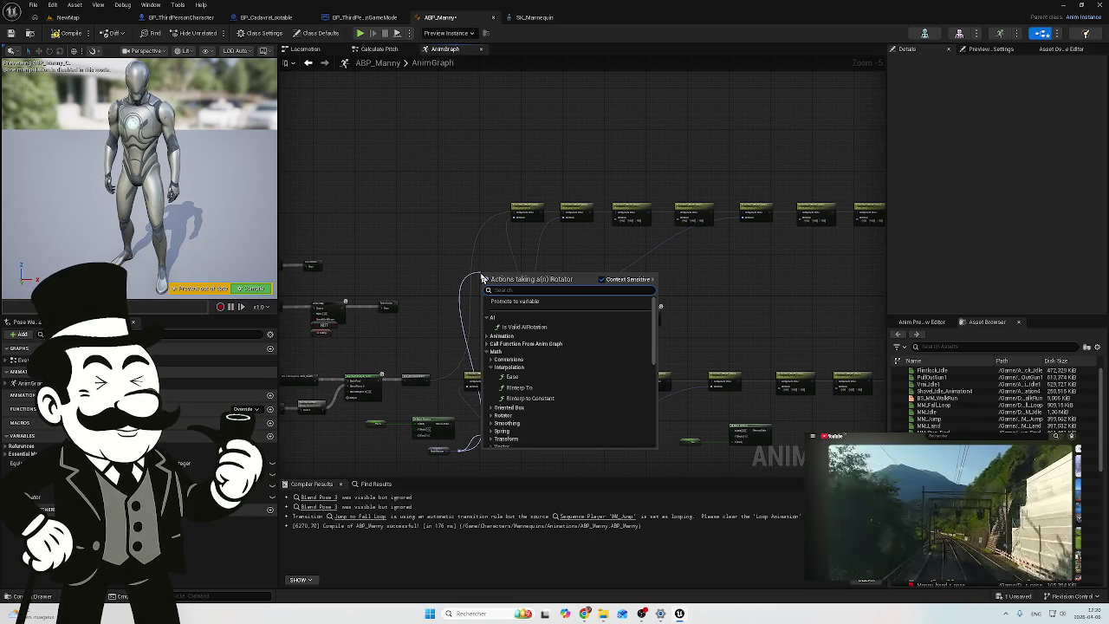
pyautogui.write('l')
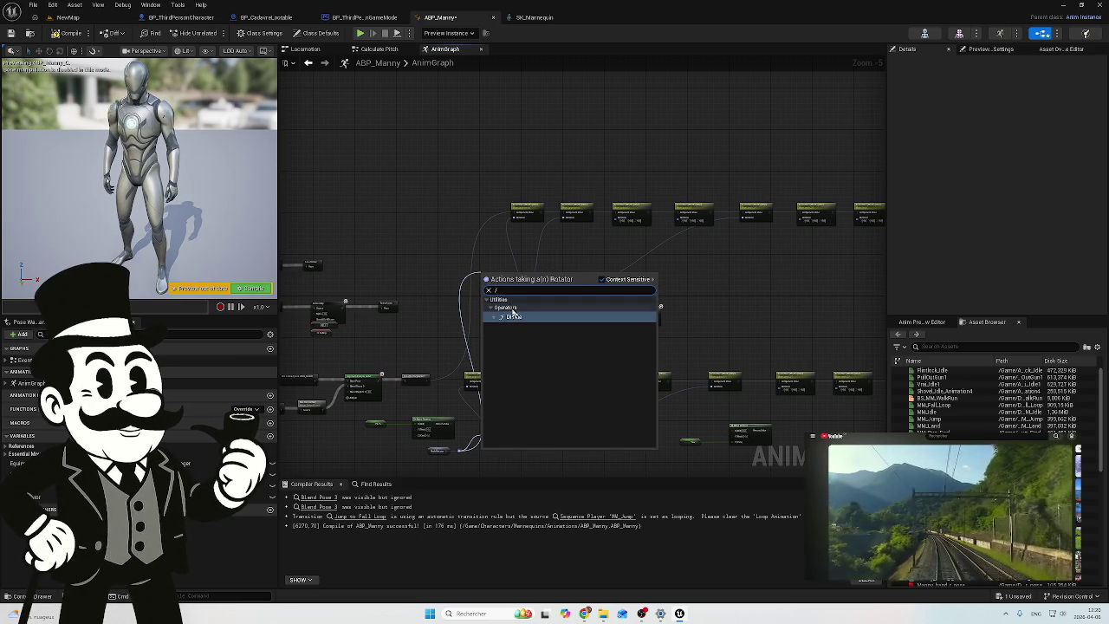
pyautogui.press('Return')
pyautogui.scroll(5, 483, 267)
pyautogui.scroll(-4, 482, 268)
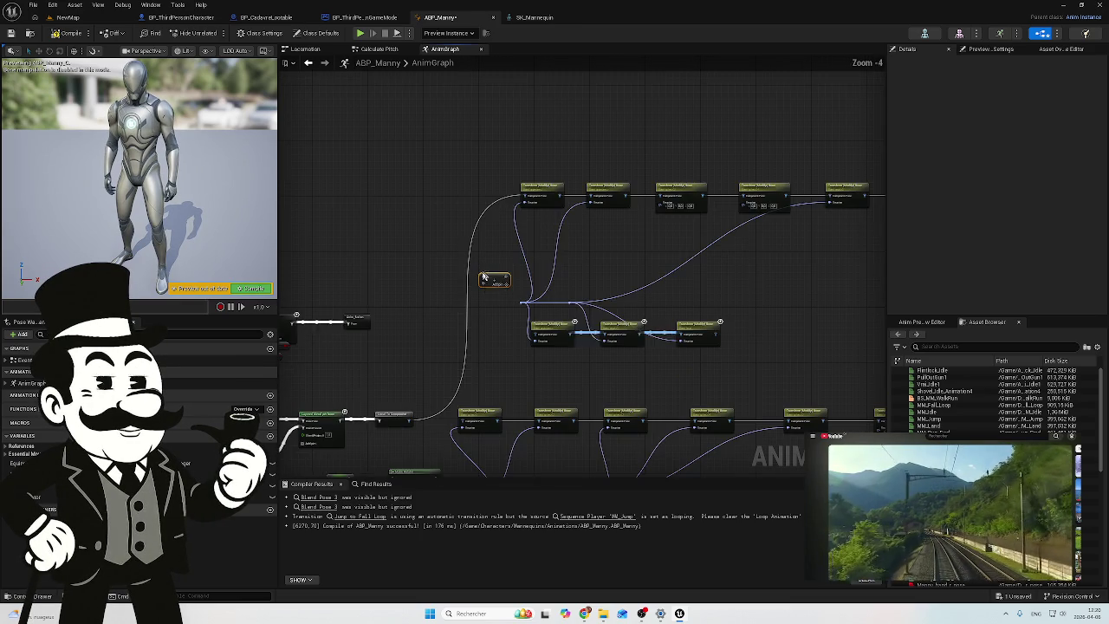
pyautogui.moveTo(470, 407); pyautogui.dragTo(496, 314)
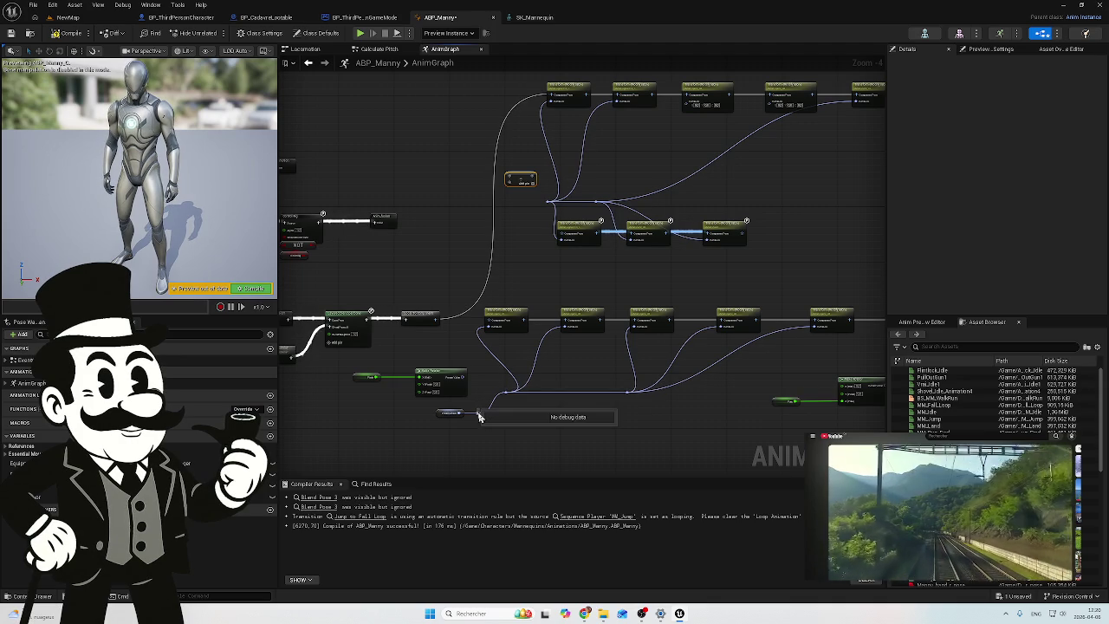
# Step: Try connecting the rotation wire to the Divide node, leaving it unconnected
pyautogui.moveTo(478, 412)
pyautogui.mouseDown()
pyautogui.moveTo(551, 204)
pyautogui.moveTo(556, 211)
pyautogui.moveTo(537, 177)
pyautogui.moveTo(613, 170)
pyautogui.mouseUp()
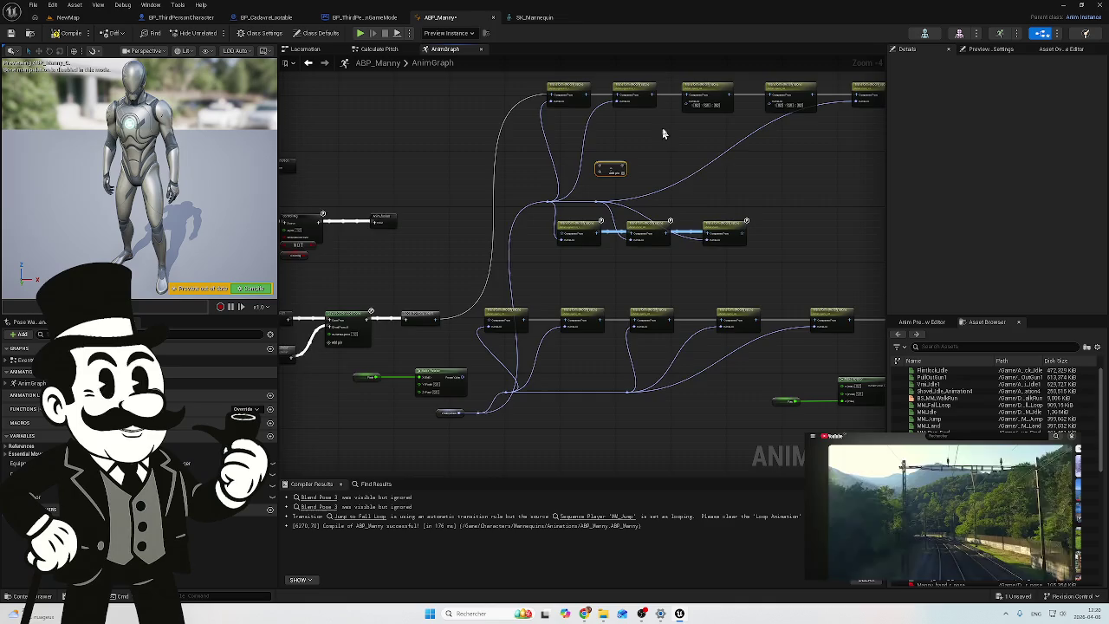
pyautogui.scroll(2, 519, 191)
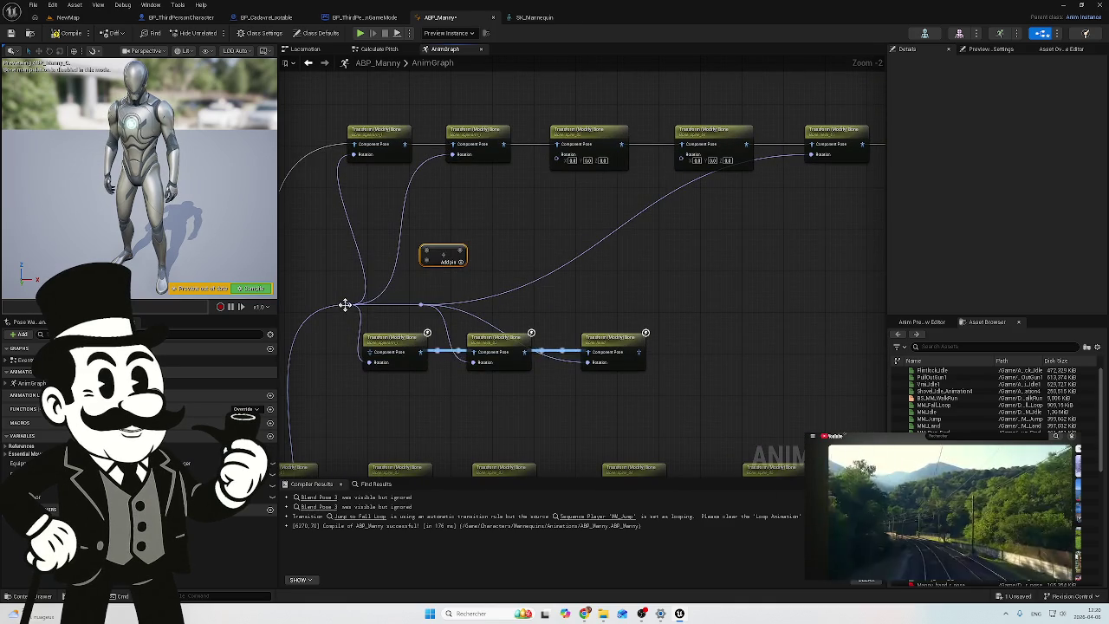
pyautogui.moveTo(347, 304)
pyautogui.mouseDown()
pyautogui.moveTo(375, 262)
pyautogui.moveTo(425, 250)
pyautogui.moveTo(538, 293)
pyautogui.mouseUp()
pyautogui.scroll(2, 428, 252)
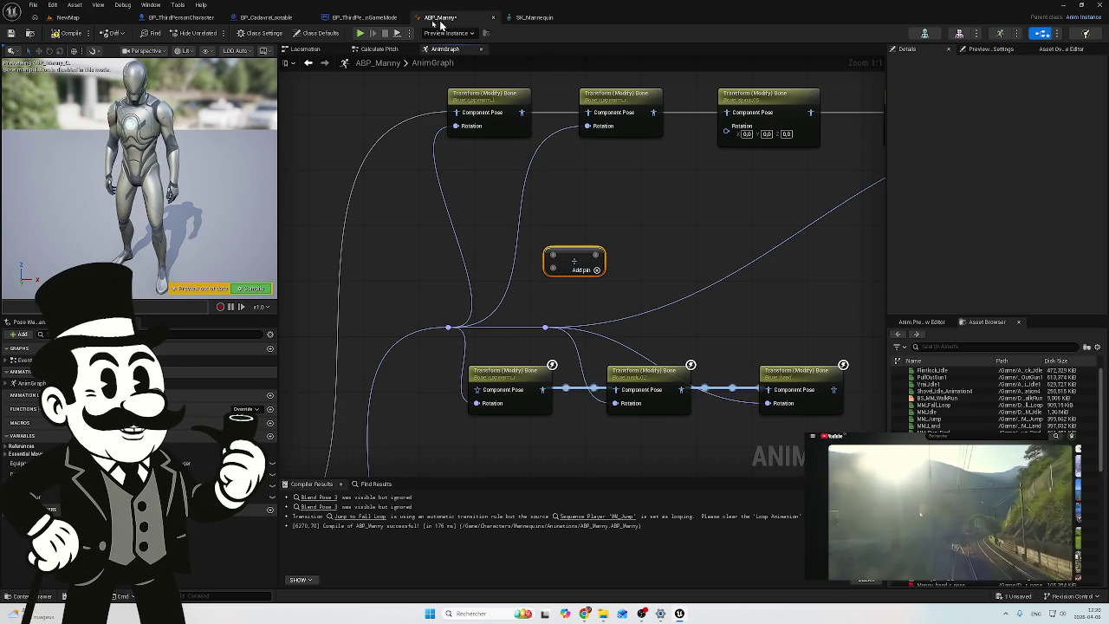
pyautogui.click(379, 49)
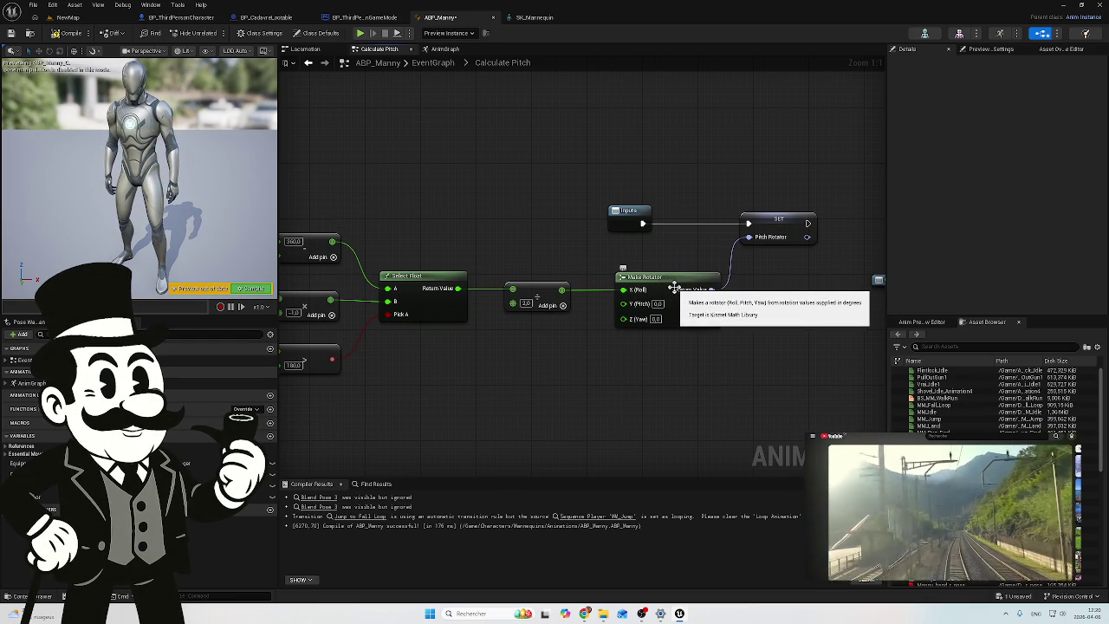
# Step: Set the Add node's second input to 2.0 in the Calculate Pitch graph
pyautogui.moveTo(680, 291)
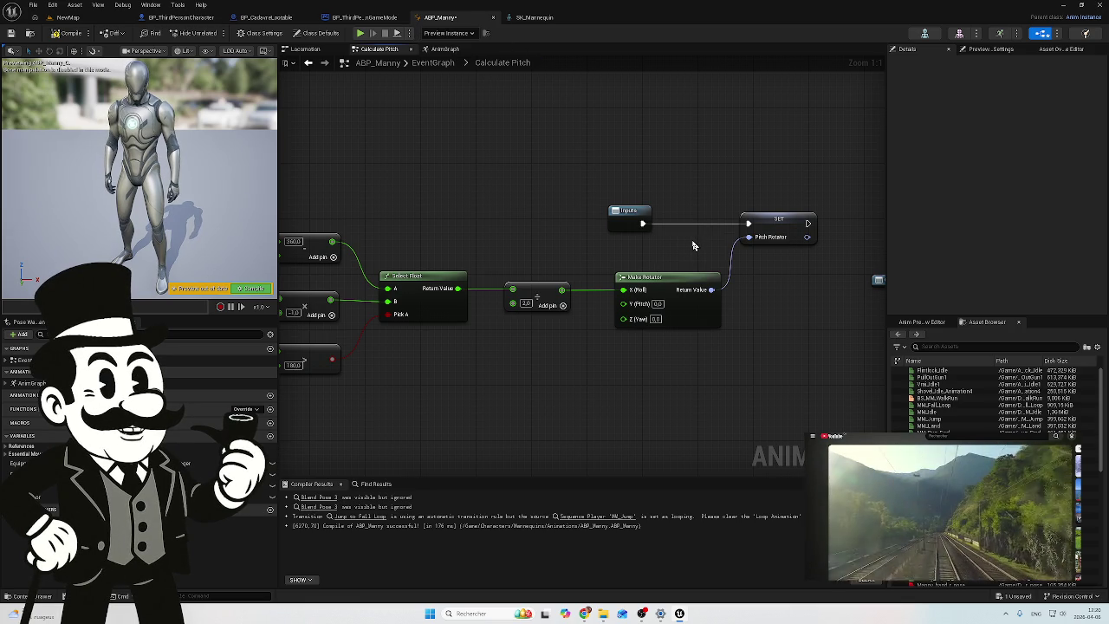
pyautogui.moveTo(505, 188)
pyautogui.mouseDown()
pyautogui.moveTo(723, 211)
pyautogui.moveTo(438, 182)
pyautogui.mouseUp()
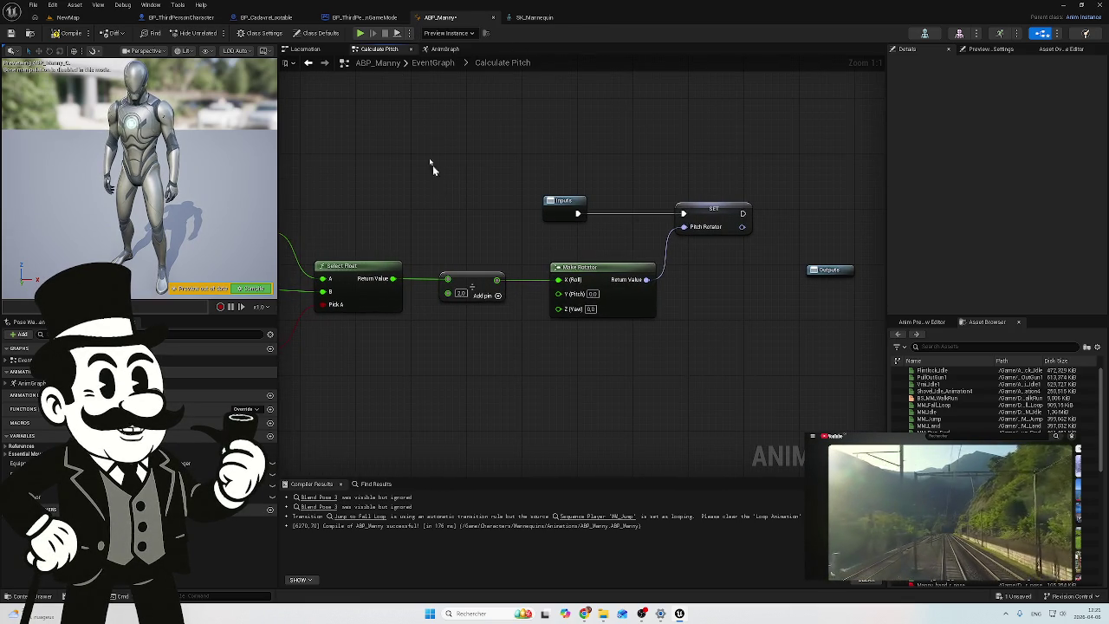
pyautogui.click(456, 294)
pyautogui.press('Return')
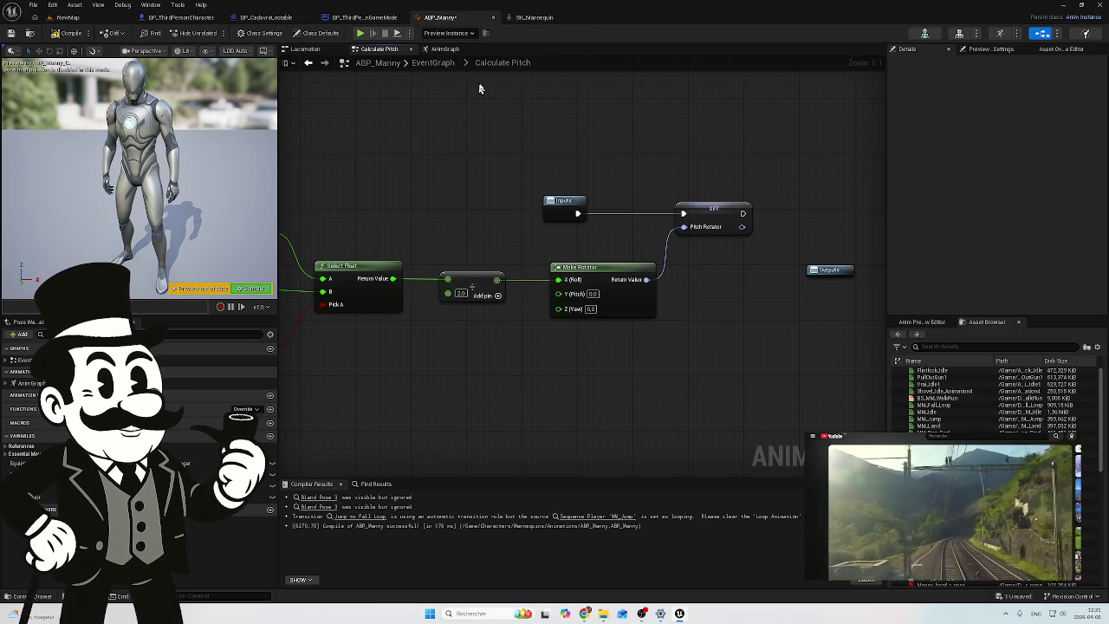
# Step: Return to ABP_Manny's AnimGraph and select the stray Add node
pyautogui.click(444, 49)
pyautogui.click(649, 230)
pyautogui.moveTo(656, 209); pyautogui.dragTo(561, 292)
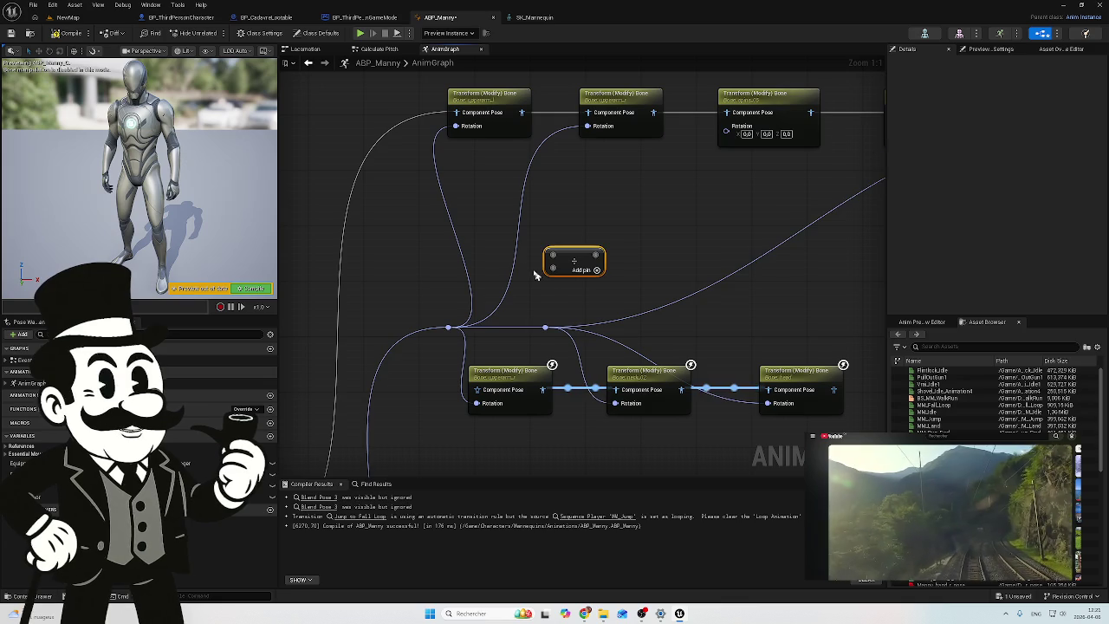
# Step: Delete the stray Add node and add a Divide node off the rotator wire
pyautogui.press('Delete')
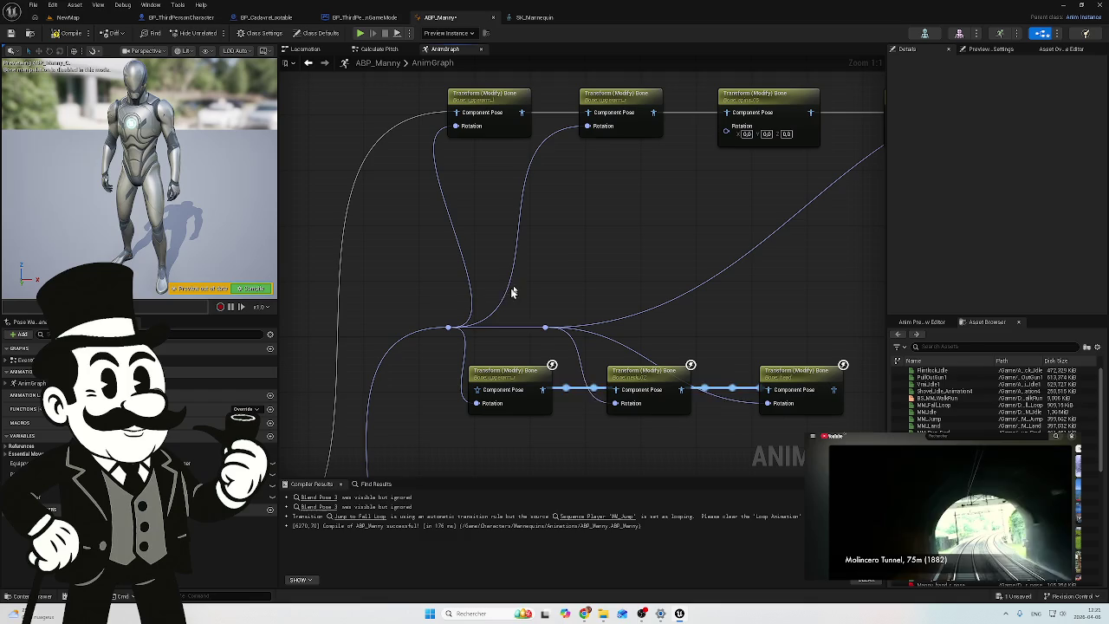
pyautogui.moveTo(448, 329); pyautogui.dragTo(584, 250)
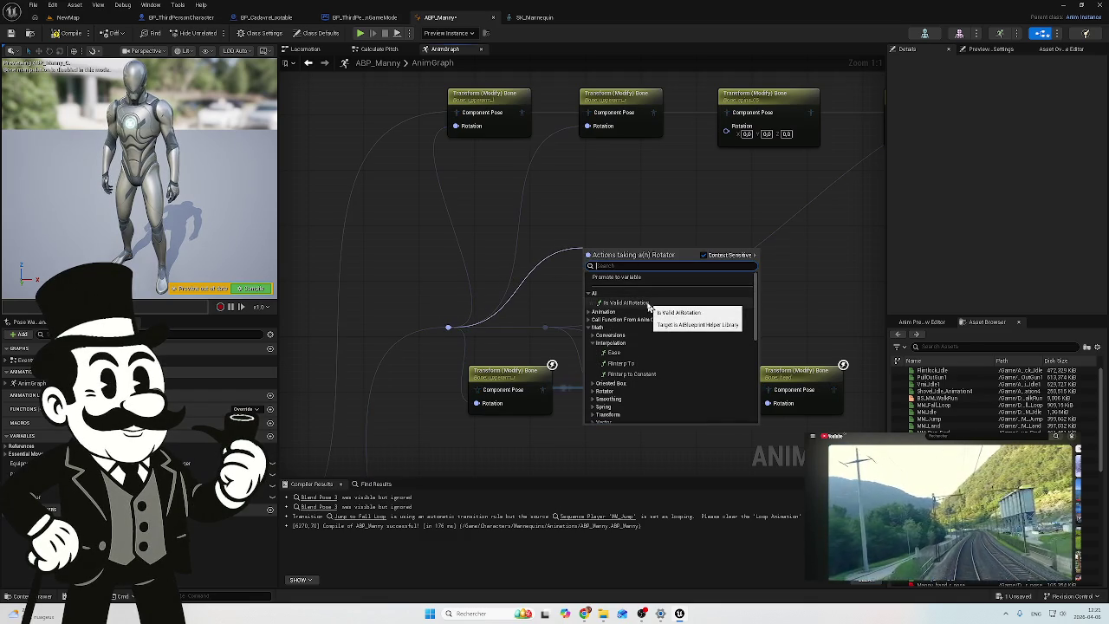
pyautogui.scroll(-4, 643, 396)
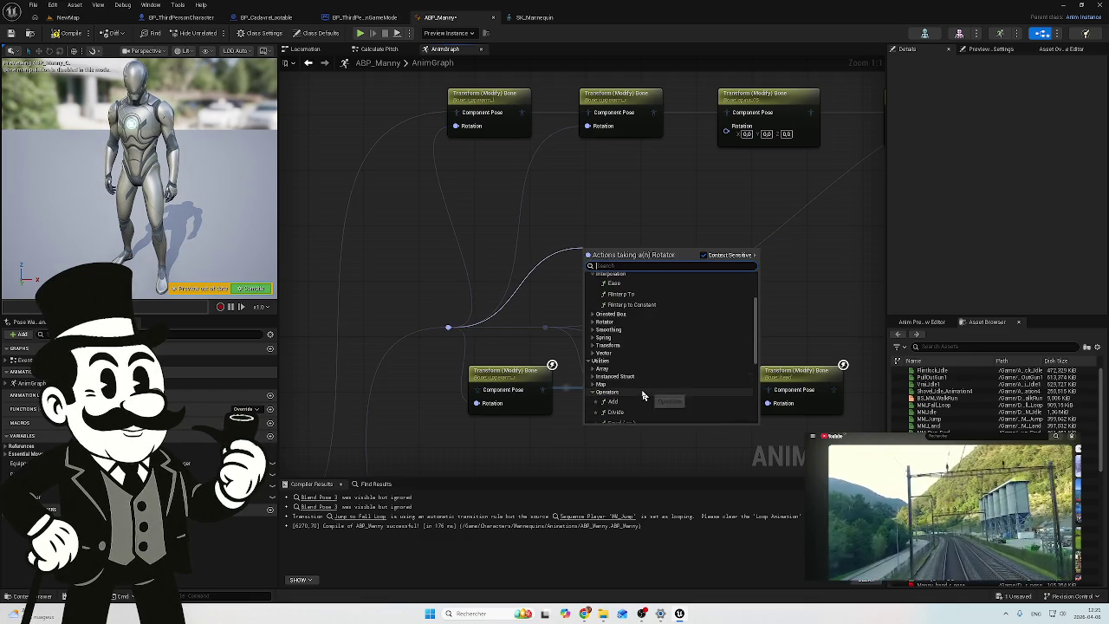
pyautogui.click(648, 374)
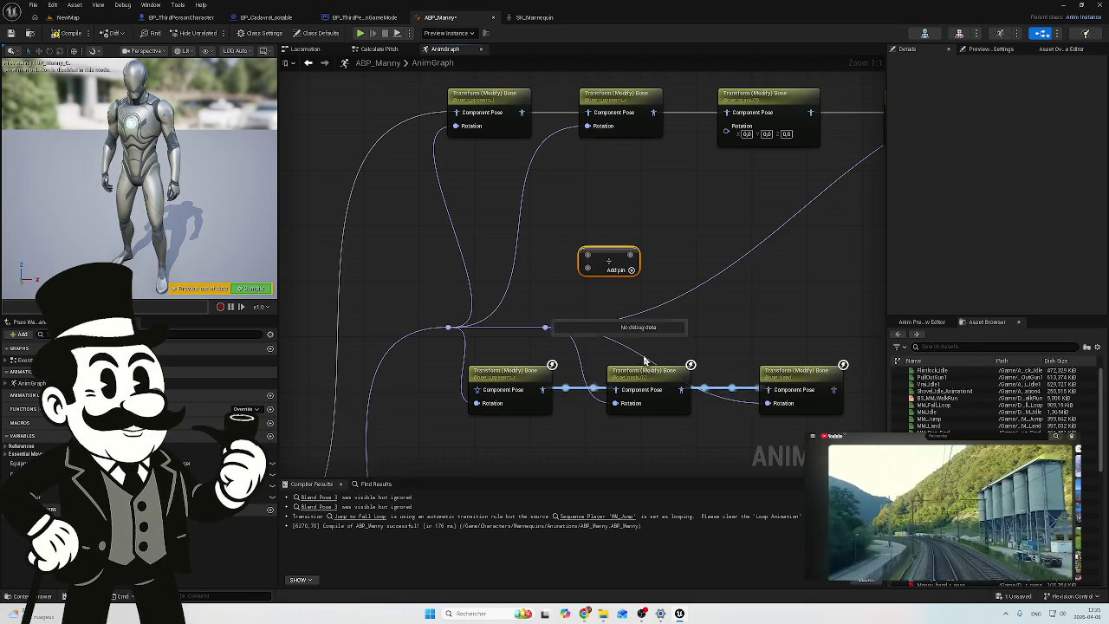
# Step: Wire the reroute into the Divide node, then delete that Divide node
pyautogui.moveTo(447, 327)
pyautogui.mouseDown()
pyautogui.moveTo(583, 292)
pyautogui.moveTo(587, 264)
pyautogui.mouseUp()
pyautogui.press('Delete')
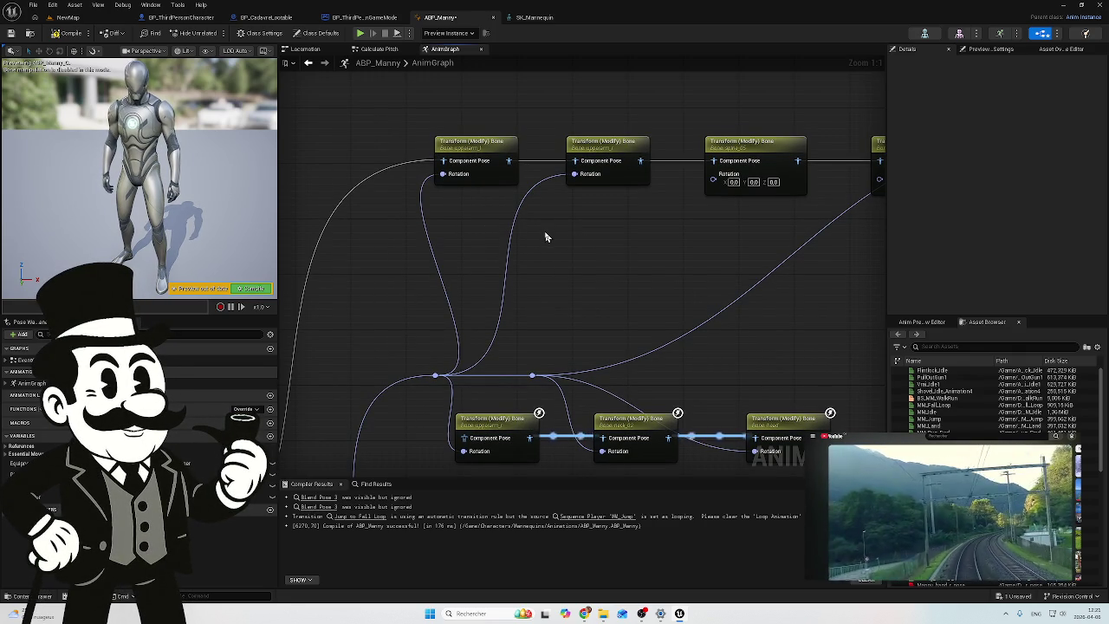
pyautogui.scroll(-2, 544, 235)
pyautogui.moveTo(545, 234); pyautogui.dragTo(356, 216)
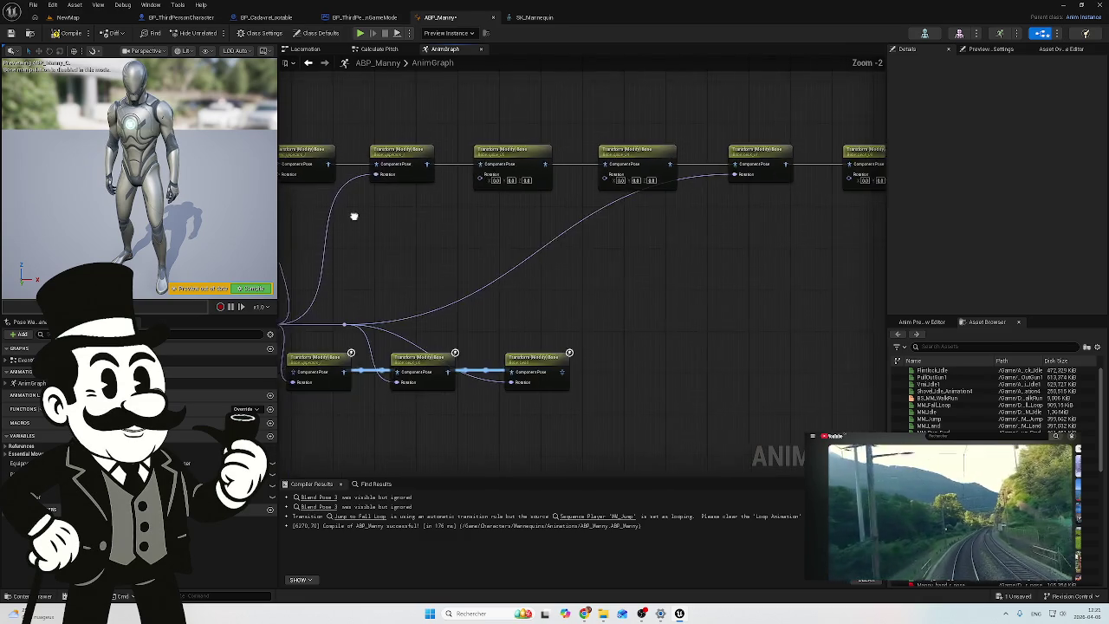
pyautogui.scroll(-3, 502, 203)
pyautogui.moveTo(484, 156)
pyautogui.mouseDown()
pyautogui.moveTo(410, 164)
pyautogui.moveTo(366, 144)
pyautogui.moveTo(453, 183)
pyautogui.moveTo(480, 178)
pyautogui.mouseUp()
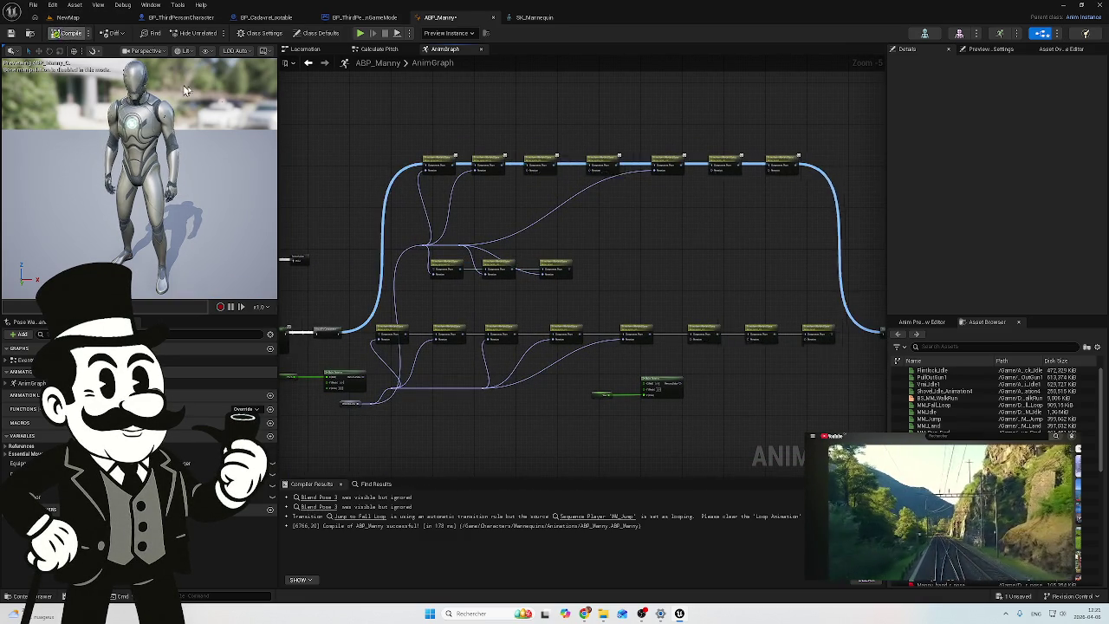
pyautogui.moveTo(359, 139)
pyautogui.mouseDown()
pyautogui.moveTo(609, 193)
pyautogui.moveTo(584, 152)
pyautogui.mouseUp()
pyautogui.scroll(4, 364, 288)
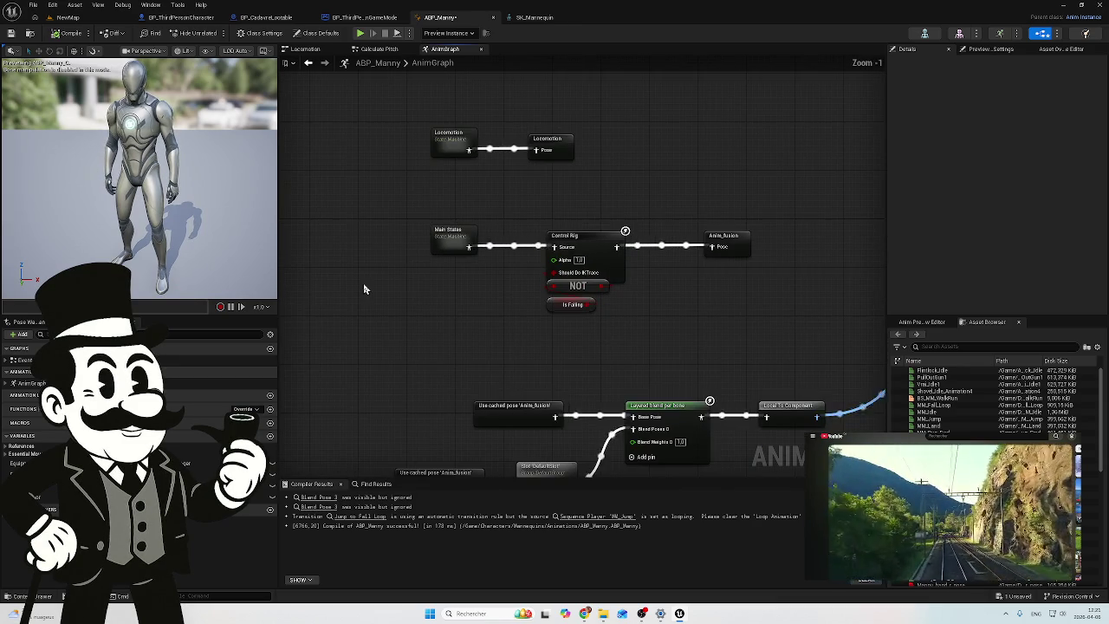
pyautogui.moveTo(445, 321); pyautogui.dragTo(334, 277)
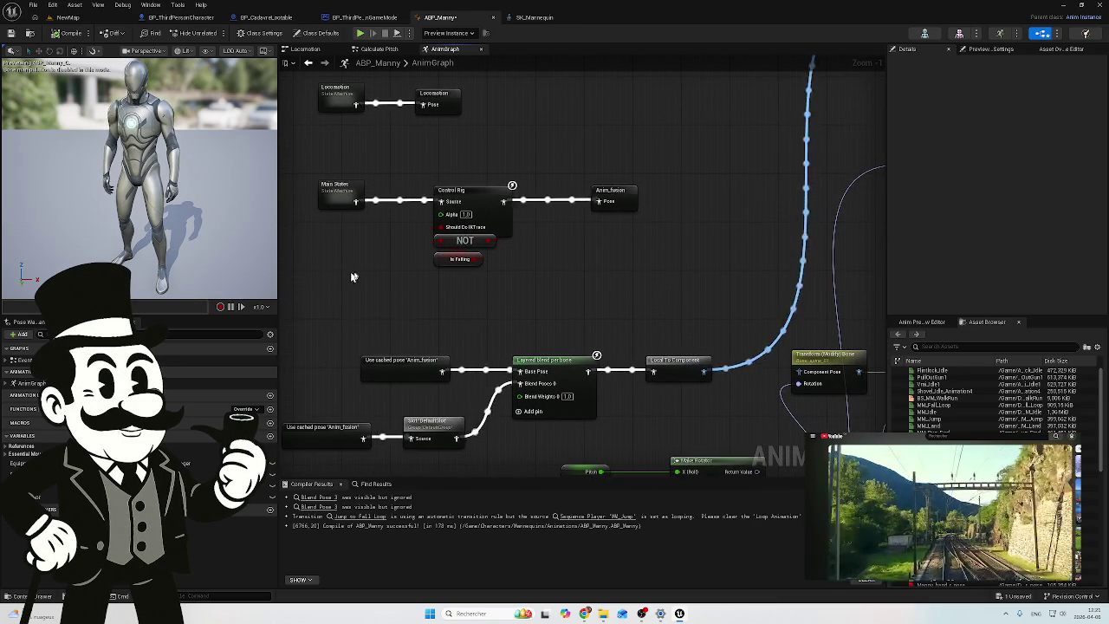
pyautogui.scroll(-2, 547, 279)
pyautogui.moveTo(547, 279)
pyautogui.mouseDown()
pyautogui.moveTo(391, 286)
pyautogui.moveTo(372, 259)
pyautogui.mouseUp()
pyautogui.moveTo(460, 235)
pyautogui.mouseDown()
pyautogui.moveTo(366, 243)
pyautogui.moveTo(353, 263)
pyautogui.mouseUp()
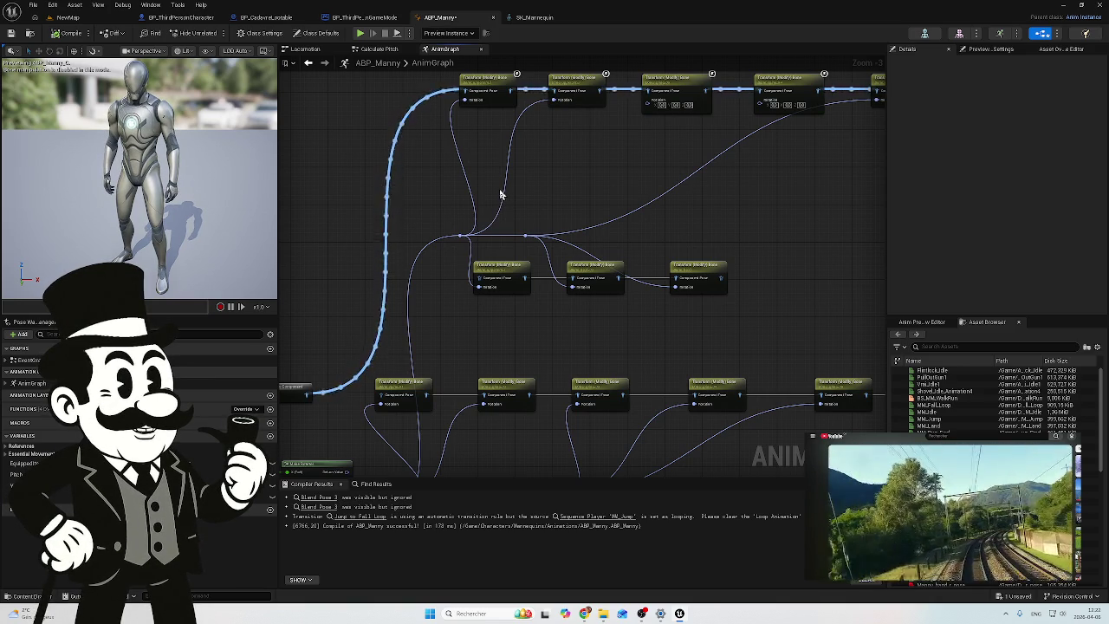
pyautogui.moveTo(574, 165); pyautogui.dragTo(552, 188)
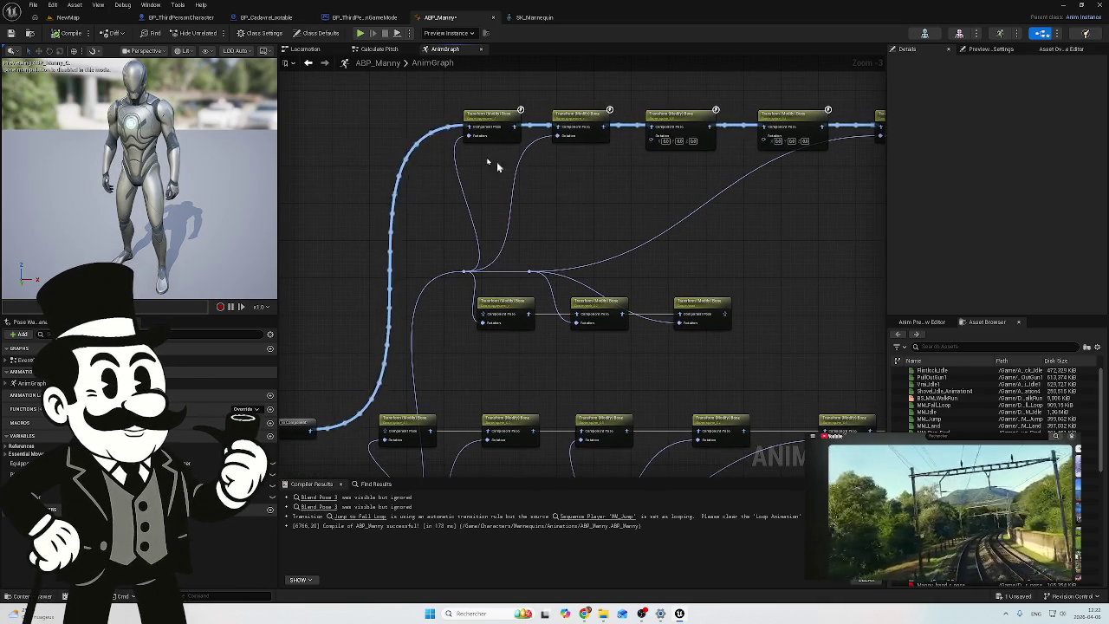
pyautogui.click(67, 17)
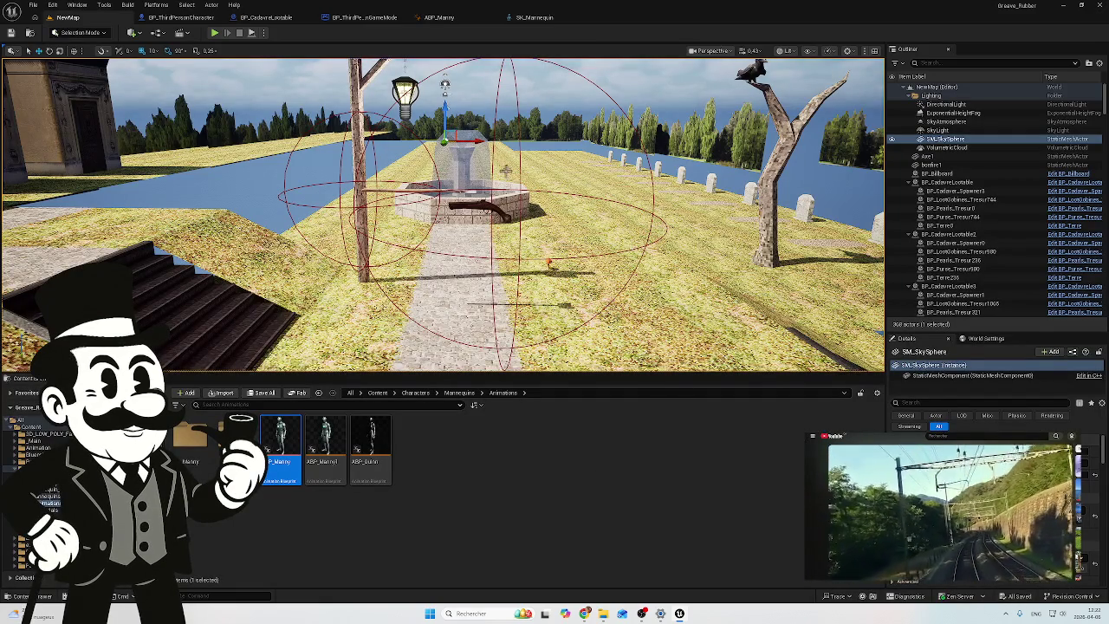
# Step: Play NewMap, walk forward with W while looking down, then detach from the player with F8
pyautogui.click(215, 35)
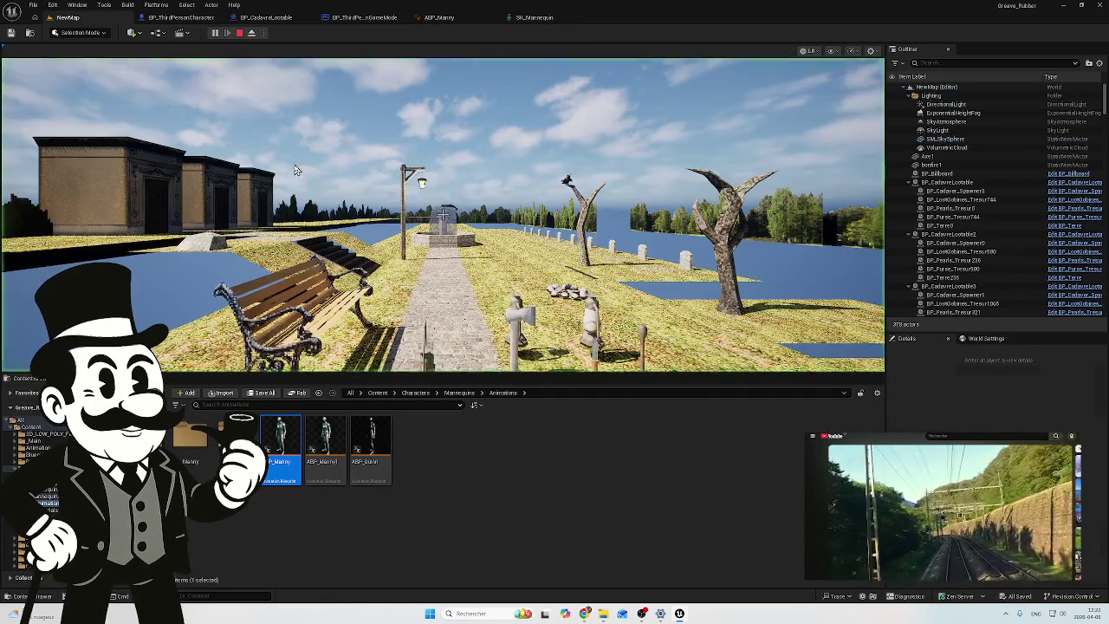
pyautogui.press('w')
pyautogui.press('w')
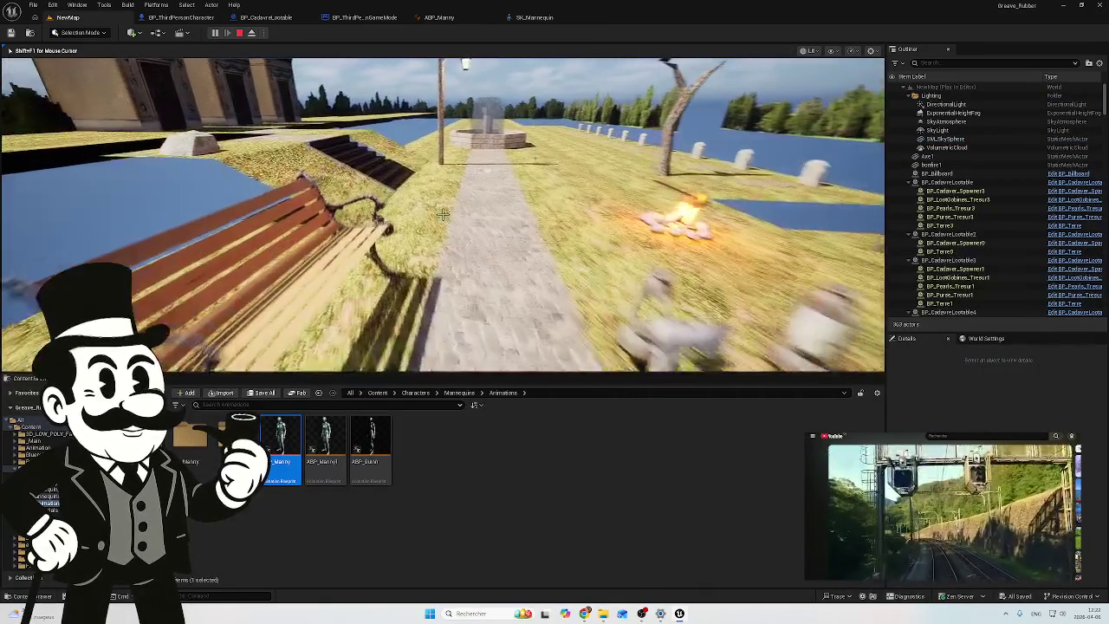
pyautogui.press('w')
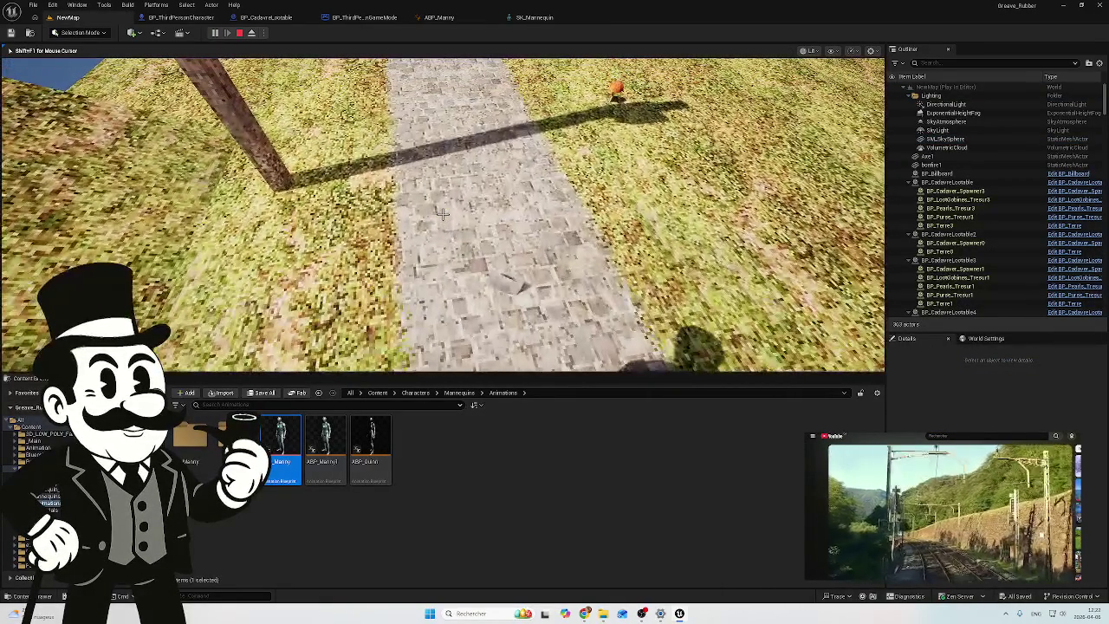
pyautogui.press('w')
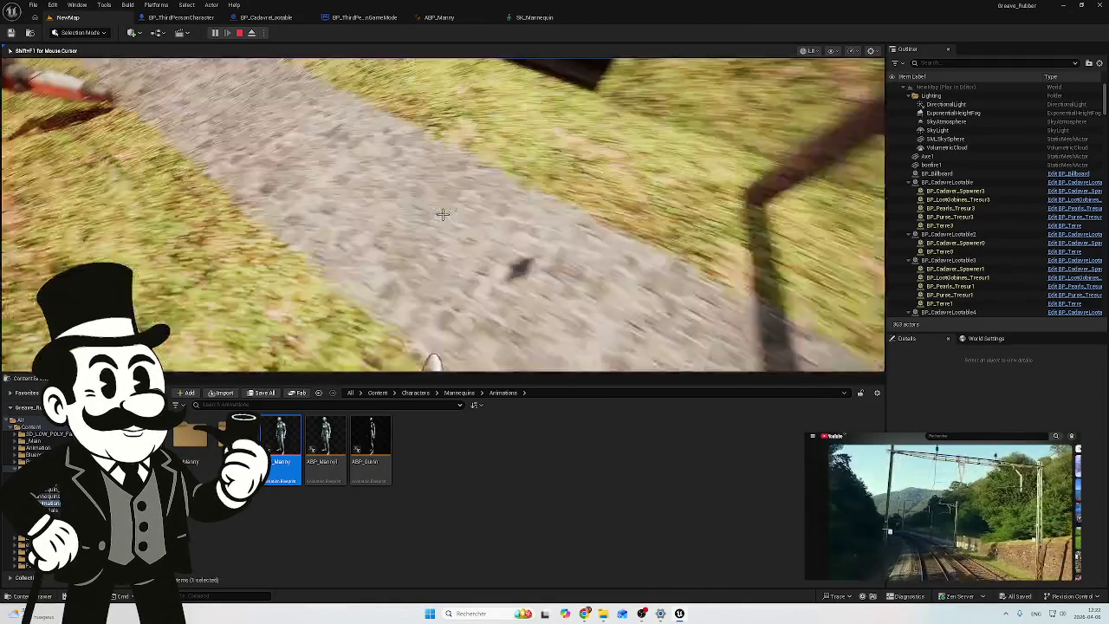
pyautogui.press('F8')
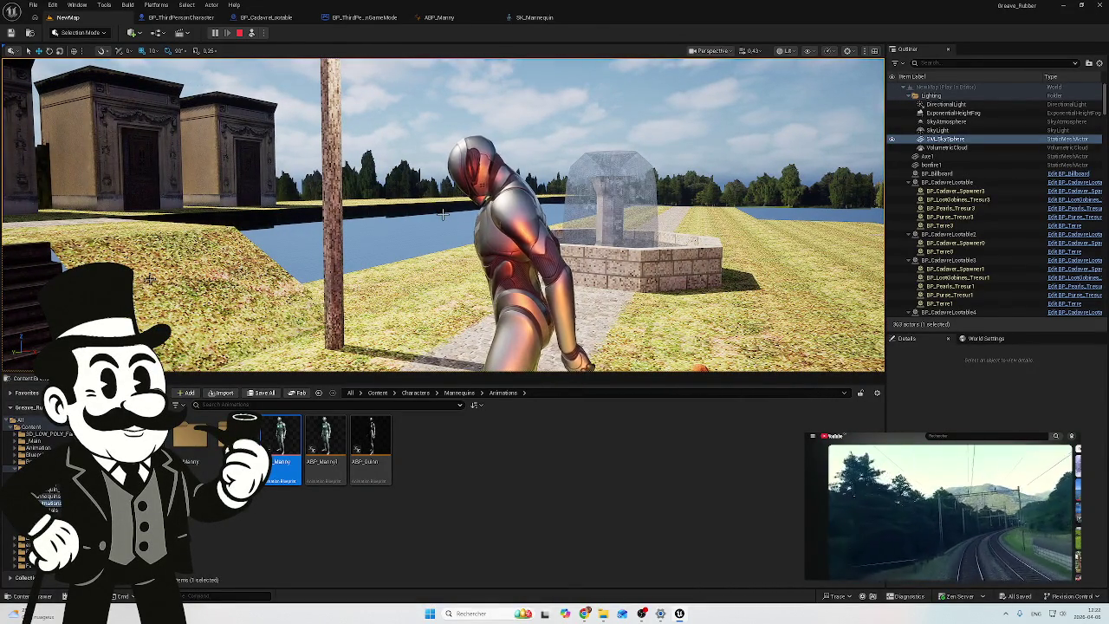
# Step: Stop the play session, fly down to the table, and delete then restore the flintlock
pyautogui.press('Escape')
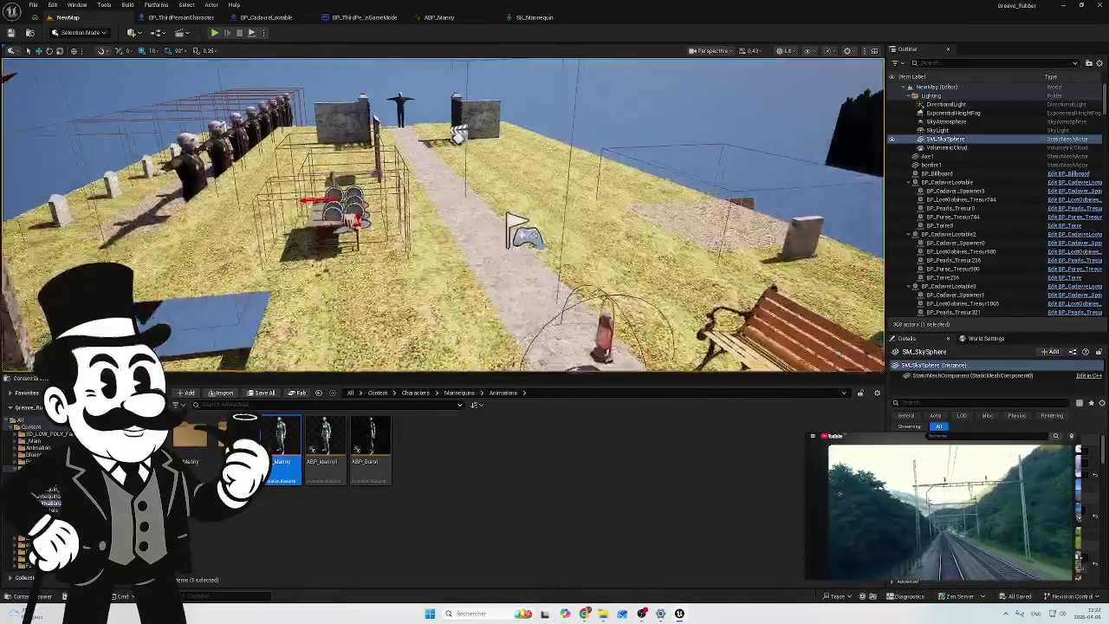
pyautogui.moveTo(442, 212)
pyautogui.mouseDown()
pyautogui.moveTo(477, 234)
pyautogui.moveTo(485, 217)
pyautogui.moveTo(494, 251)
pyautogui.mouseUp()
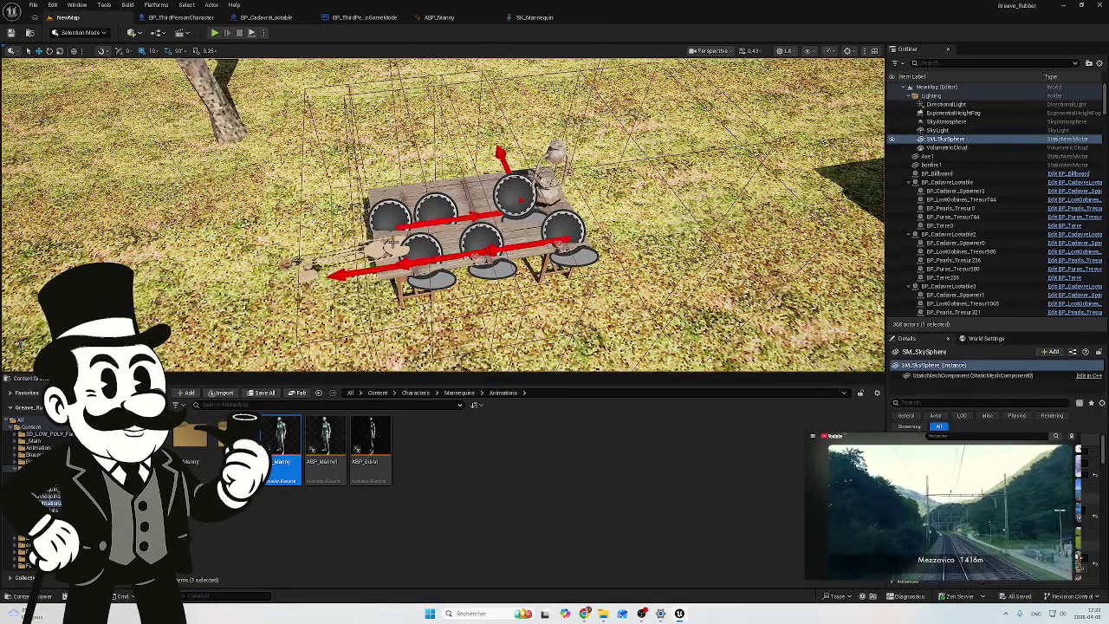
pyautogui.click(394, 243)
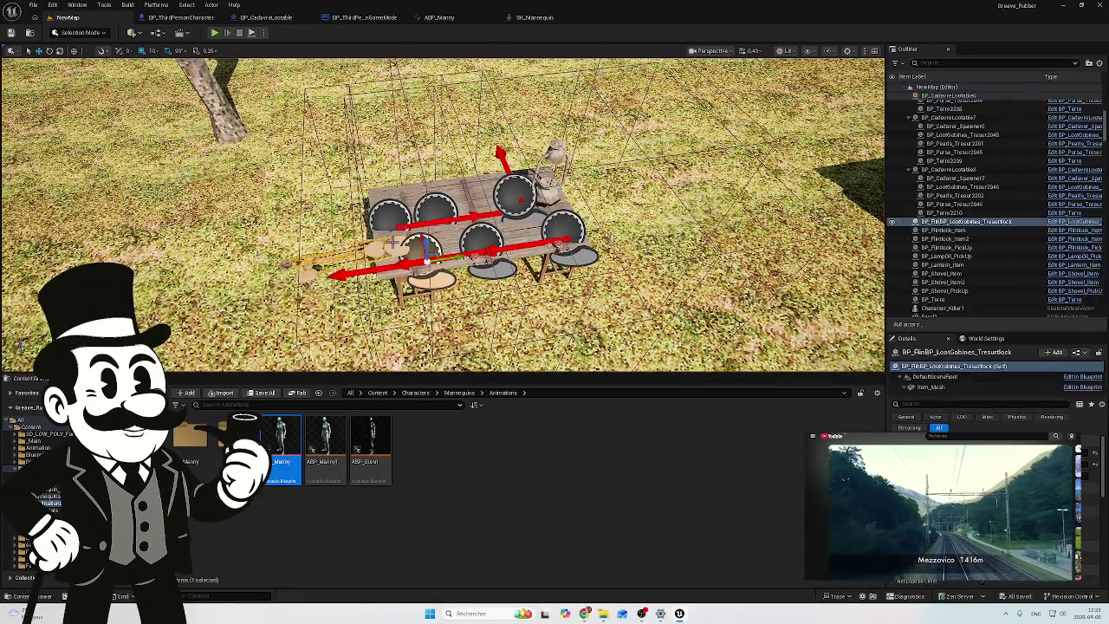
pyautogui.press('Delete')
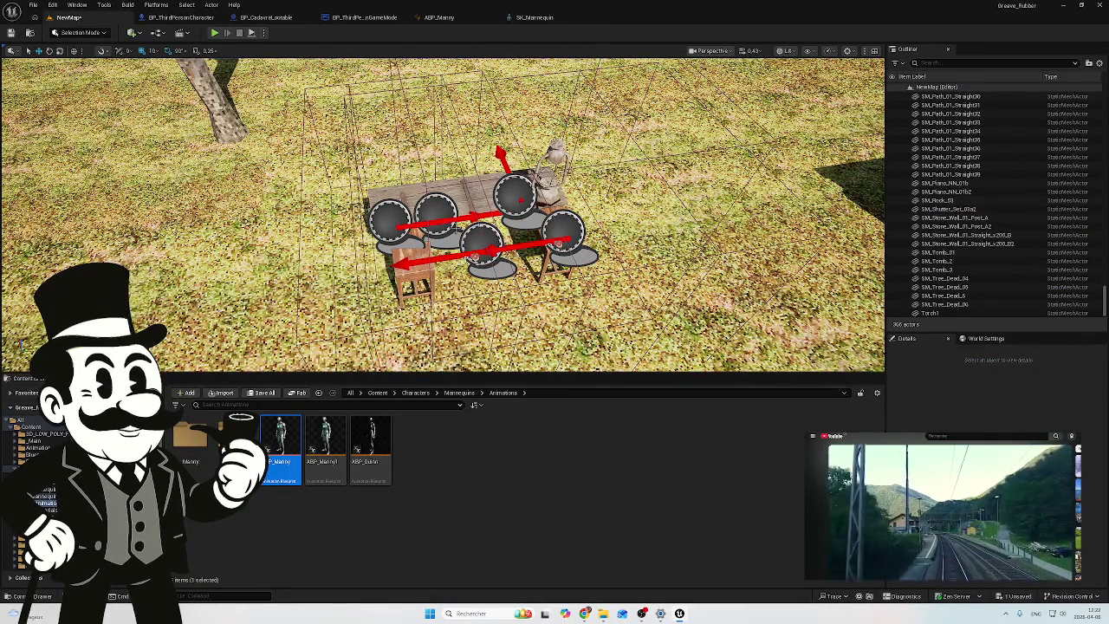
pyautogui.hotkey('ctrl', 'z')
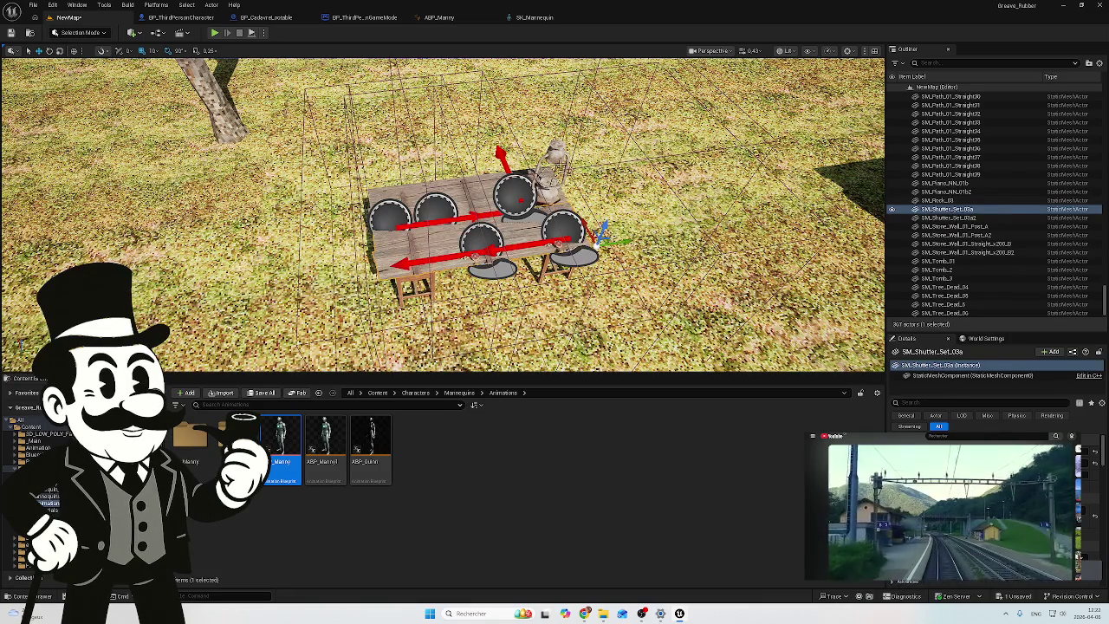
# Step: Delete the lantern and two round objects from the table
pyautogui.click(518, 190)
pyautogui.press('Delete')
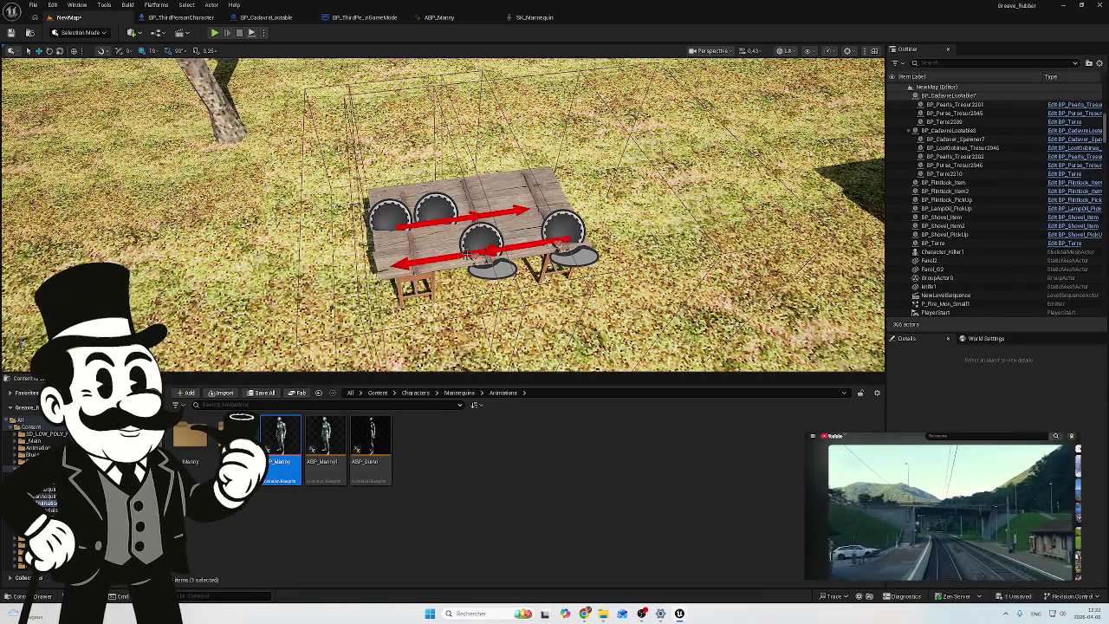
pyautogui.click(474, 255)
pyautogui.press('Delete')
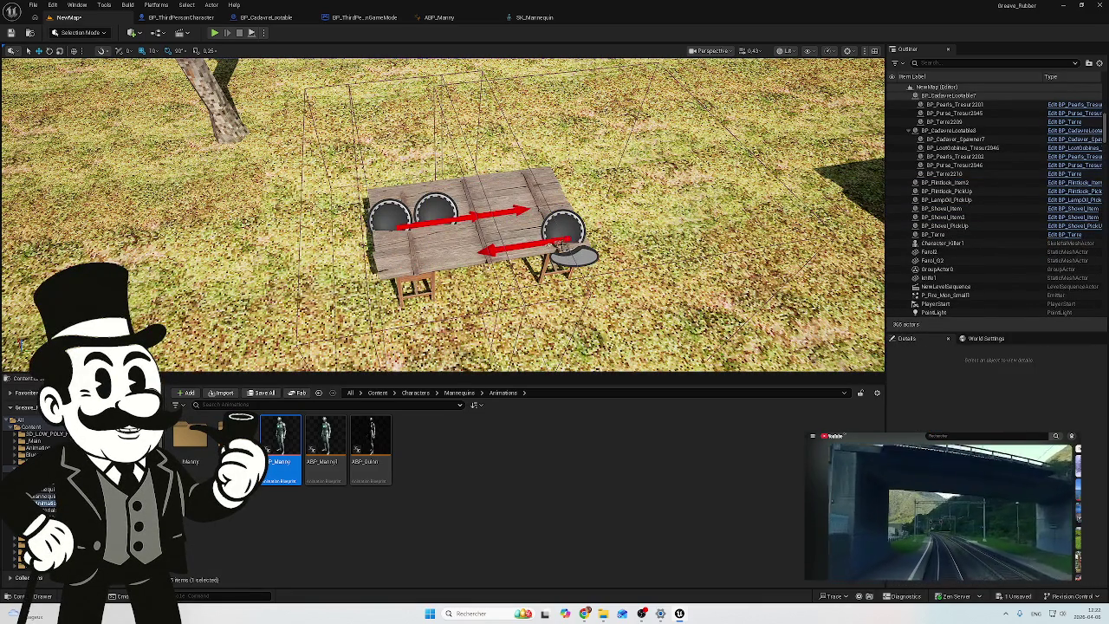
pyautogui.click(558, 245)
pyautogui.press('Delete')
# Step: Delete the remaining two round SM_Shutter_Set pieces, then lower the view toward ground level
pyautogui.scroll(5, 448, 212)
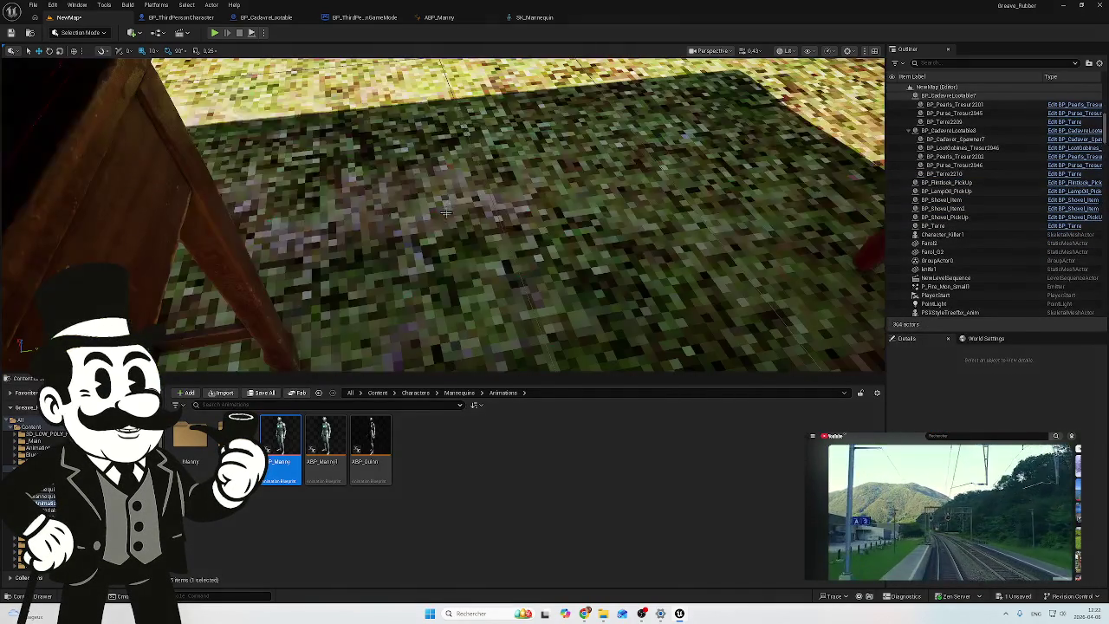
pyautogui.scroll(-5, 444, 233)
pyautogui.click(433, 215)
pyautogui.press('Delete')
pyautogui.click(378, 216)
pyautogui.press('Delete')
pyautogui.moveTo(396, 203); pyautogui.dragTo(451, 237)
pyautogui.scroll(-10, 443, 214)
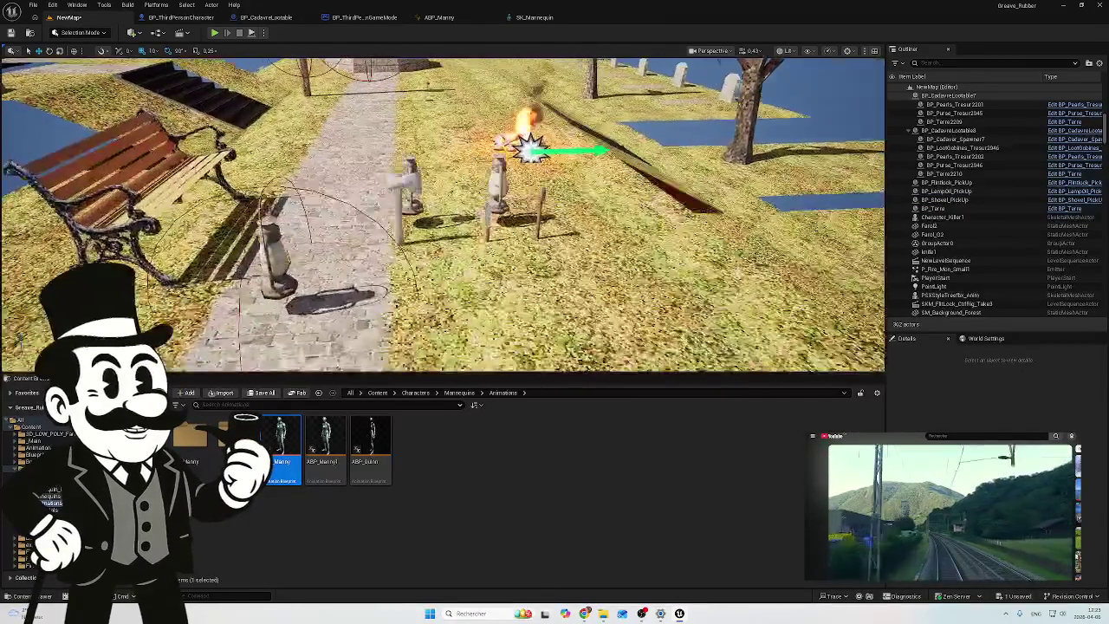
pyautogui.scroll(-3, 444, 215)
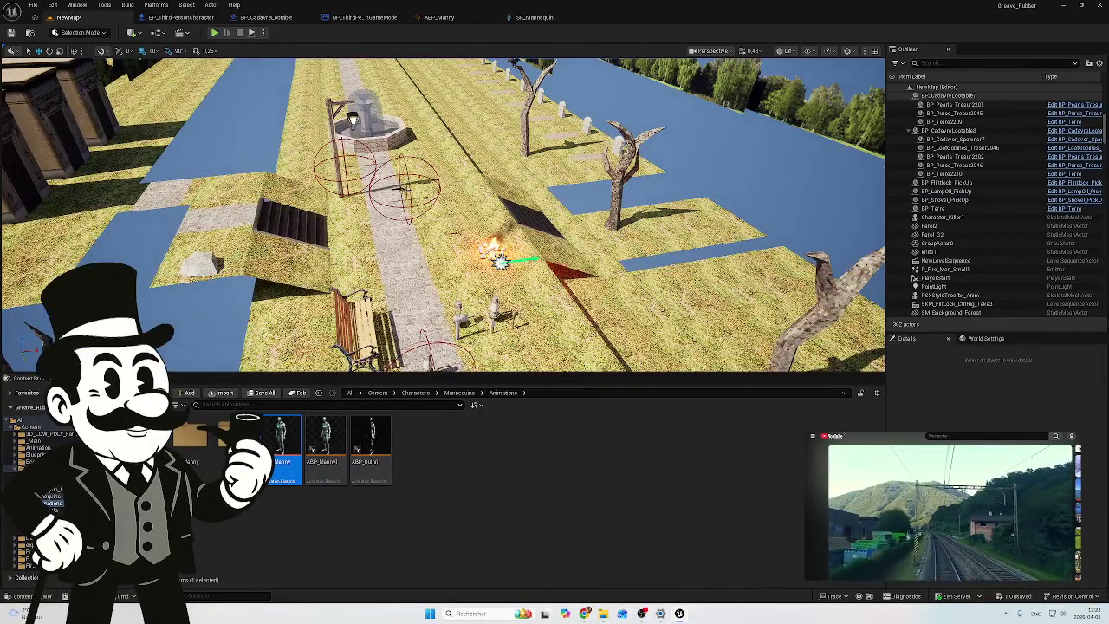
# Step: Select BP_Flintlock_PickUp, delete the accidental duplicate, and reselect the original
pyautogui.click(410, 196)
pyautogui.moveTo(459, 295); pyautogui.dragTo(529, 308)
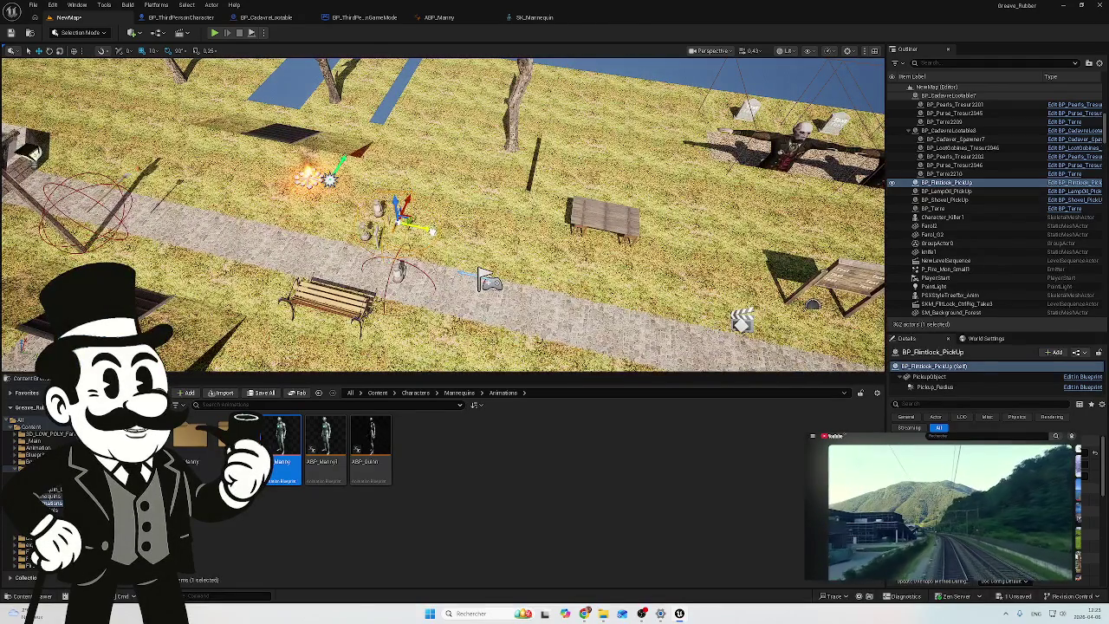
pyautogui.moveTo(397, 212); pyautogui.dragTo(596, 262)
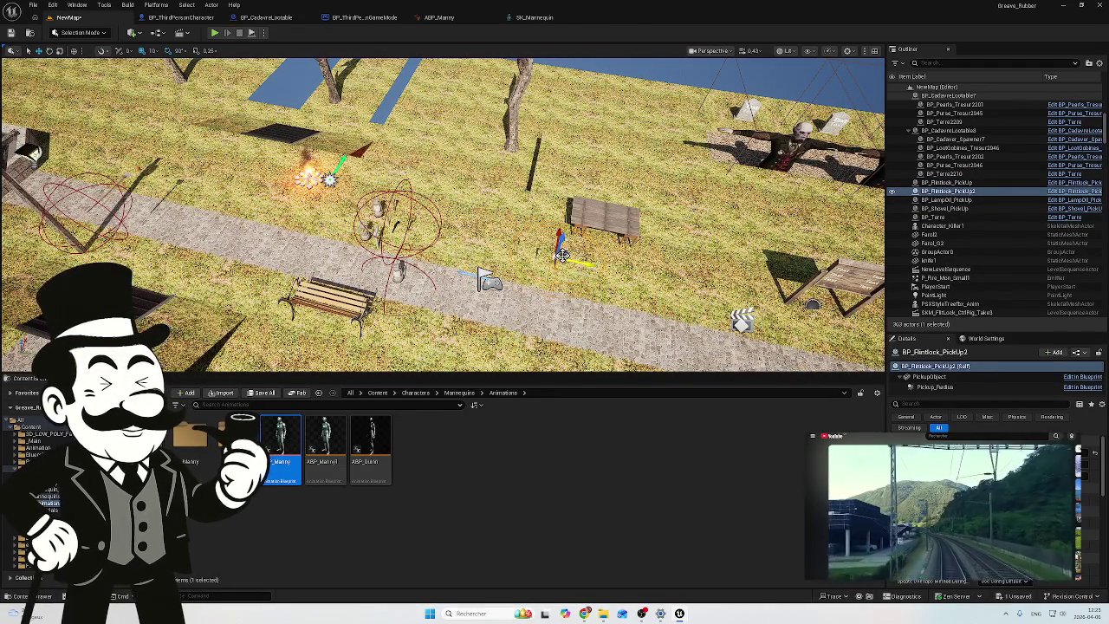
pyautogui.press('Delete')
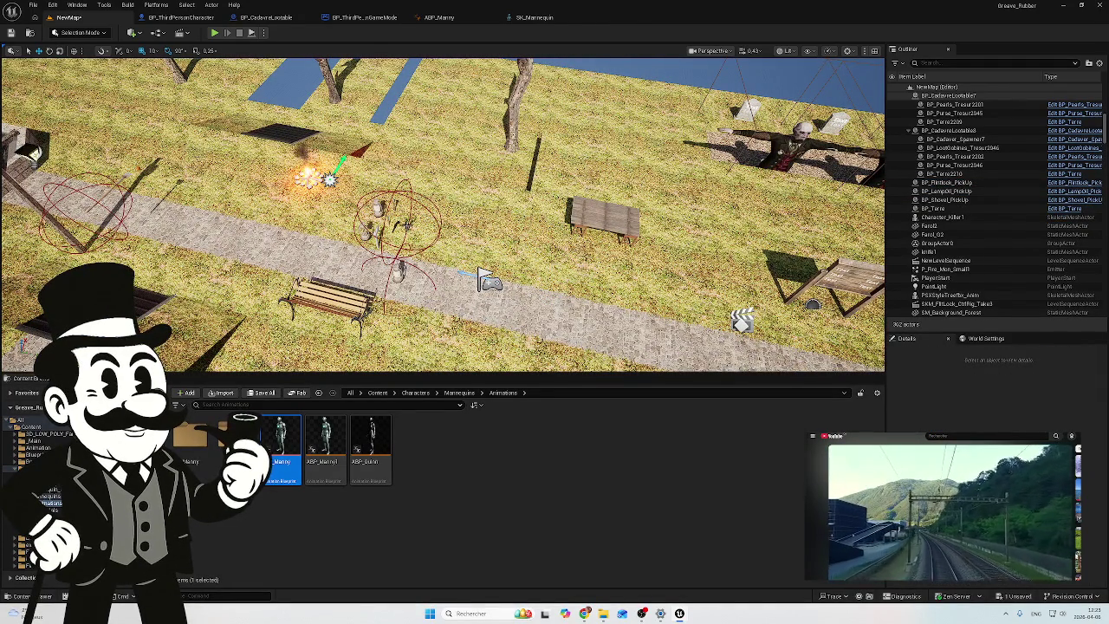
pyautogui.click(395, 224)
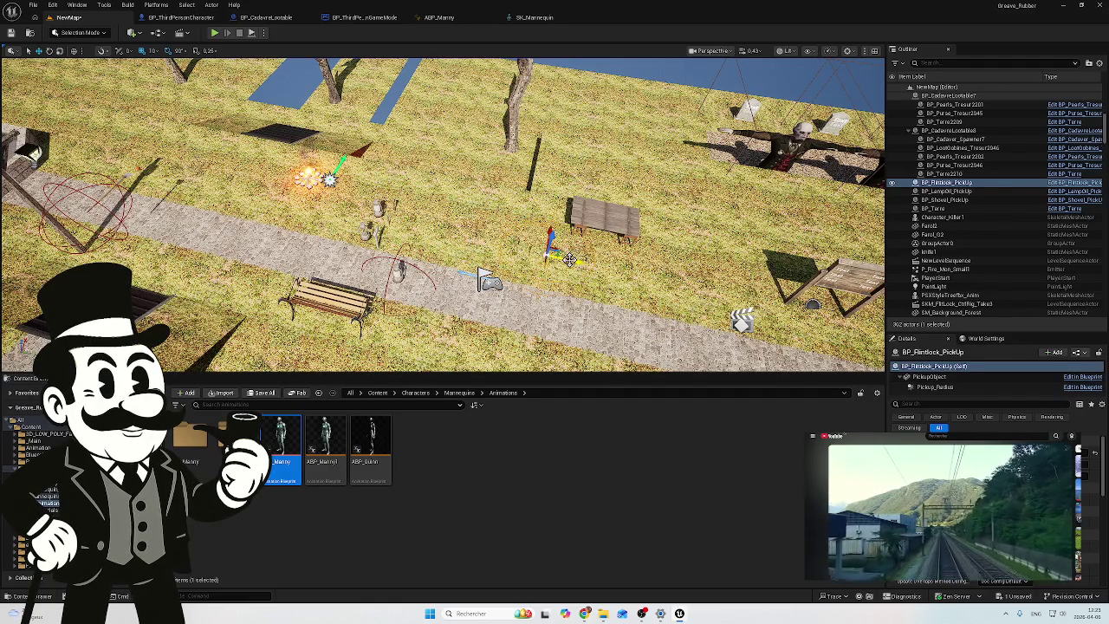
# Step: Frame the bench and path around the flintlock, then start playing the level
pyautogui.scroll(10, 563, 258)
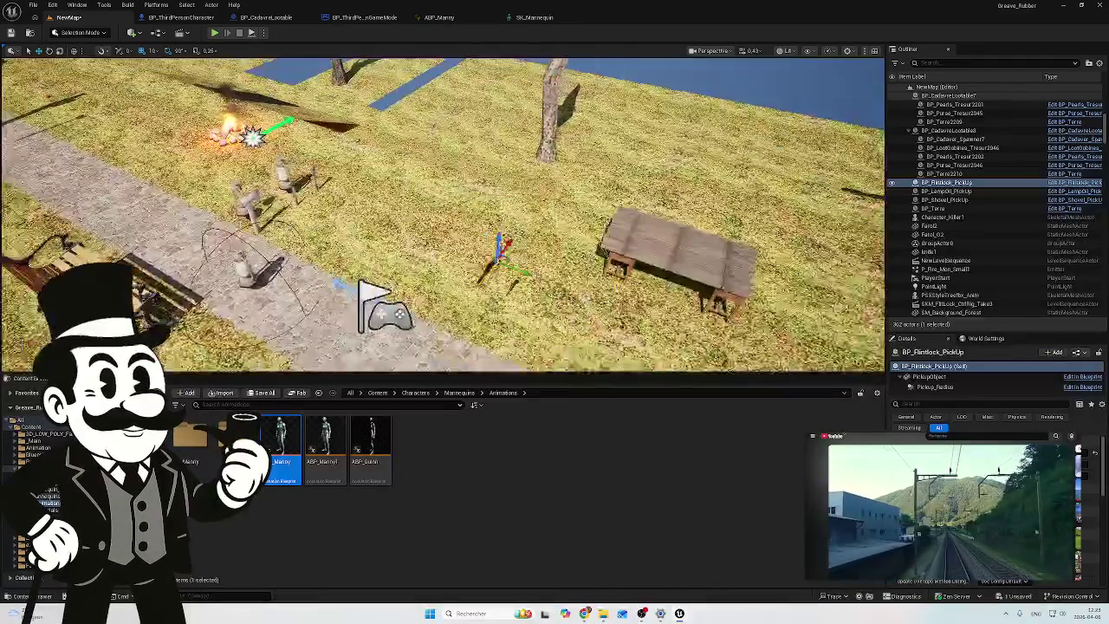
pyautogui.moveTo(563, 258); pyautogui.dragTo(485, 251)
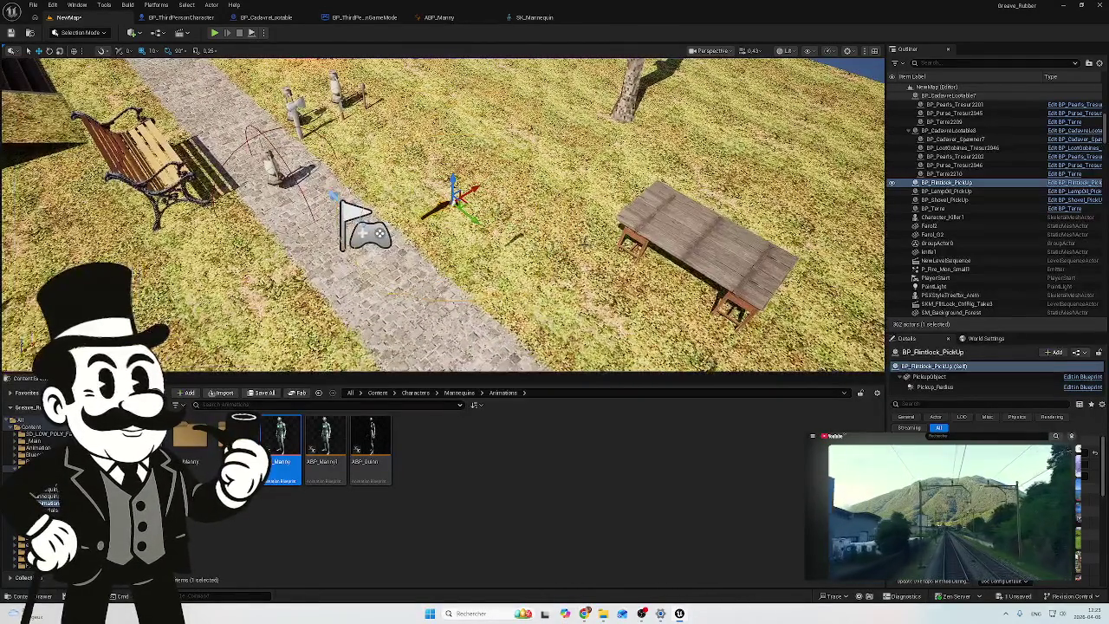
pyautogui.moveTo(473, 217)
pyautogui.mouseDown()
pyautogui.moveTo(381, 207)
pyautogui.moveTo(355, 234)
pyautogui.mouseUp()
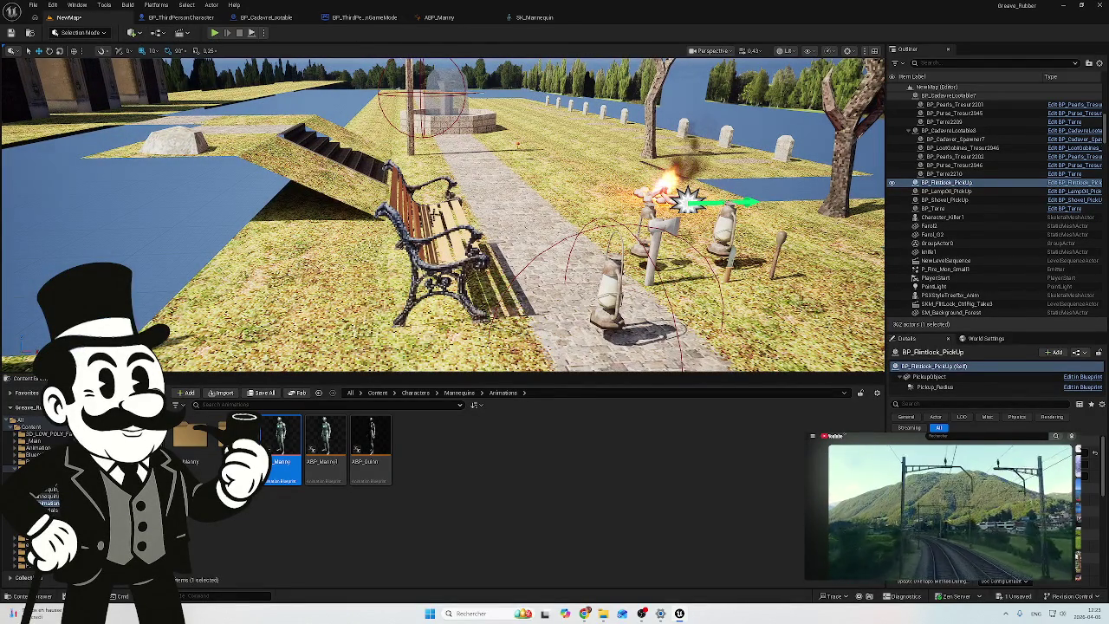
pyautogui.click(215, 34)
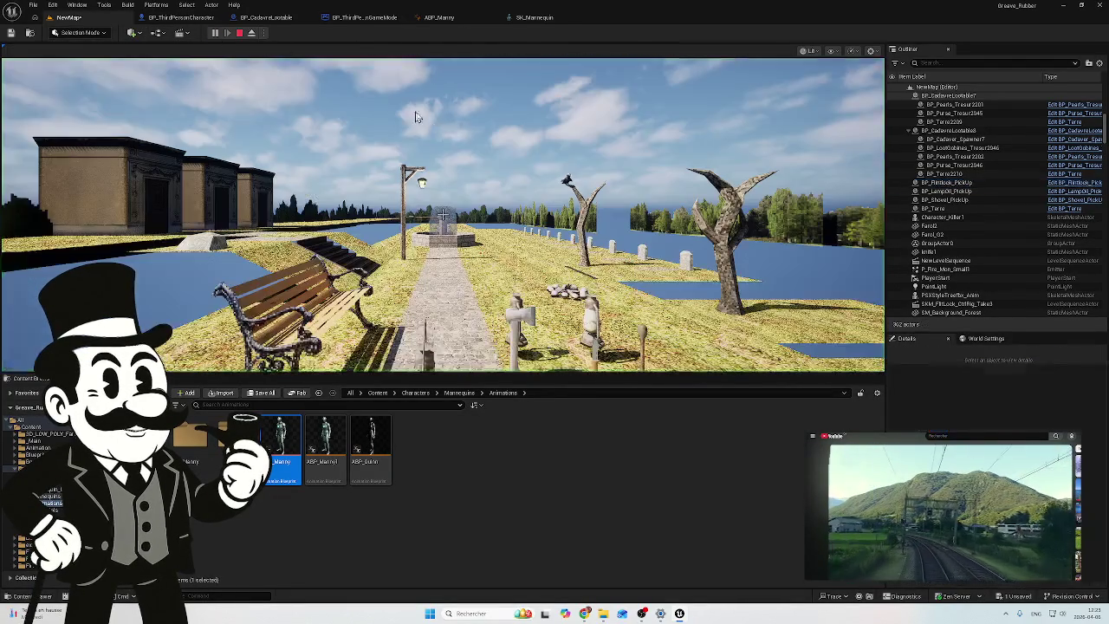
# Step: Tilt the play camera down toward the table to check the arms and pistol, then end the session
pyautogui.press('w')
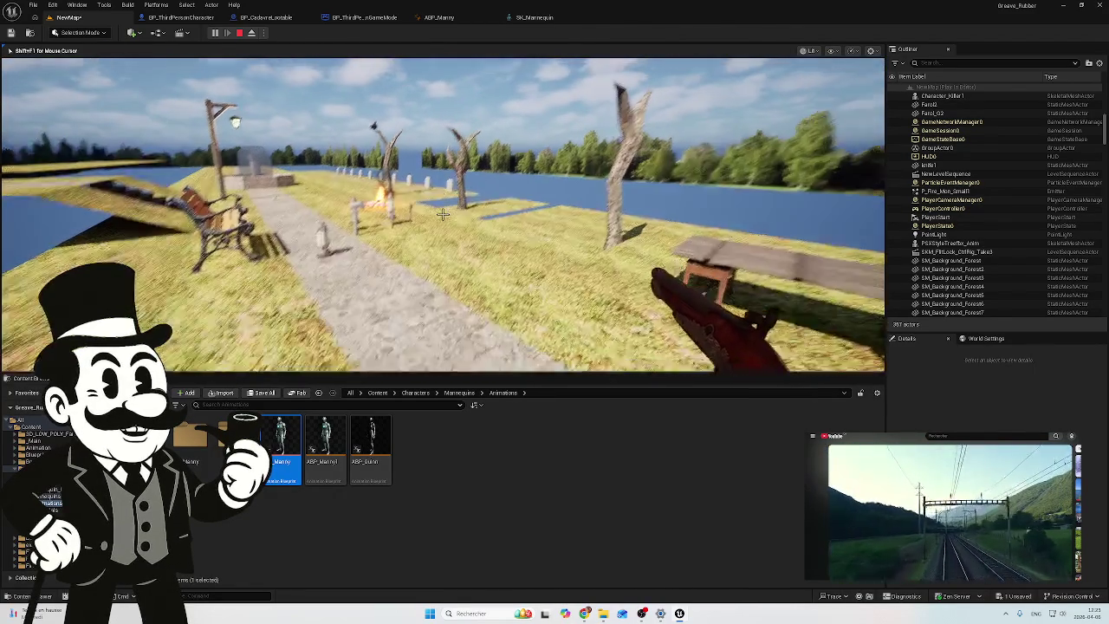
pyautogui.press('Escape')
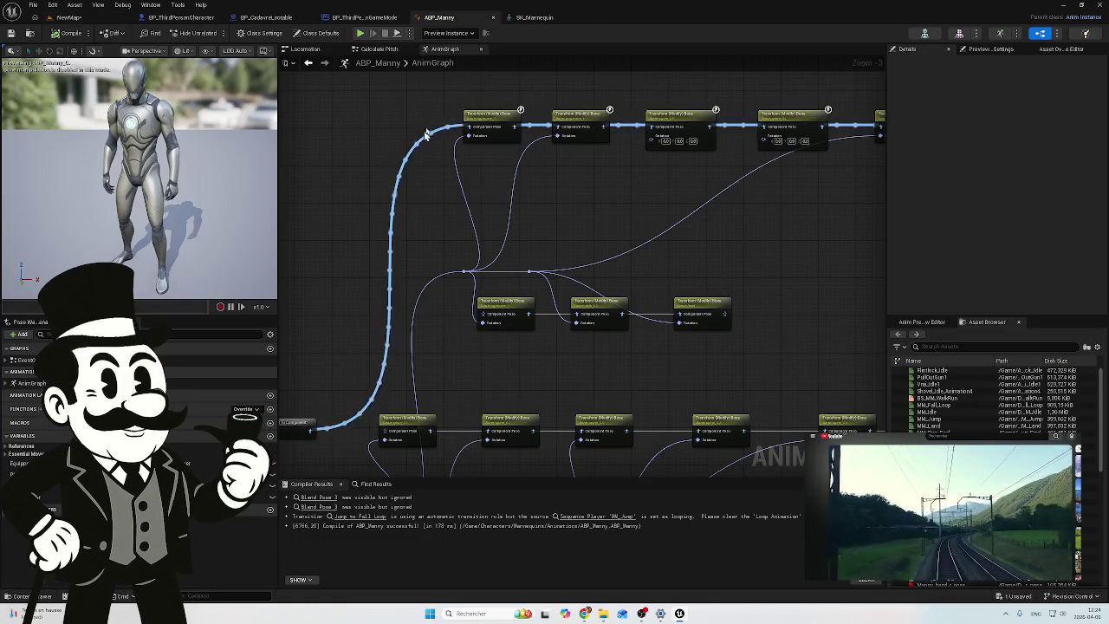
# Step: Change the Calculate Pitch Add node's offset from 2.0 to 1.0
pyautogui.click(373, 51)
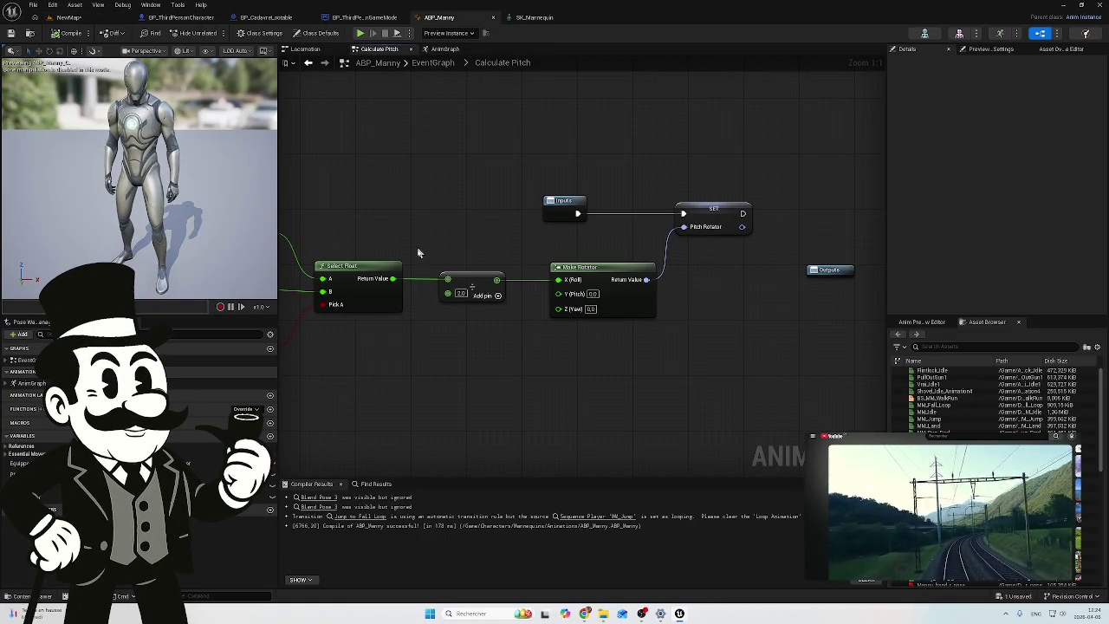
pyautogui.click(461, 292)
pyautogui.write('1')
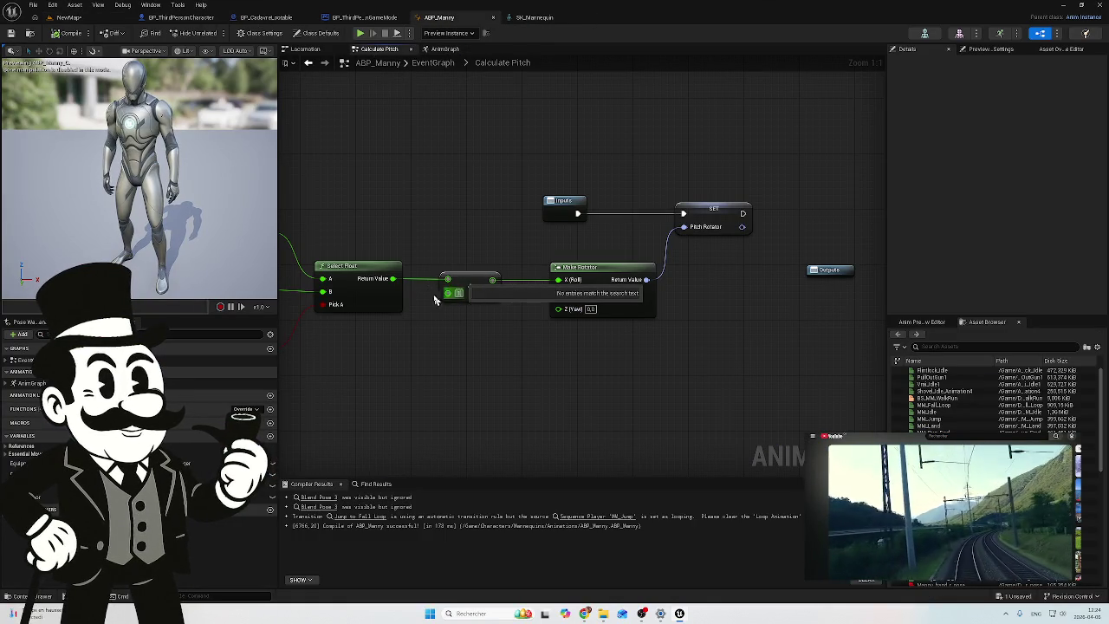
pyautogui.press('Return')
# Step: Recompile ABP_Manny, return to NewMap, and save all modified assets
pyautogui.click(66, 33)
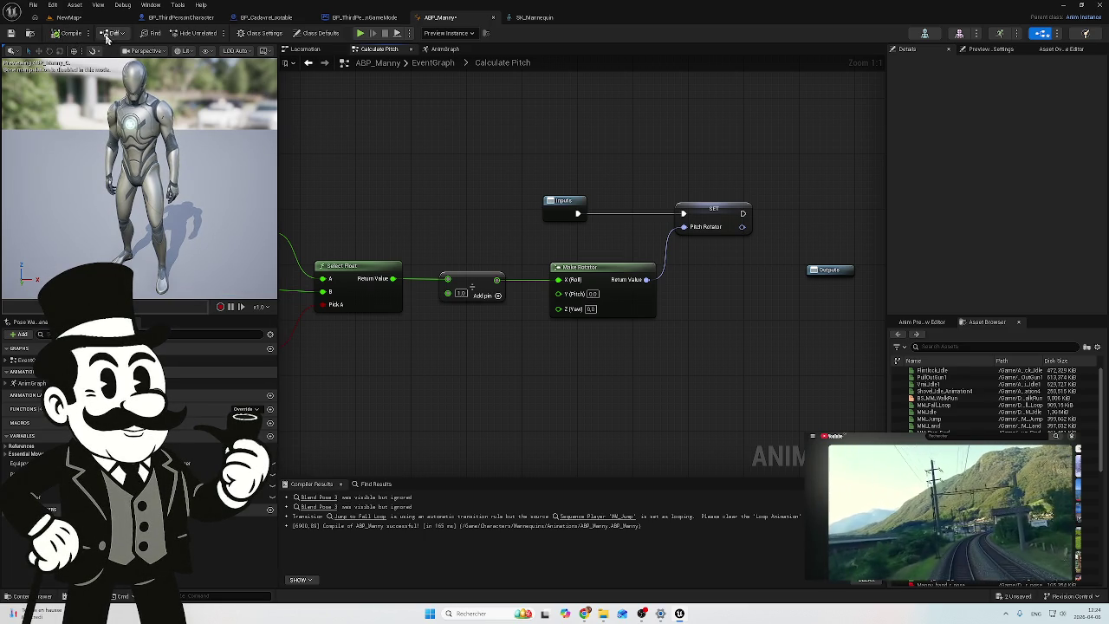
pyautogui.click(62, 17)
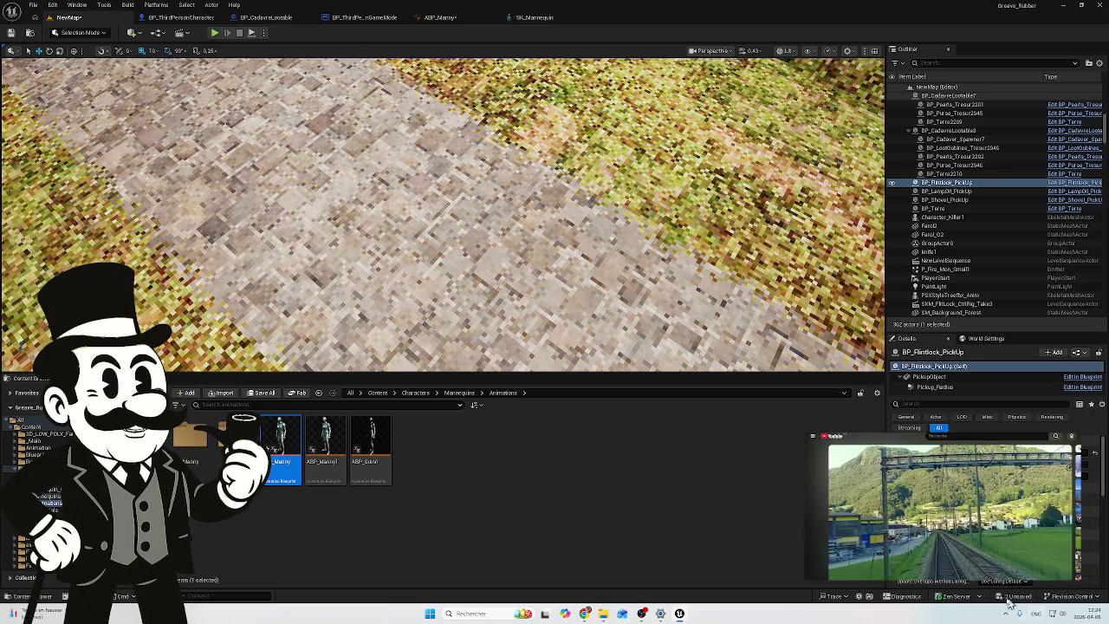
pyautogui.hotkey('ctrl', 'shift', 's')
# Step: Save ABP_Manny and NewMap, then play and walk to the table and back, looking around
pyautogui.click(623, 404)
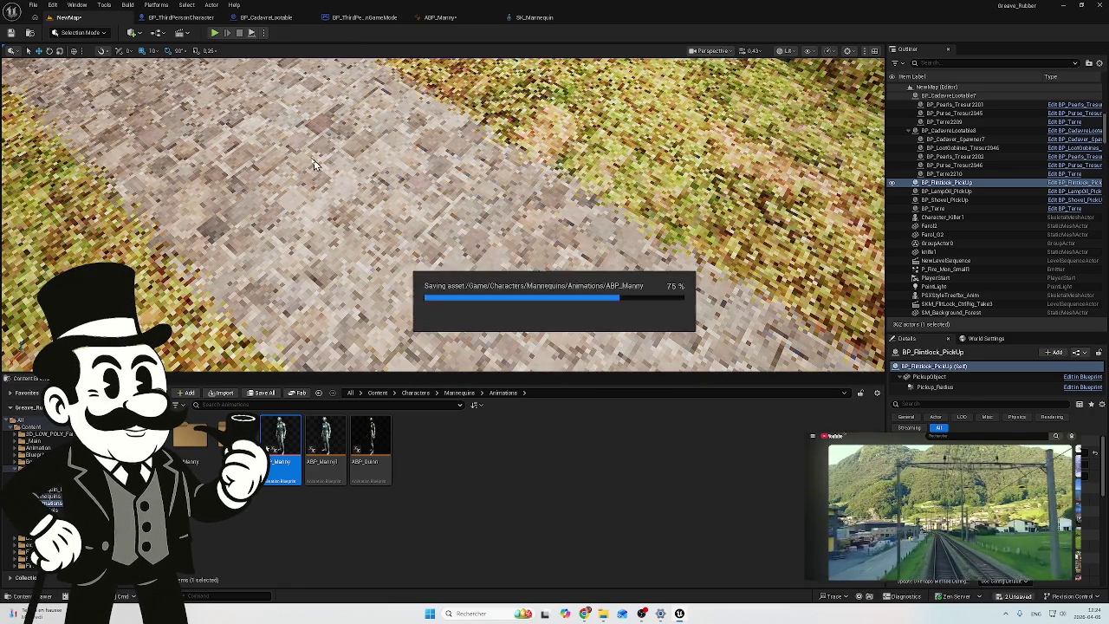
pyautogui.hotkey('alt', 'p')
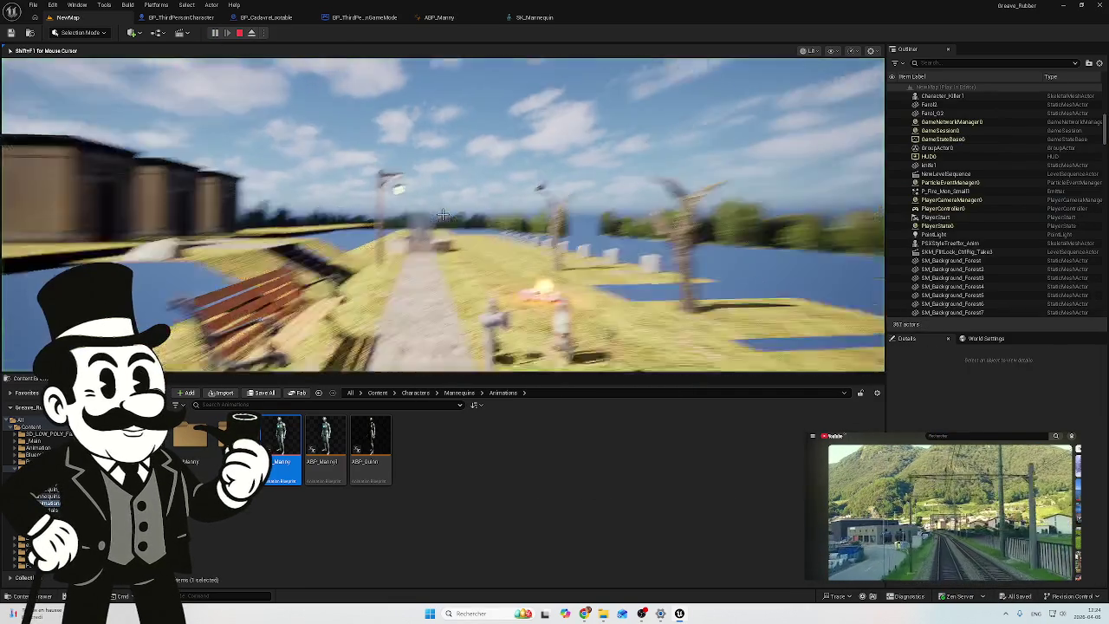
pyautogui.press('w')
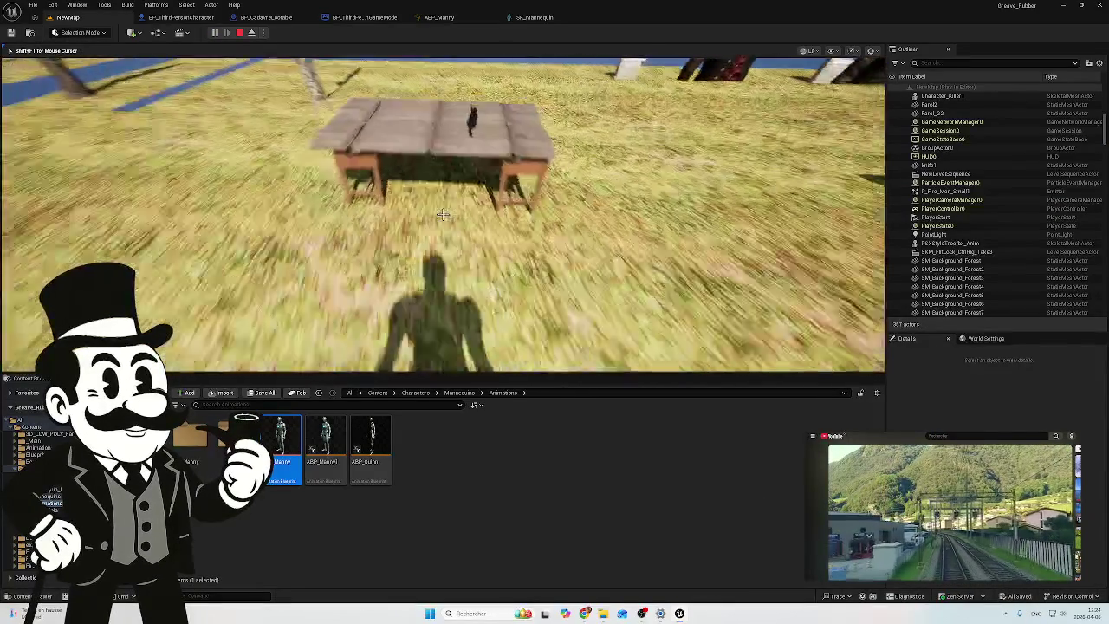
pyautogui.press('s')
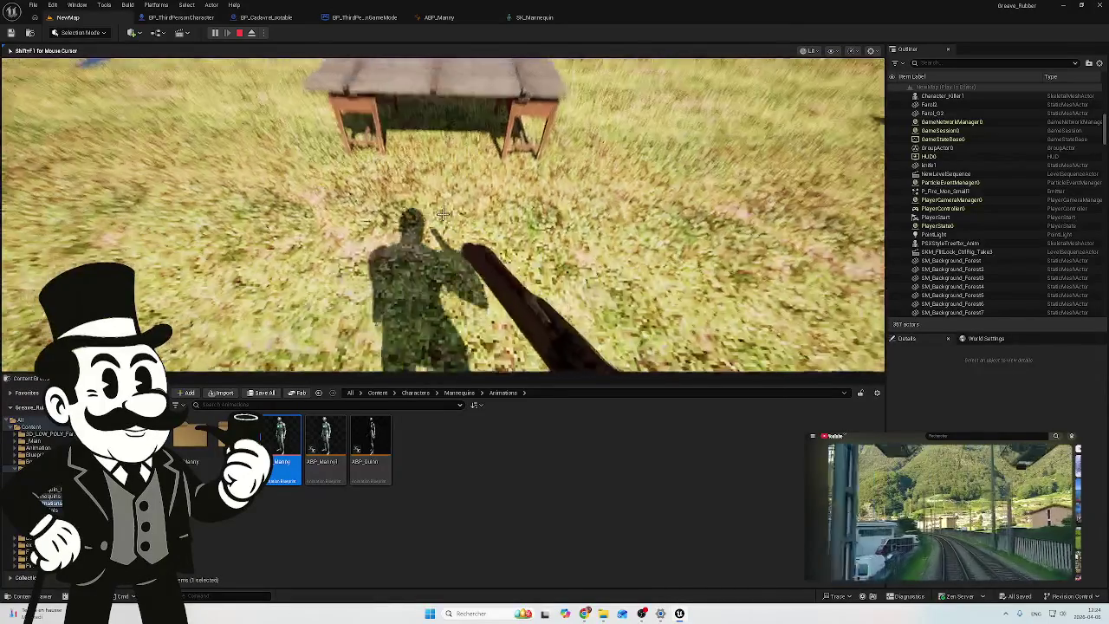
pyautogui.press('s')
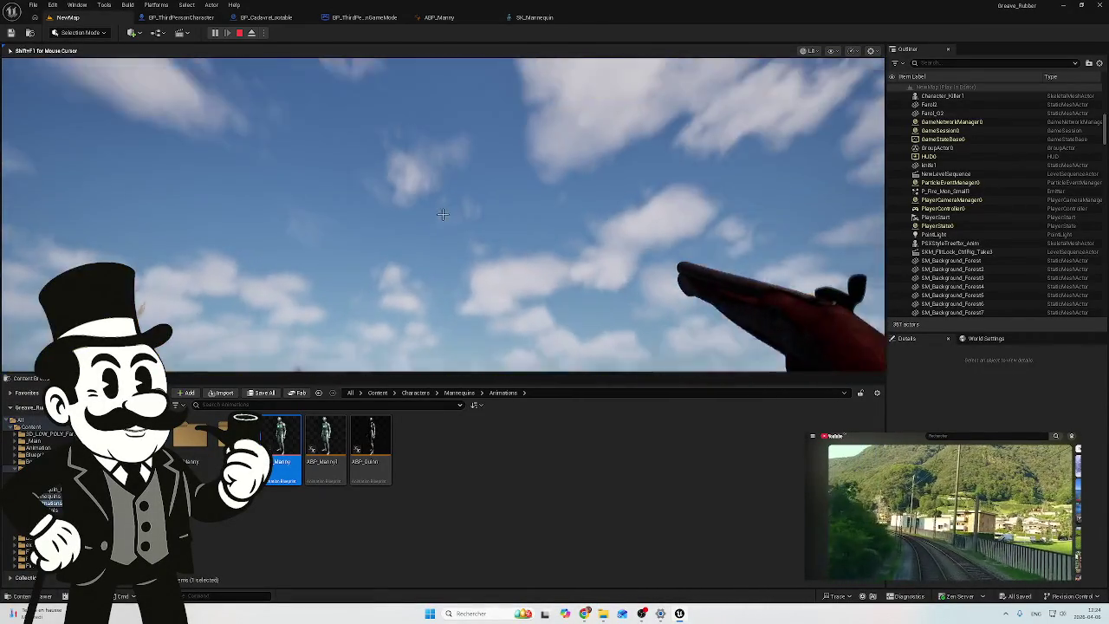
pyautogui.press('w')
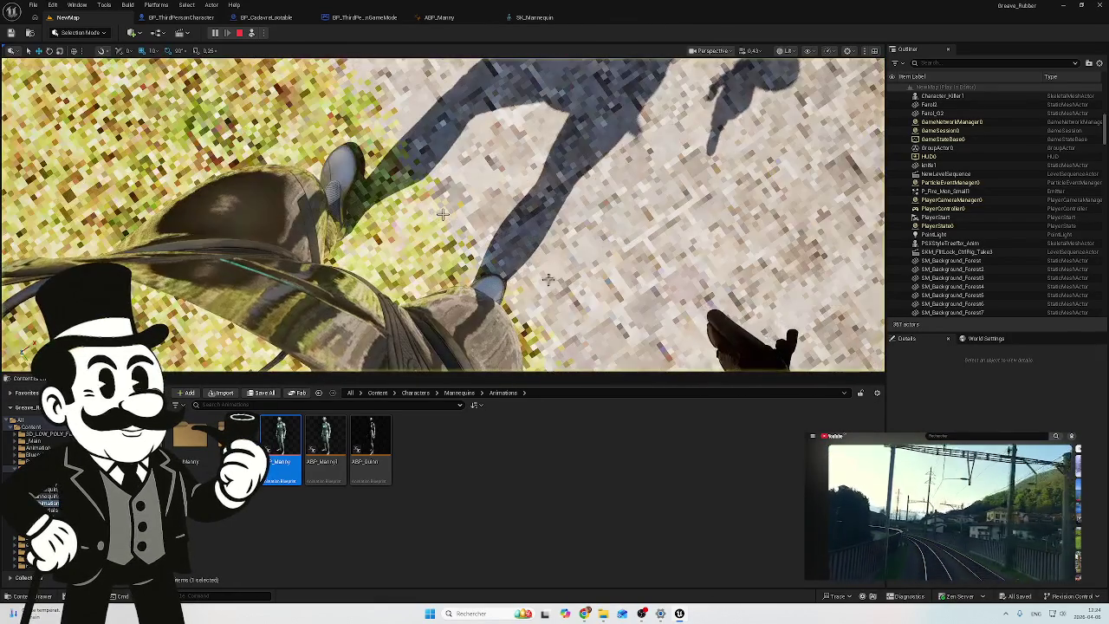
# Step: Eject from the player to view the enemy character, stop play, and reopen Calculate Pitch
pyautogui.press('F8')
pyautogui.moveTo(442, 213); pyautogui.dragTo(442, 213)
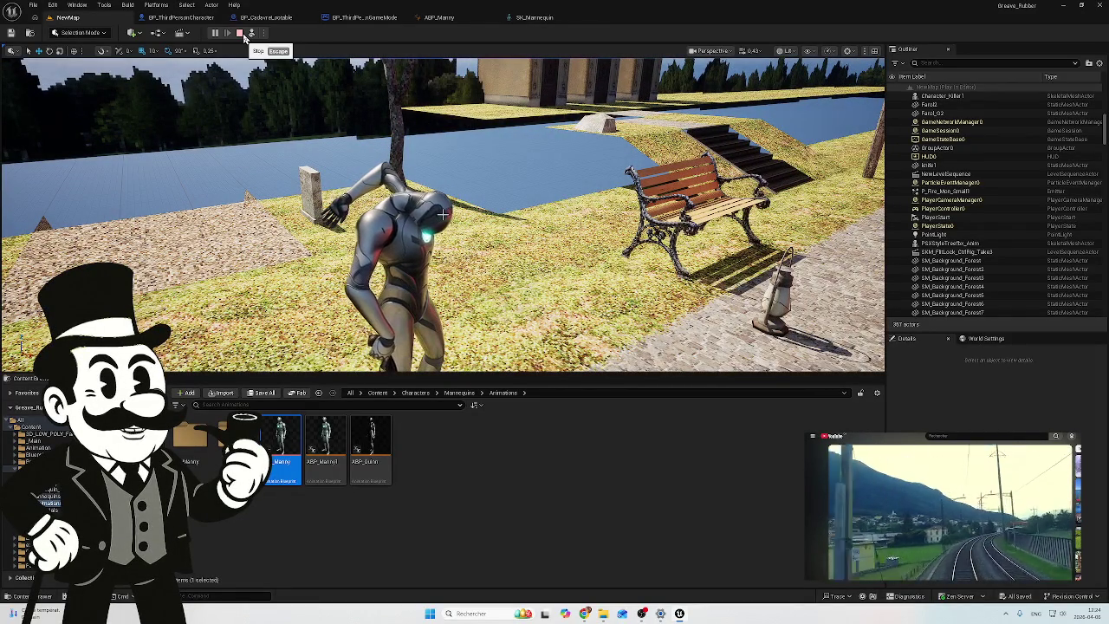
pyautogui.click(238, 35)
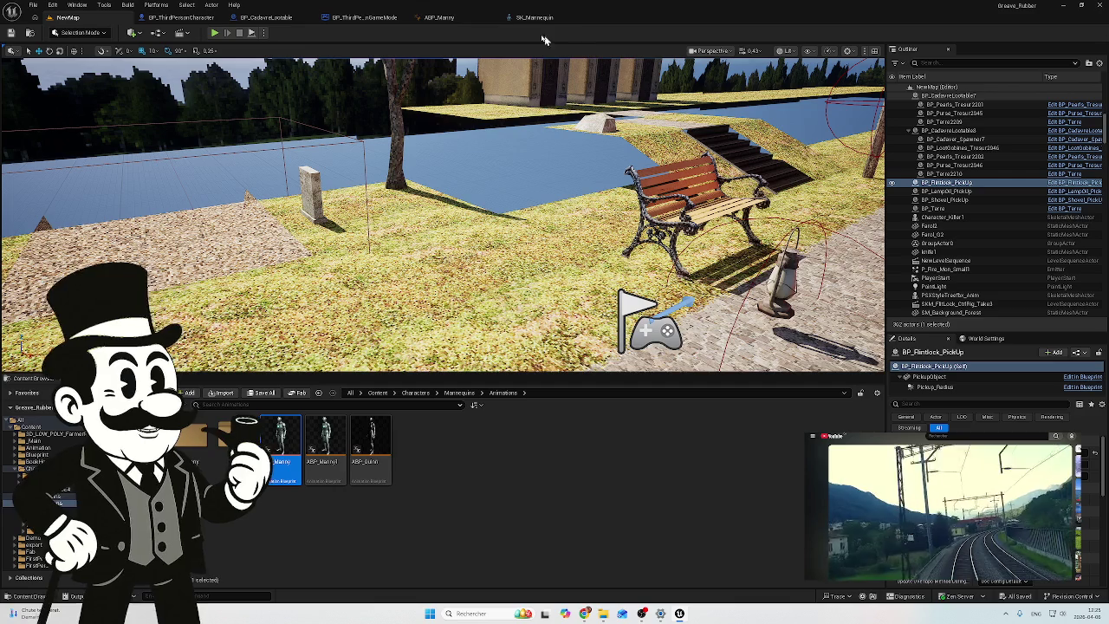
pyautogui.click(459, 19)
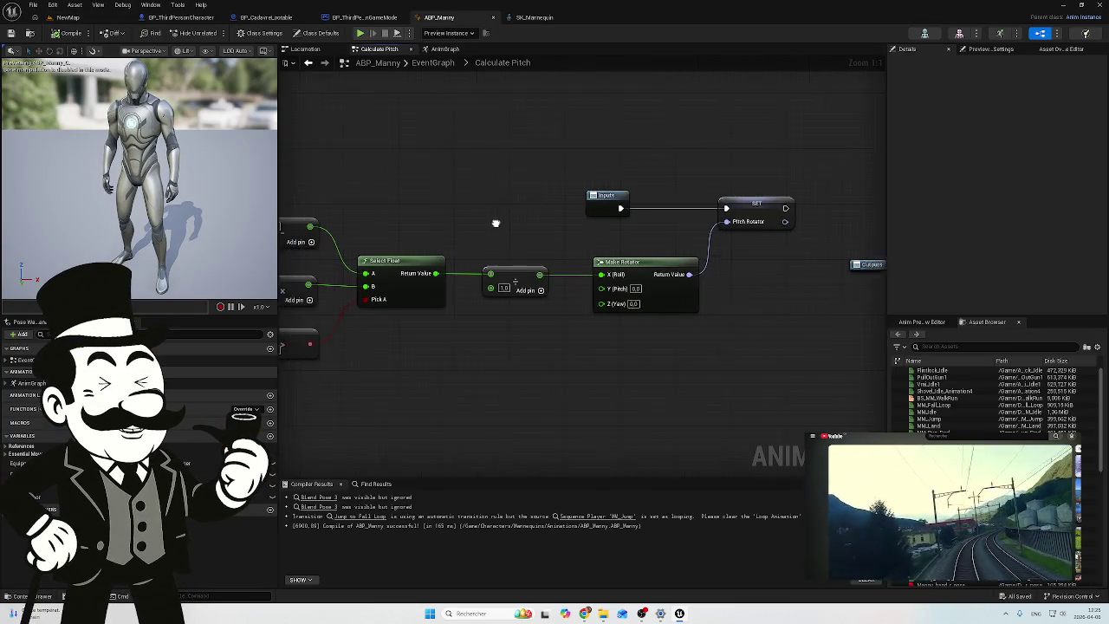
# Step: Duplicate the bottom comparison node and wire Pitch into the copy's top input
pyautogui.moveTo(481, 222); pyautogui.dragTo(676, 213)
pyautogui.moveTo(457, 181); pyautogui.dragTo(609, 199)
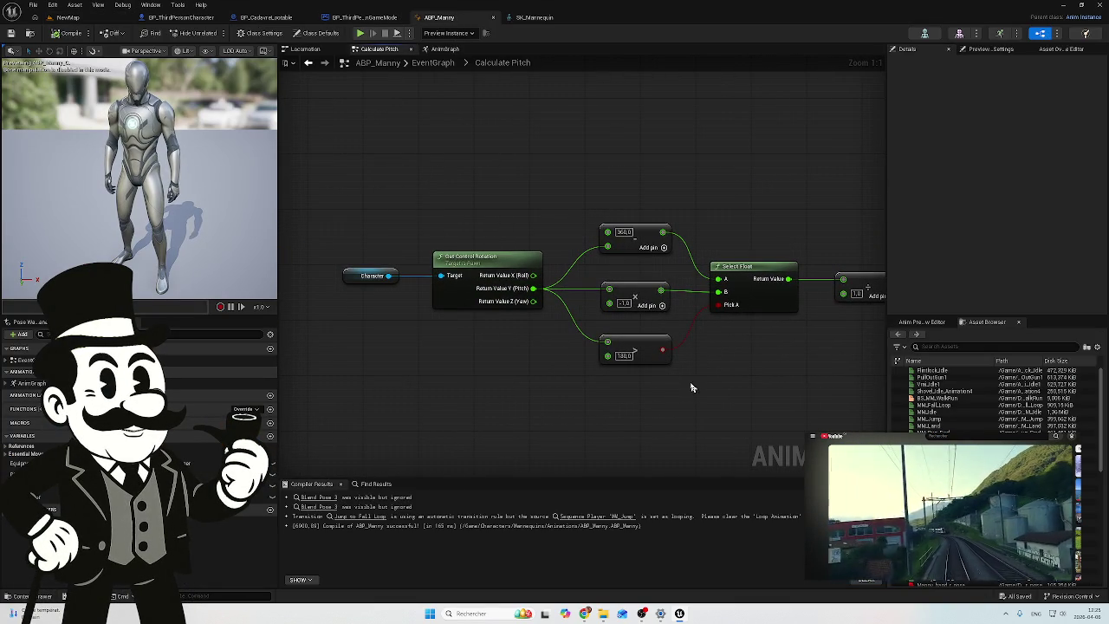
pyautogui.moveTo(732, 227); pyautogui.dragTo(651, 257)
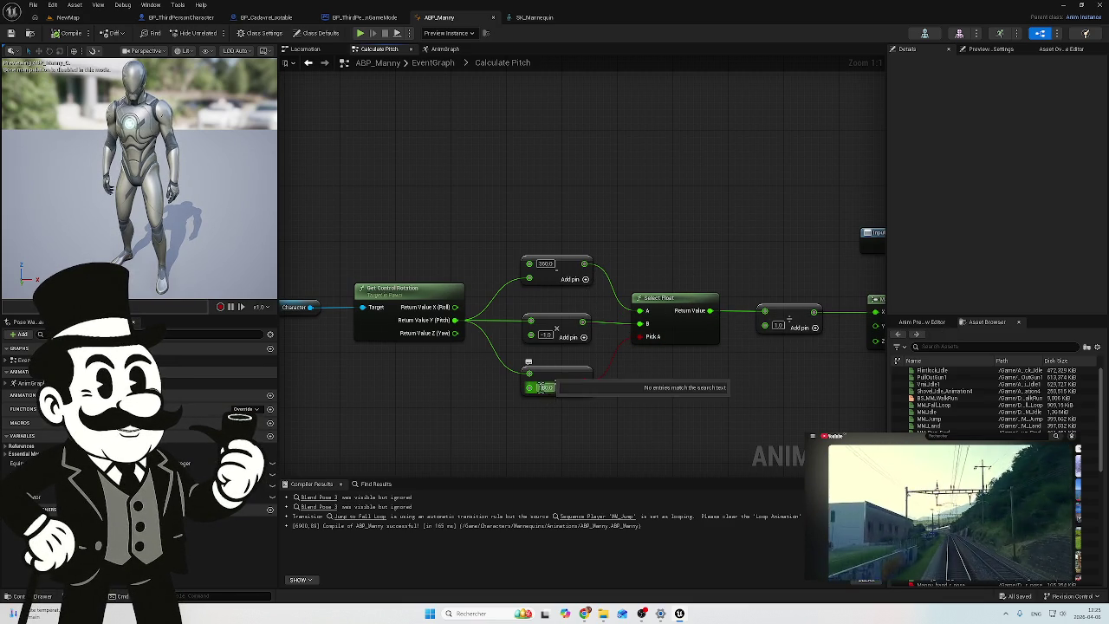
pyautogui.click(550, 388)
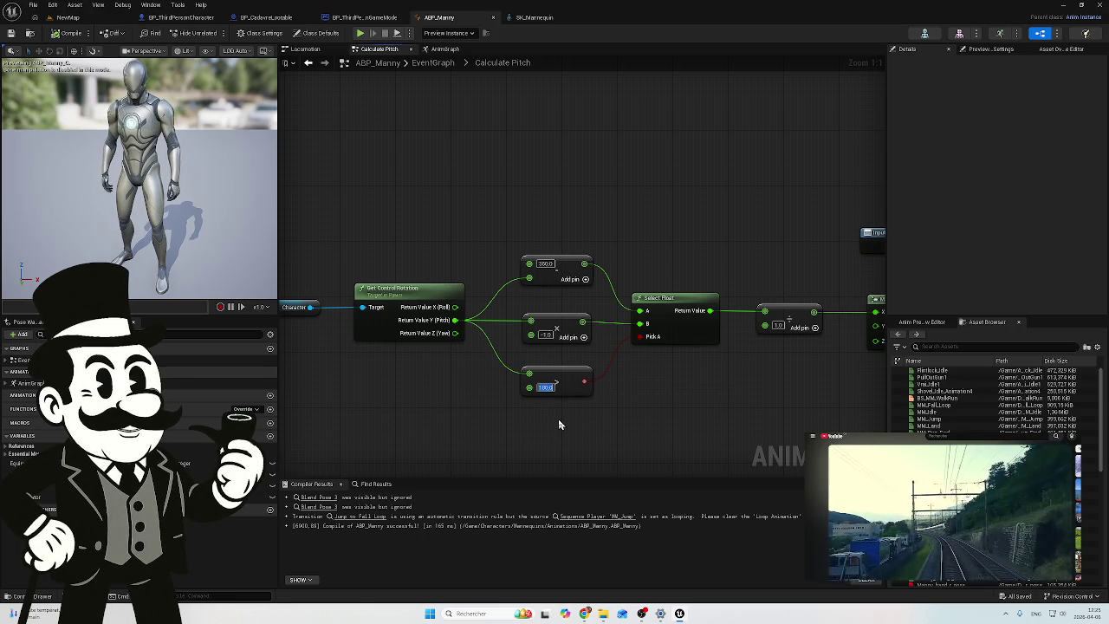
pyautogui.moveTo(558, 418); pyautogui.dragTo(554, 380)
pyautogui.click(555, 342)
pyautogui.hotkey('ctrl', 'c')
pyautogui.hotkey('ctrl', 'v')
pyautogui.moveTo(558, 418); pyautogui.dragTo(552, 391)
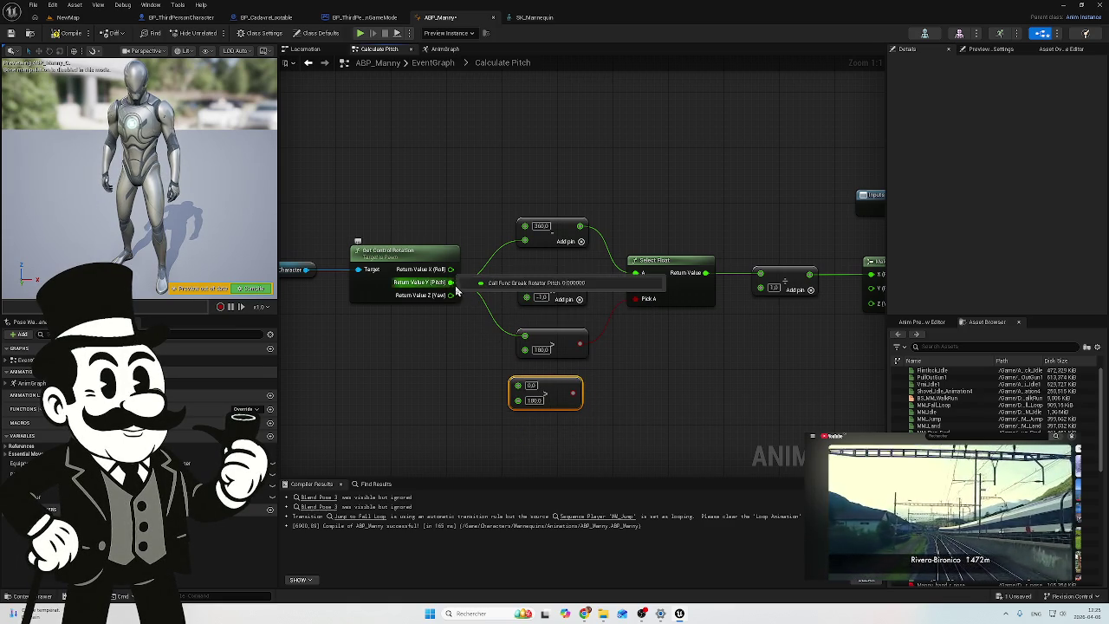
pyautogui.keyDown('alt'); pyautogui.click(524, 336); pyautogui.keyUp('alt')
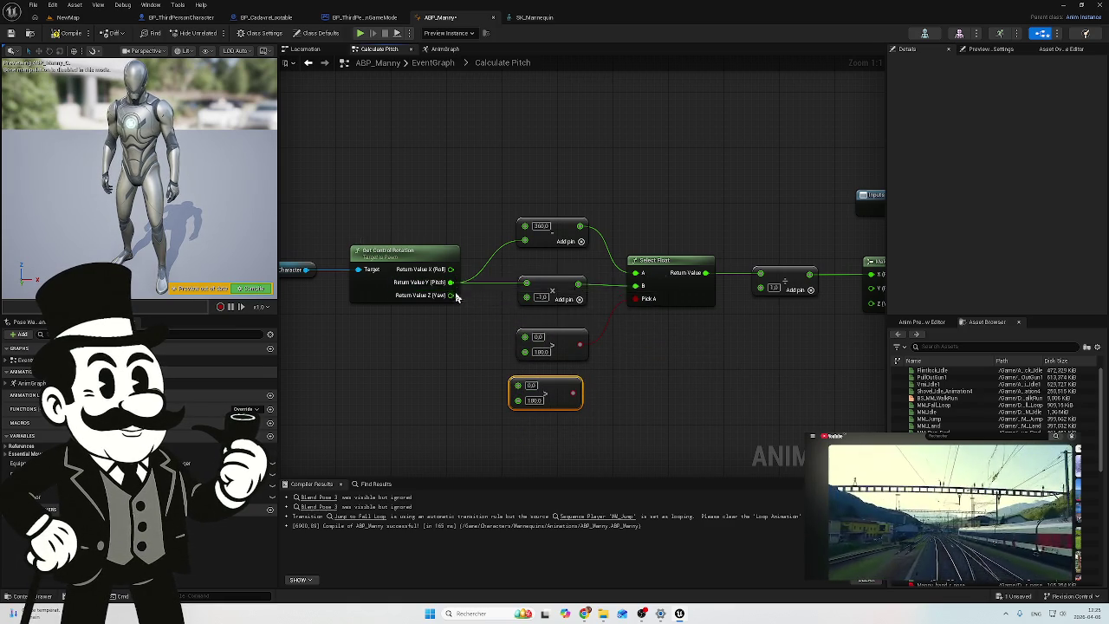
pyautogui.moveTo(452, 282); pyautogui.dragTo(524, 336)
pyautogui.click(489, 364)
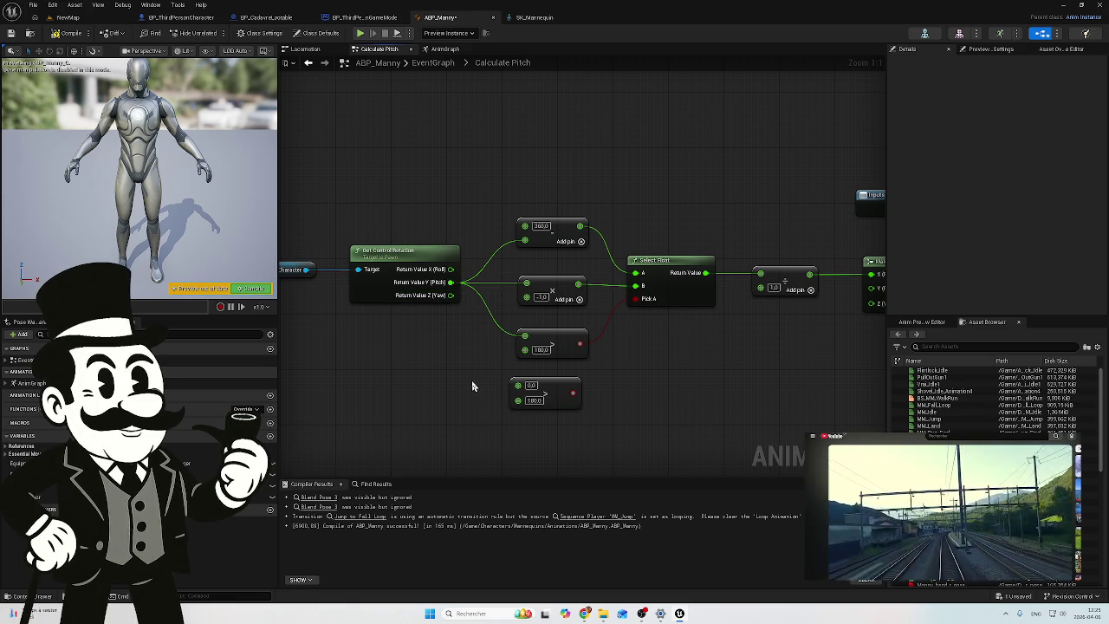
# Step: Drive Select Float's Pick A from the bottom comparison and set its threshold to 50.0
pyautogui.moveTo(477, 370); pyautogui.dragTo(428, 368)
pyautogui.moveTo(401, 280)
pyautogui.mouseDown()
pyautogui.moveTo(440, 389)
pyautogui.moveTo(469, 387)
pyautogui.mouseUp()
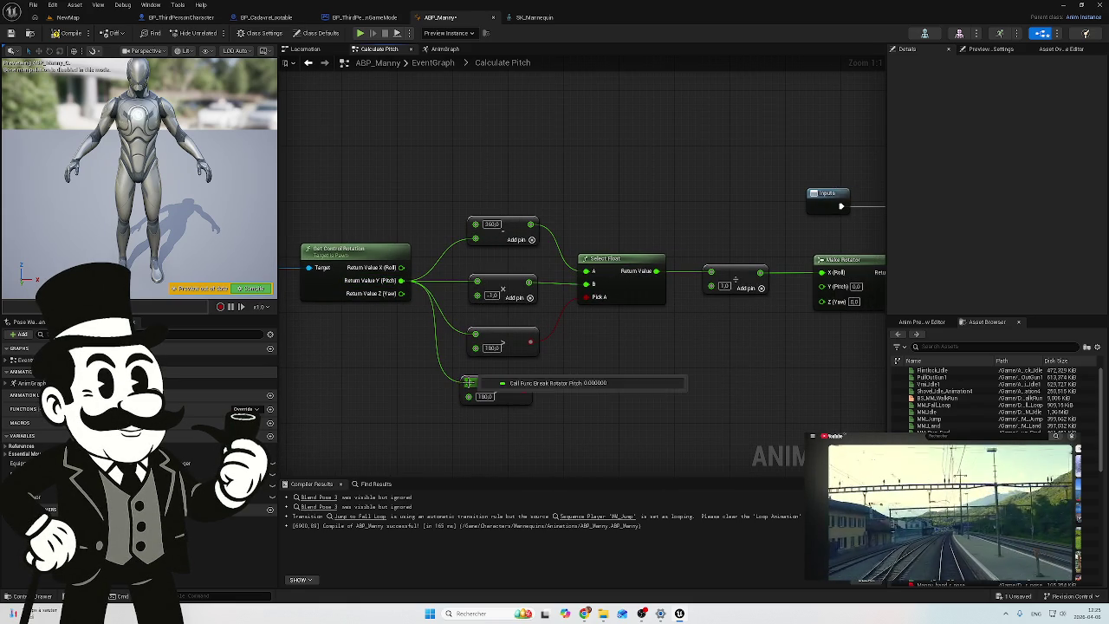
pyautogui.keyDown('alt'); pyautogui.click(452, 332); pyautogui.keyUp('alt')
pyautogui.moveTo(524, 390)
pyautogui.mouseDown()
pyautogui.moveTo(584, 344)
pyautogui.moveTo(584, 301)
pyautogui.mouseUp()
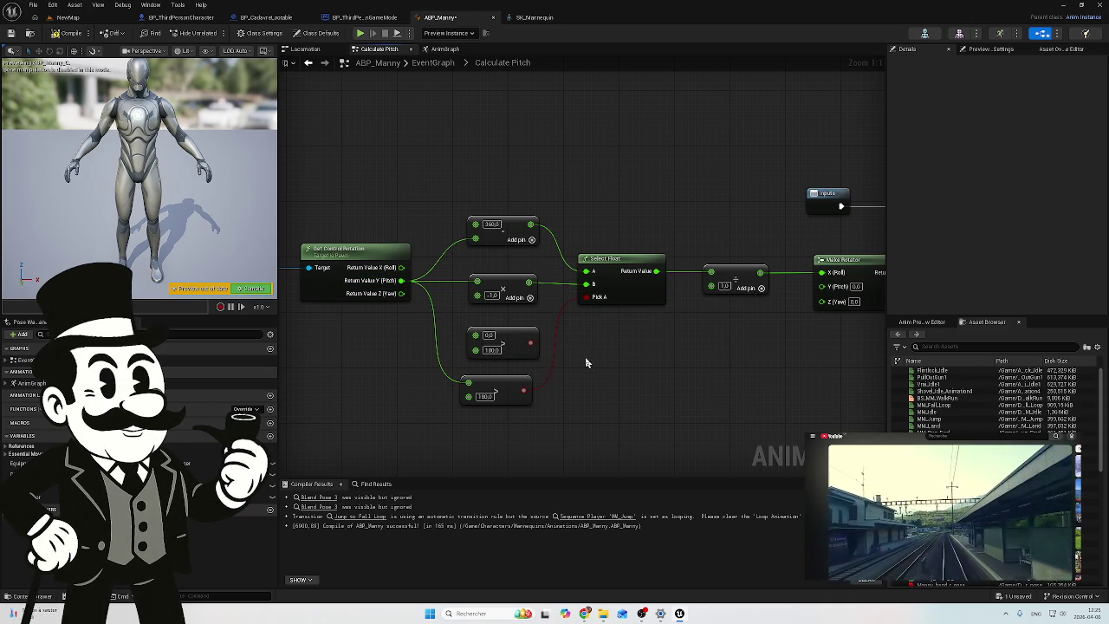
pyautogui.click(483, 396)
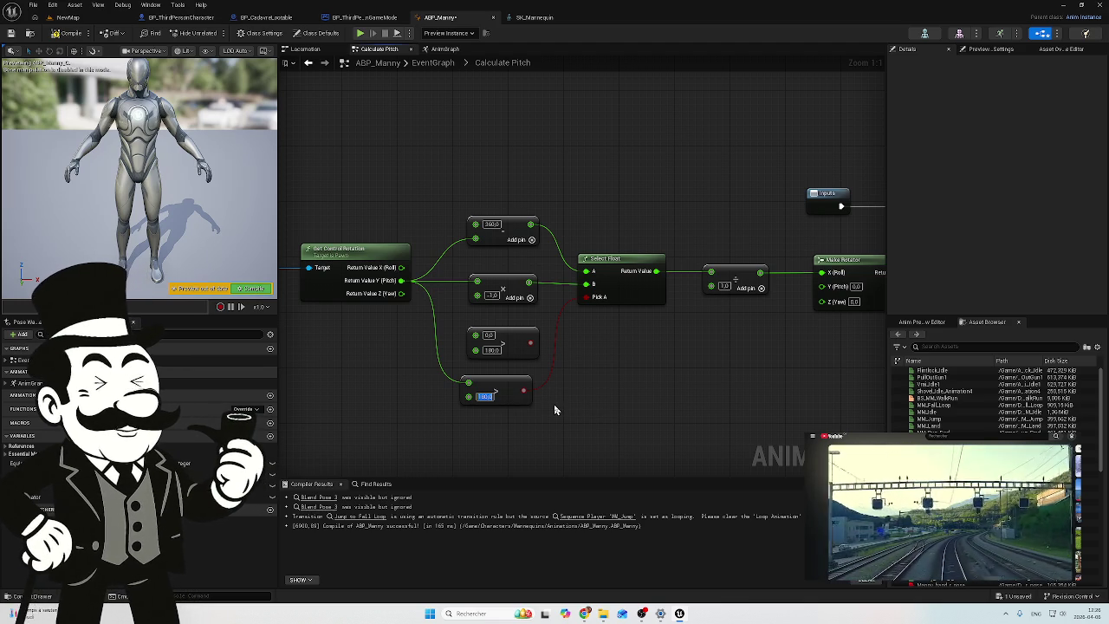
pyautogui.write('50')
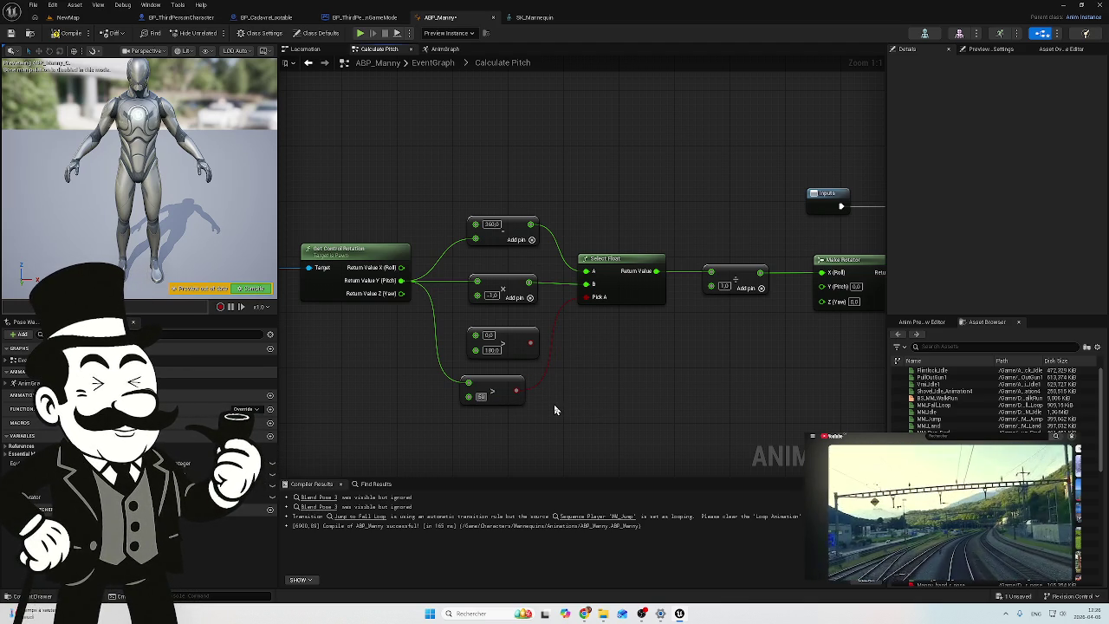
pyautogui.press('Return')
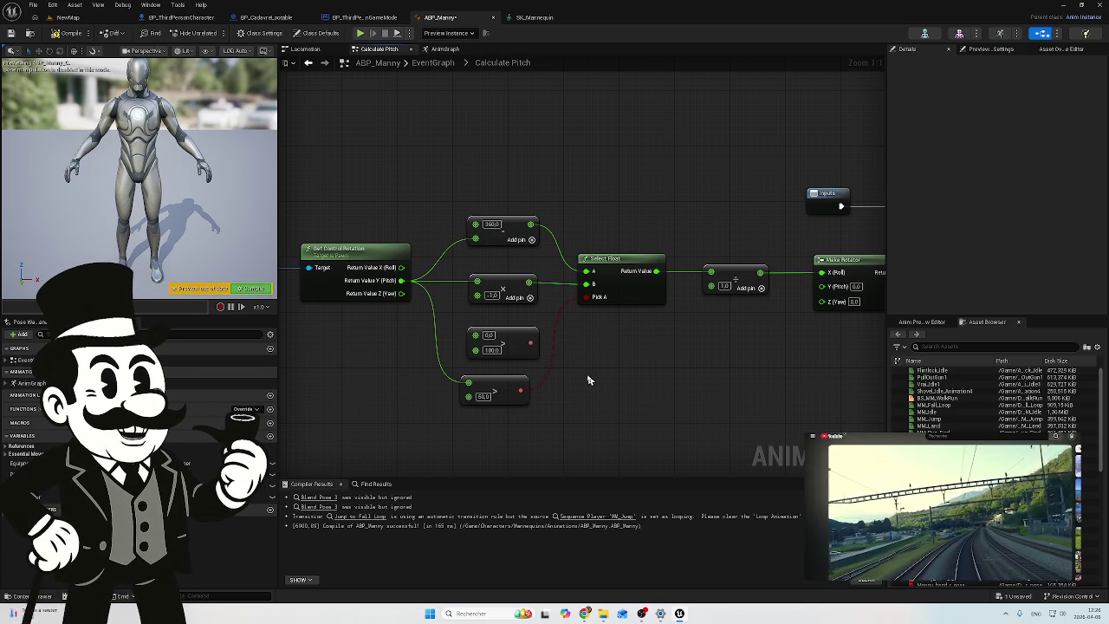
# Step: Compile and save ABP_Manny, then return to the NewMap level
pyautogui.click(70, 32)
pyautogui.click(10, 33)
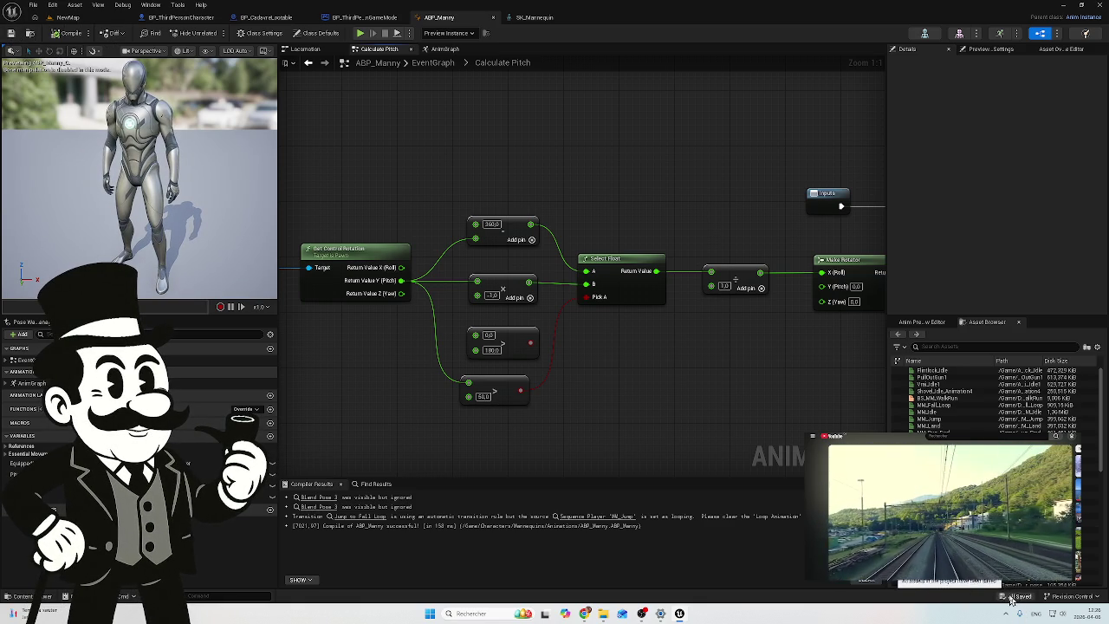
pyautogui.hotkey('ctrl', 'Tab')
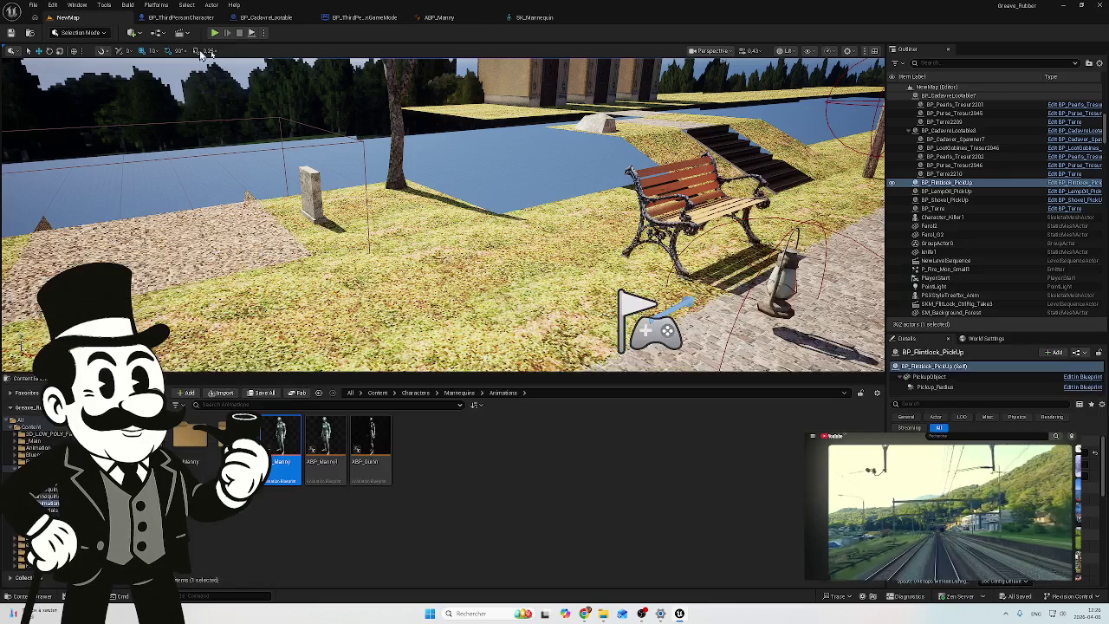
# Step: Play-test NewMap moving backward to check the pistol, then stop and return to Calculate Pitch
pyautogui.click(217, 33)
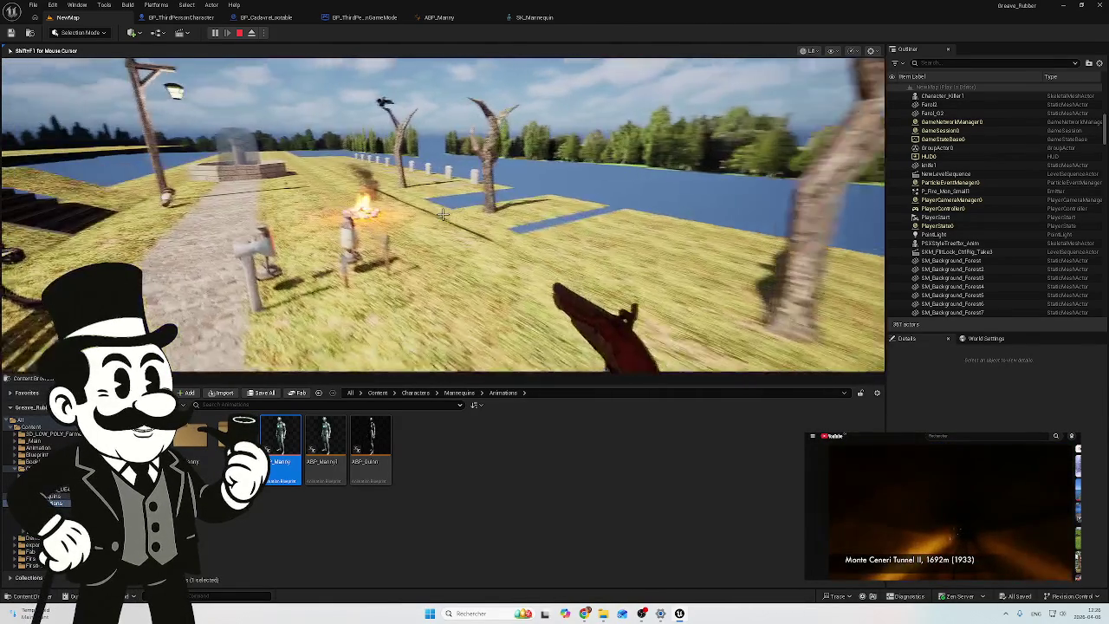
pyautogui.press('s')
pyautogui.press('s')
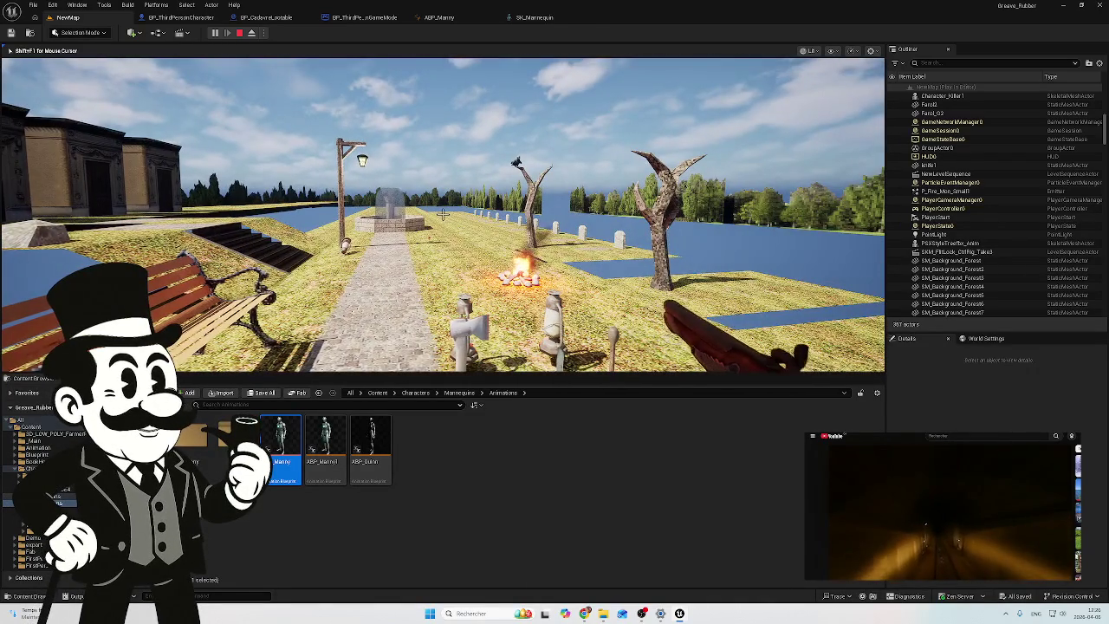
pyautogui.press('s')
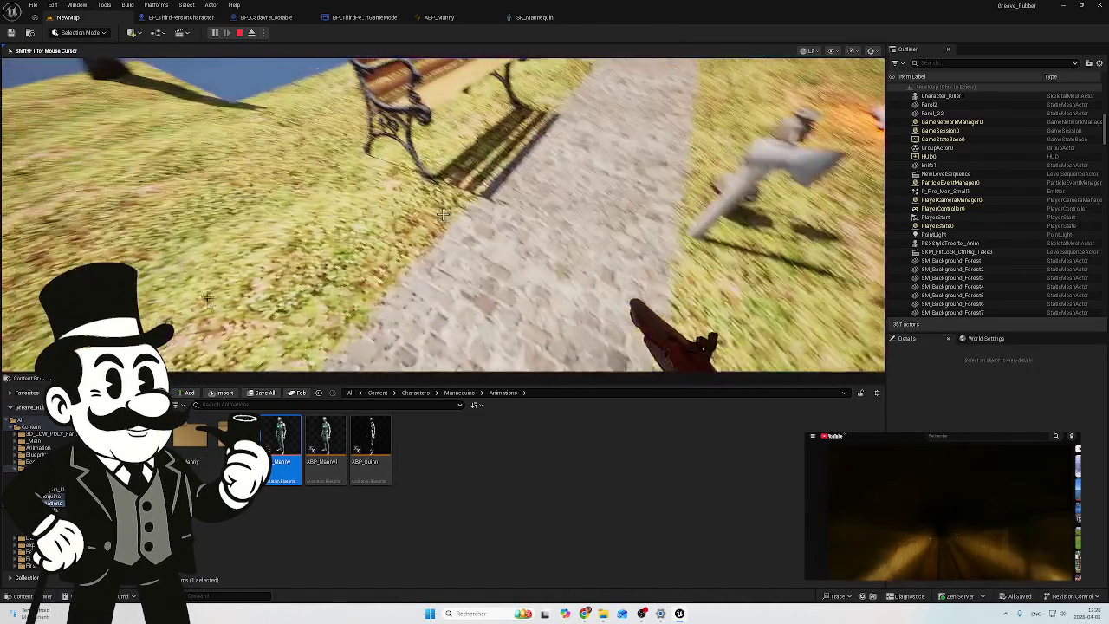
pyautogui.press('Escape')
pyautogui.click(466, 19)
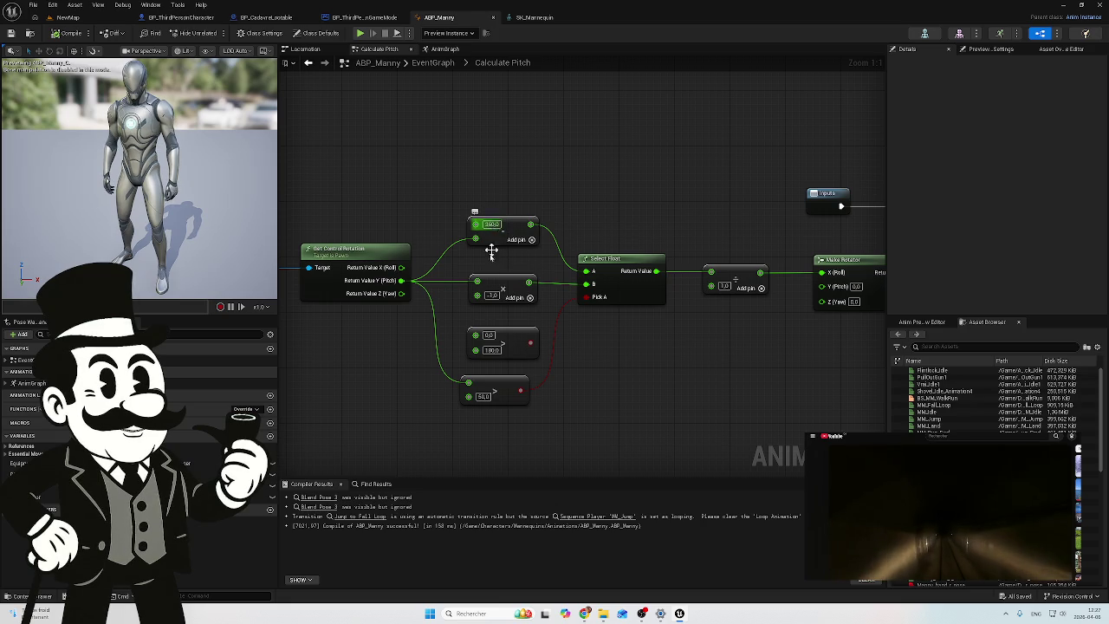
# Step: Wire Pitch into the 0.0 comparison and delete the 50.0 comparison node
pyautogui.moveTo(399, 282)
pyautogui.moveTo(401, 280)
pyautogui.mouseDown()
pyautogui.moveTo(479, 338)
pyautogui.moveTo(564, 317)
pyautogui.moveTo(585, 298)
pyautogui.mouseUp()
pyautogui.moveTo(559, 372); pyautogui.dragTo(456, 424)
pyautogui.press('Delete')
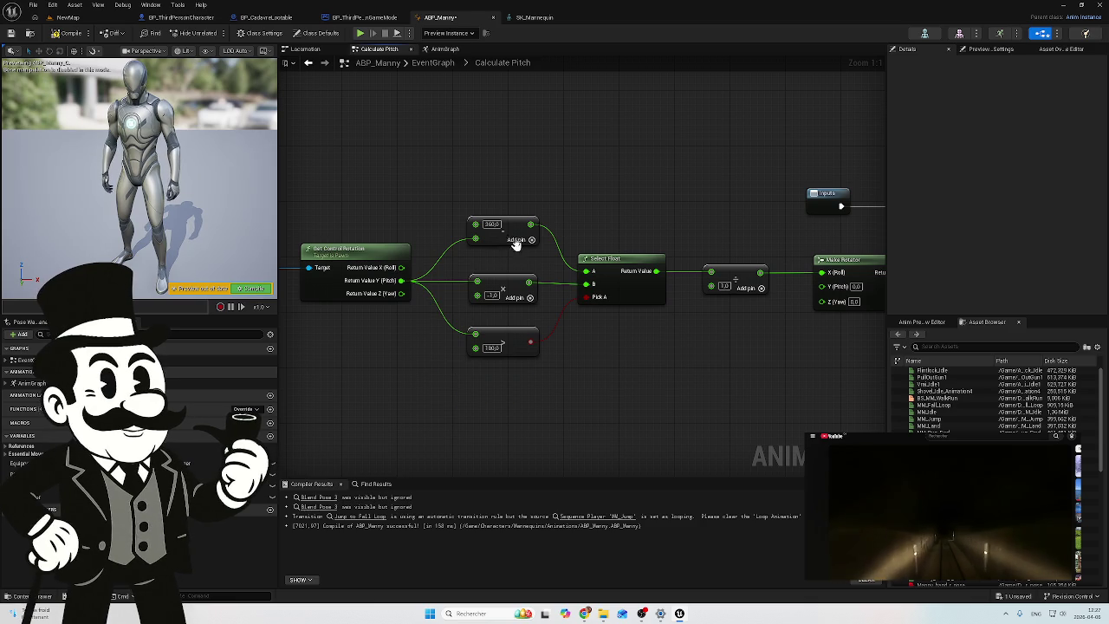
# Step: Change the top Add value from 360.0 to 200.0, relink Pitch to the middle node, and compile
pyautogui.click(511, 228)
pyautogui.click(492, 224)
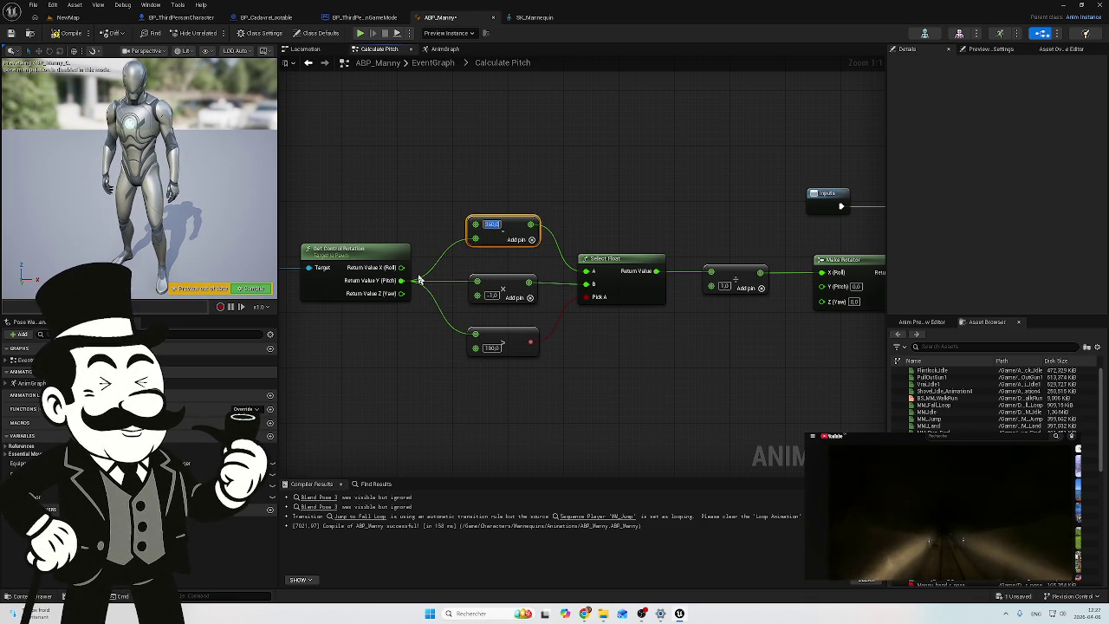
pyautogui.write('200')
pyautogui.moveTo(419, 279); pyautogui.dragTo(476, 283)
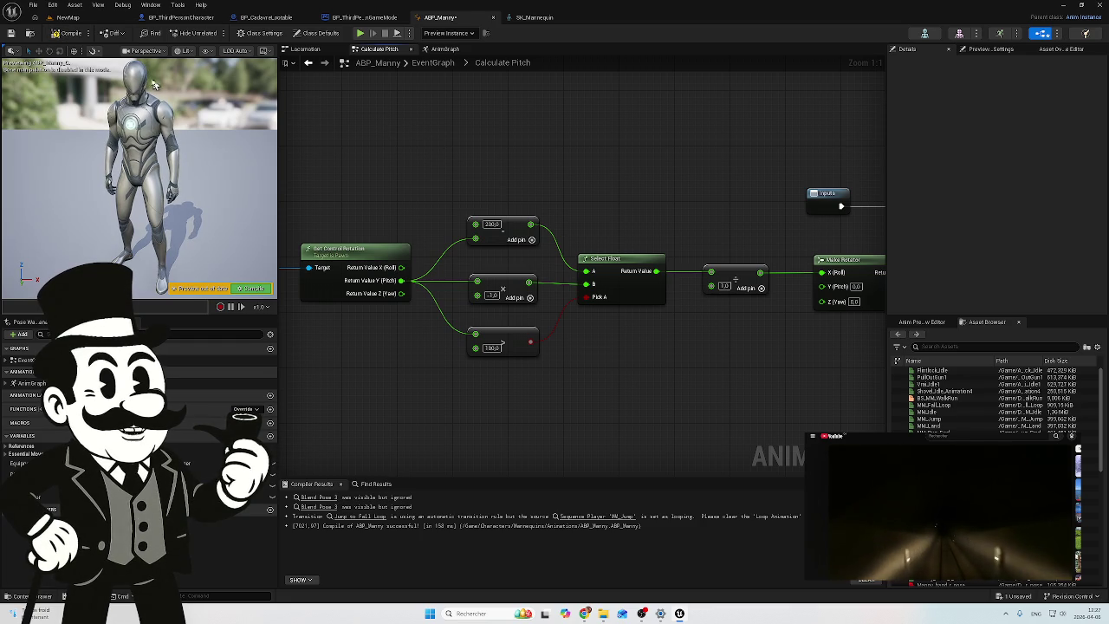
pyautogui.click(64, 34)
pyautogui.click(63, 19)
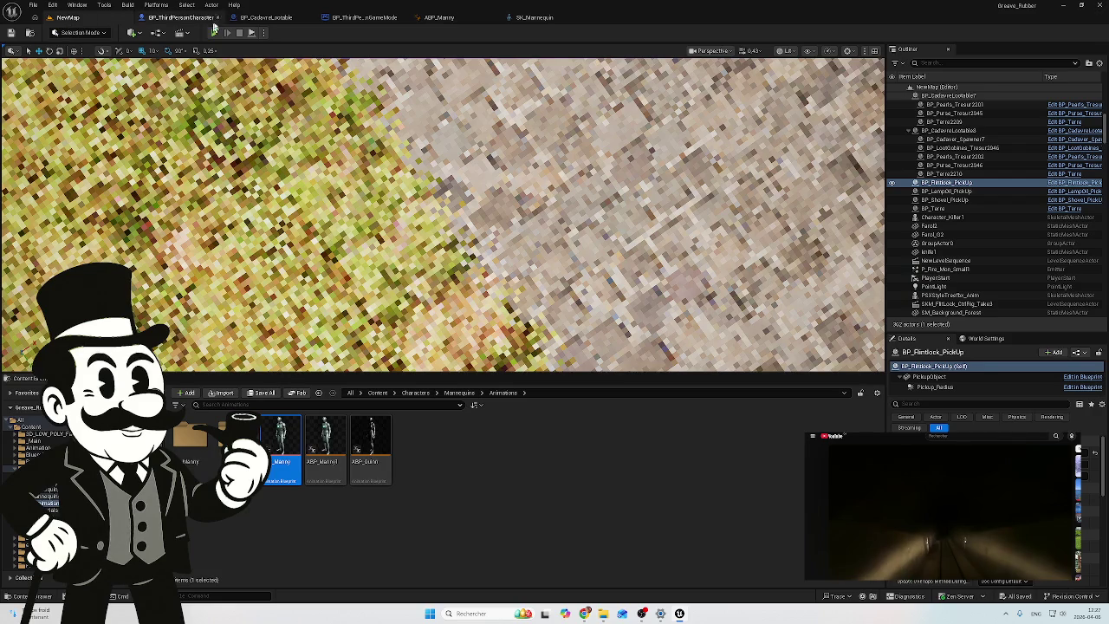
# Step: Start playing NewMap, eject with F8, and orbit the view around the mannequin
pyautogui.click(214, 33)
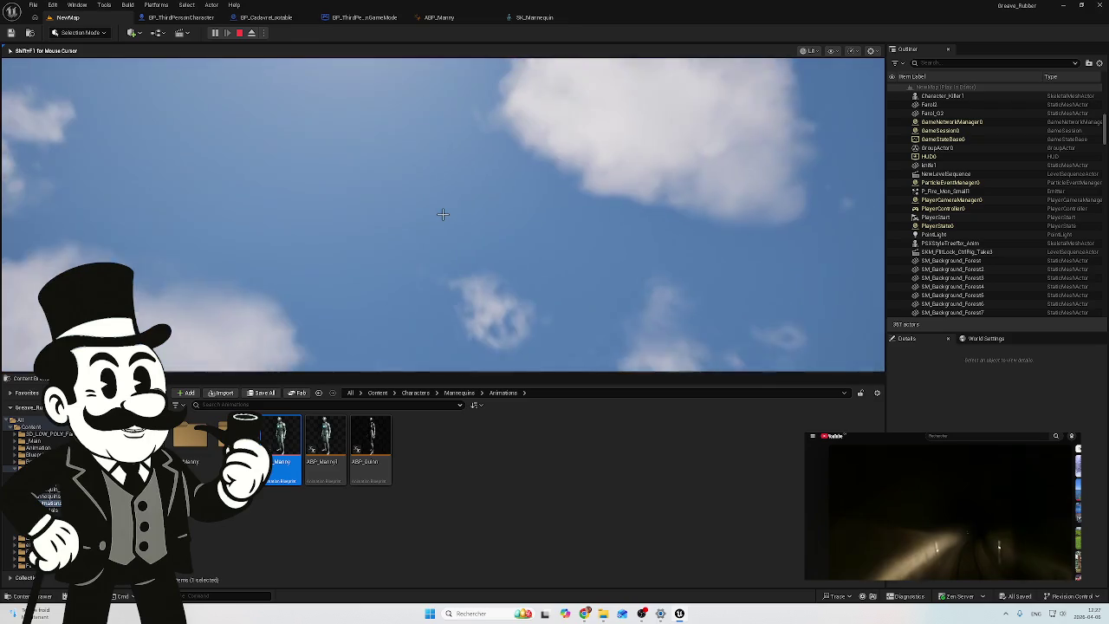
pyautogui.press('F8')
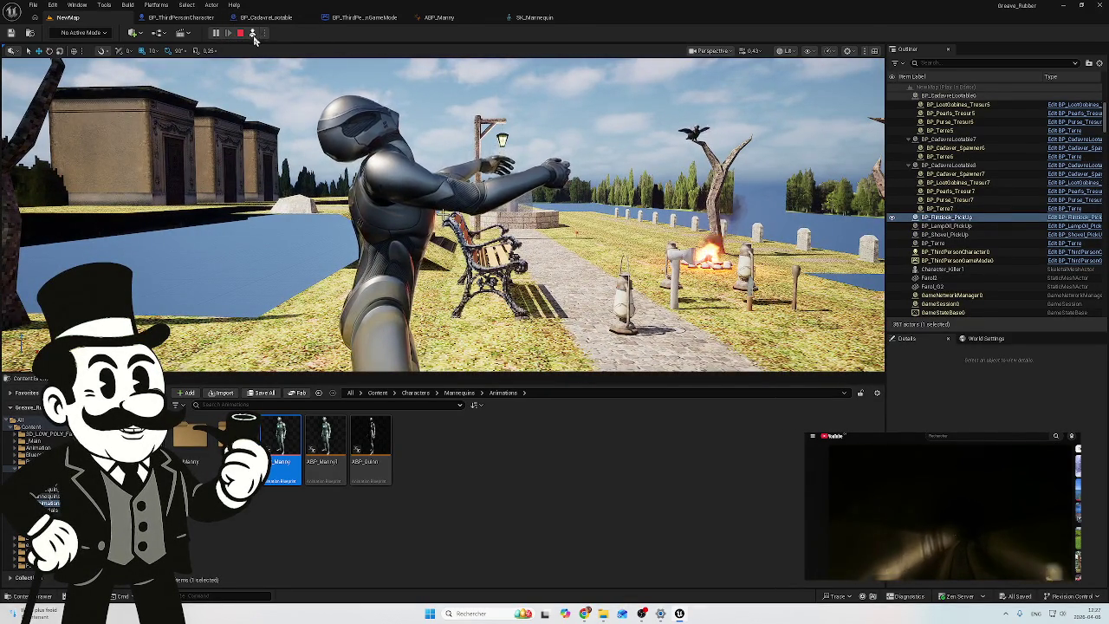
pyautogui.click(252, 33)
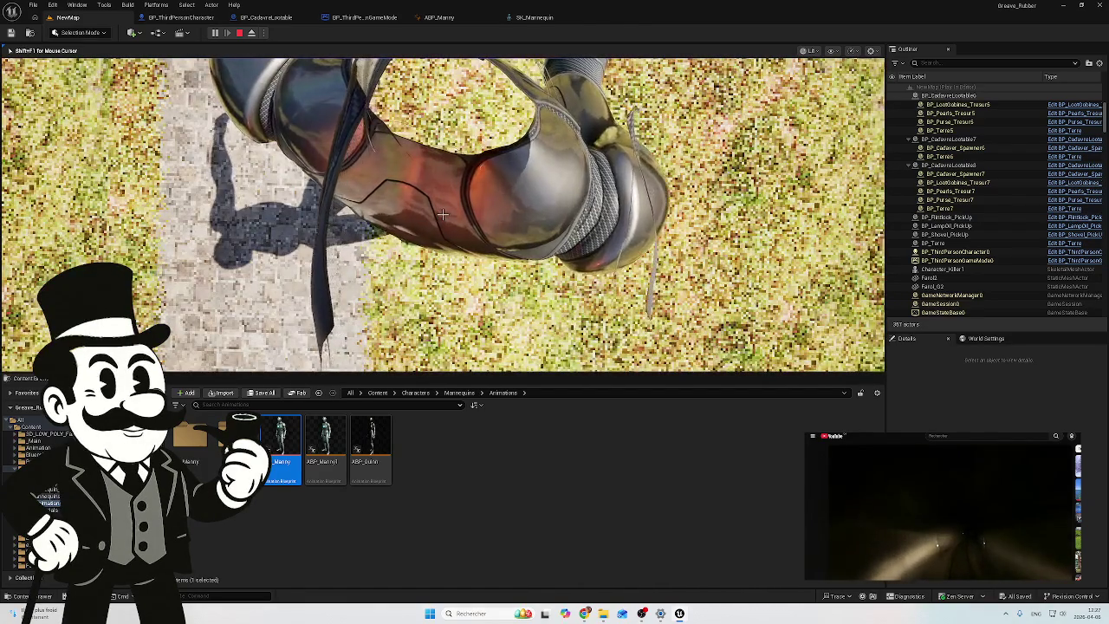
pyautogui.press('F8')
pyautogui.scroll(-5, 443, 214)
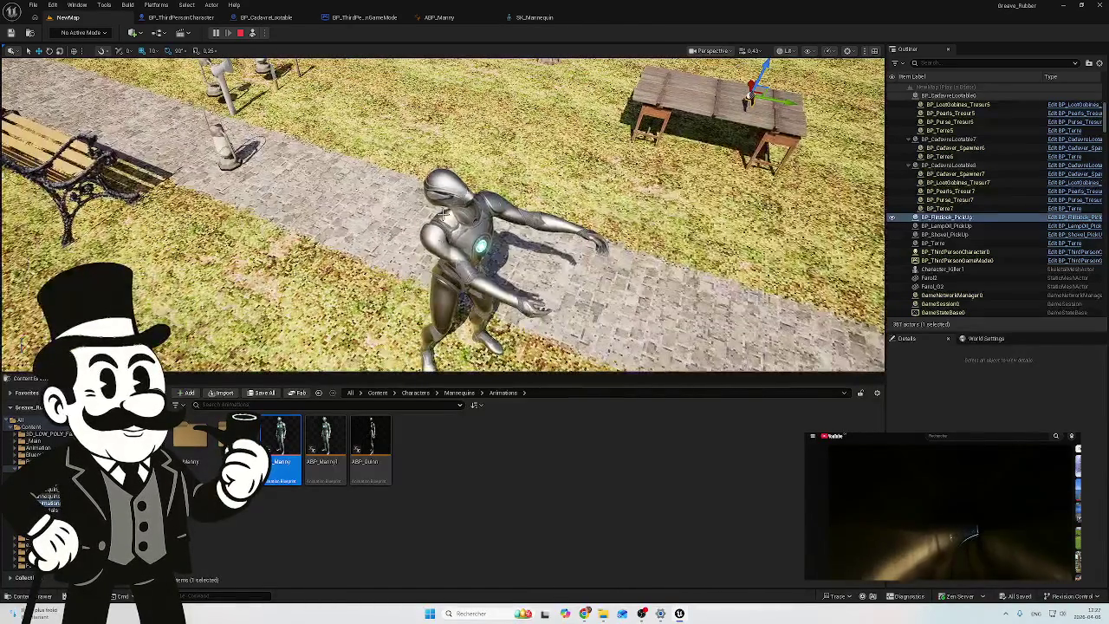
pyautogui.moveTo(443, 214); pyautogui.dragTo(424, 214)
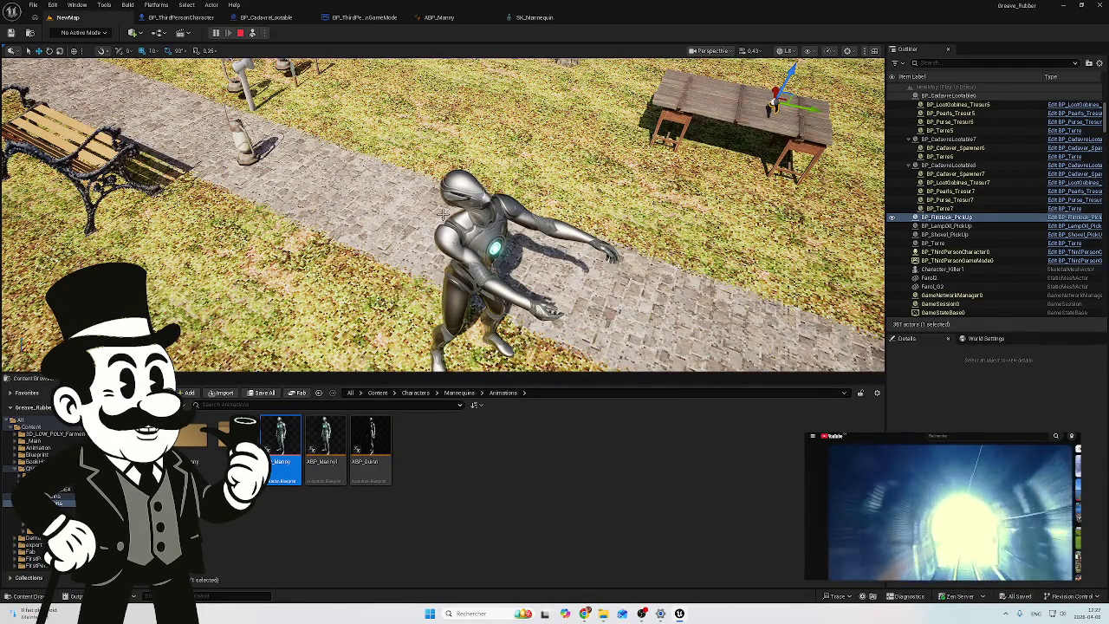
# Step: Run the mannequin along the path, toward the table and bonfire, to check the arm pose
pyautogui.press('d')
pyautogui.press('s')
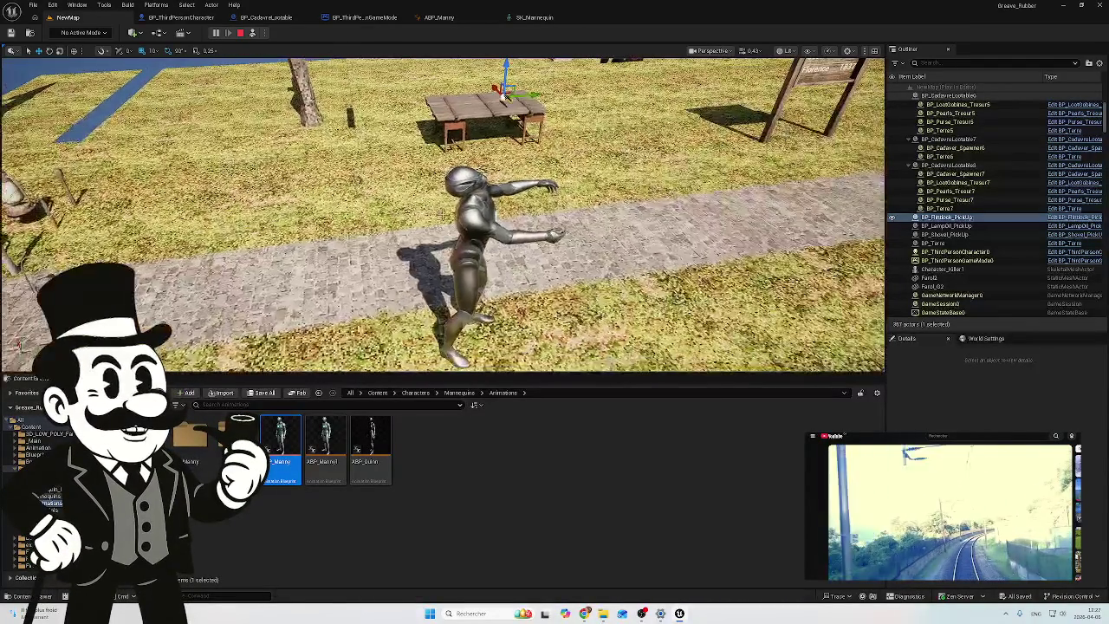
pyautogui.press('w')
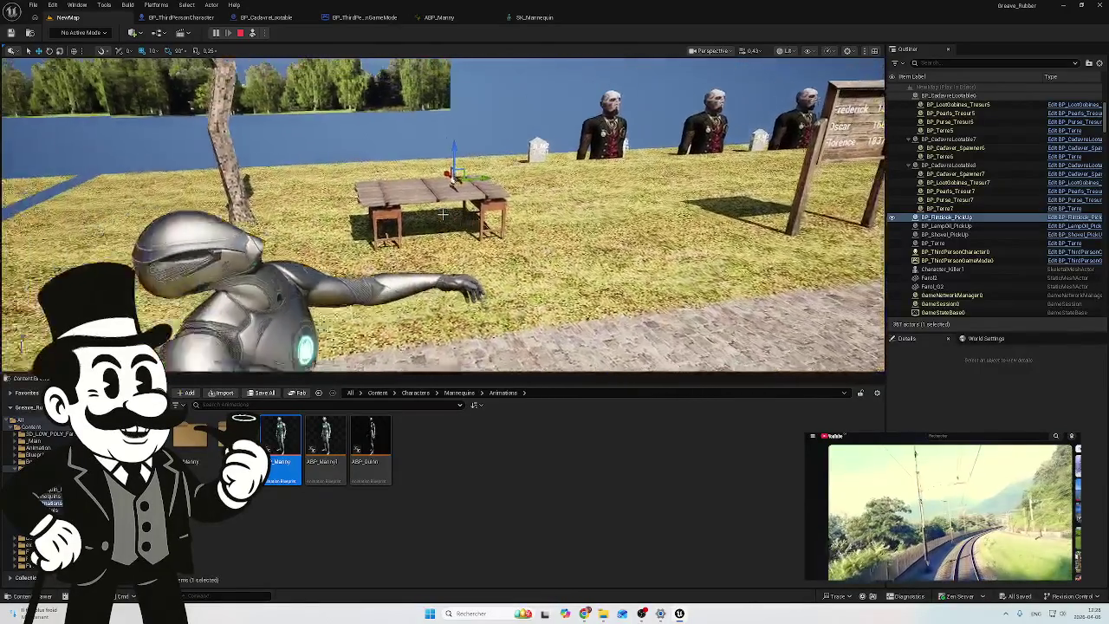
pyautogui.press('a')
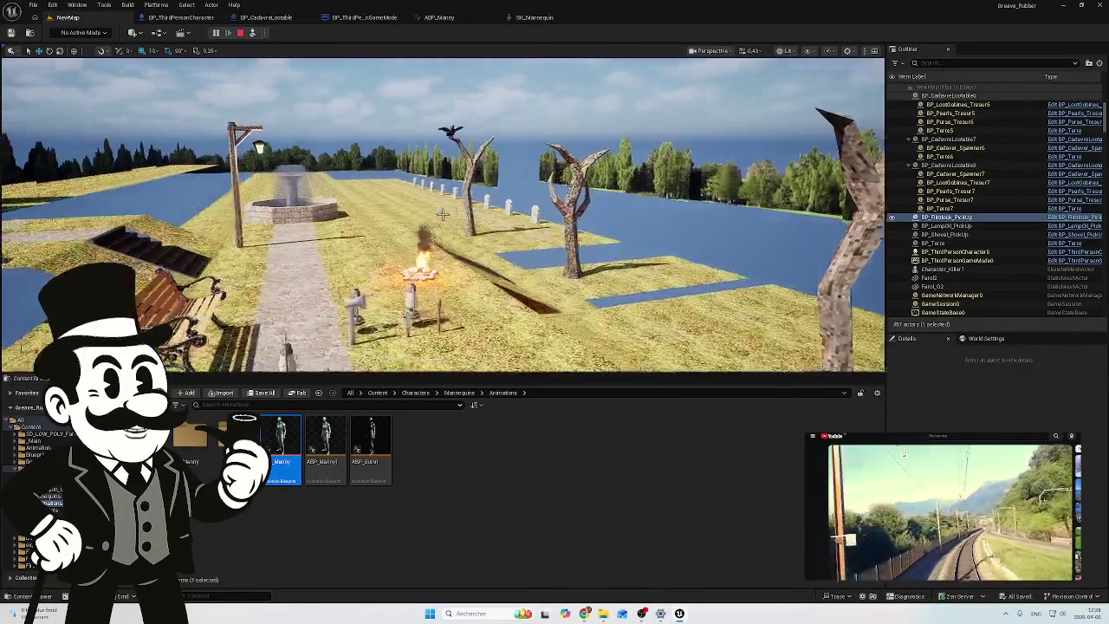
pyautogui.press('a')
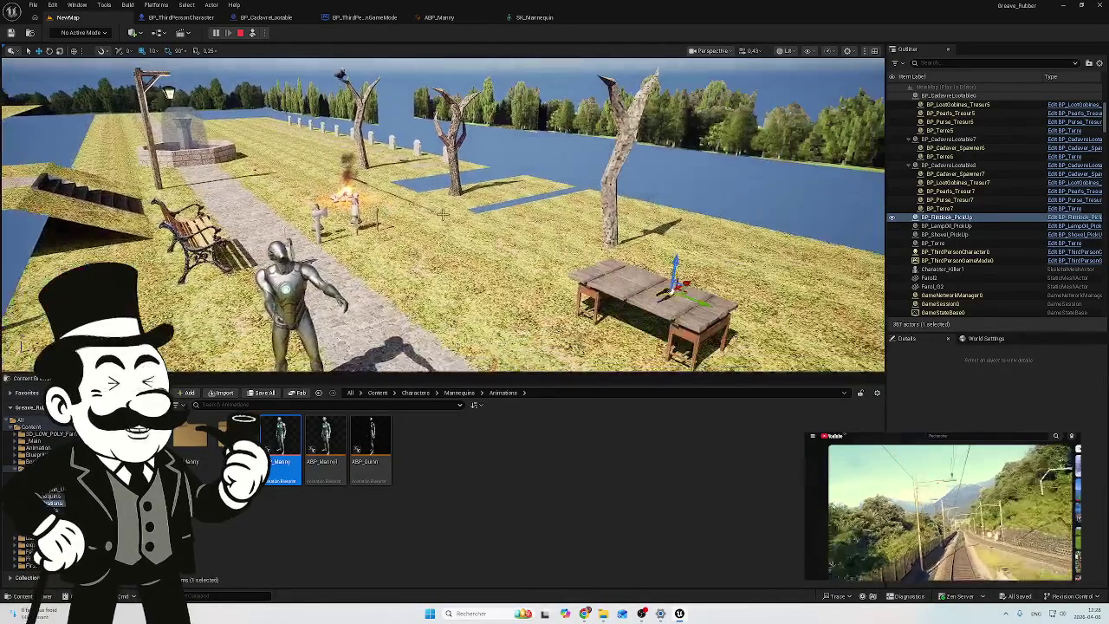
pyautogui.press('d')
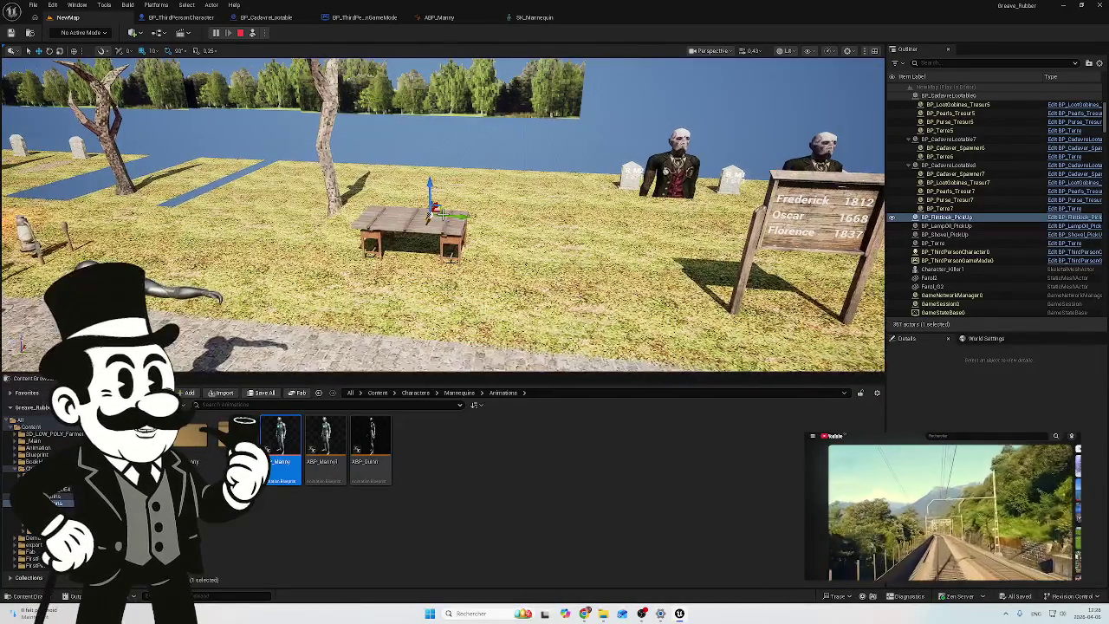
pyautogui.press('a')
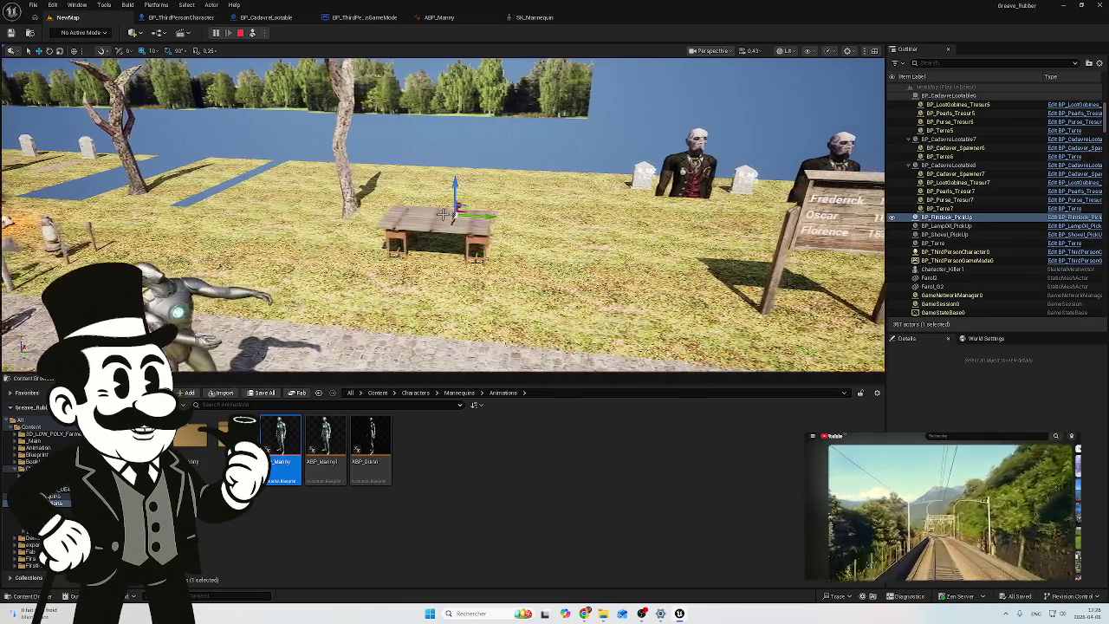
pyautogui.press('a')
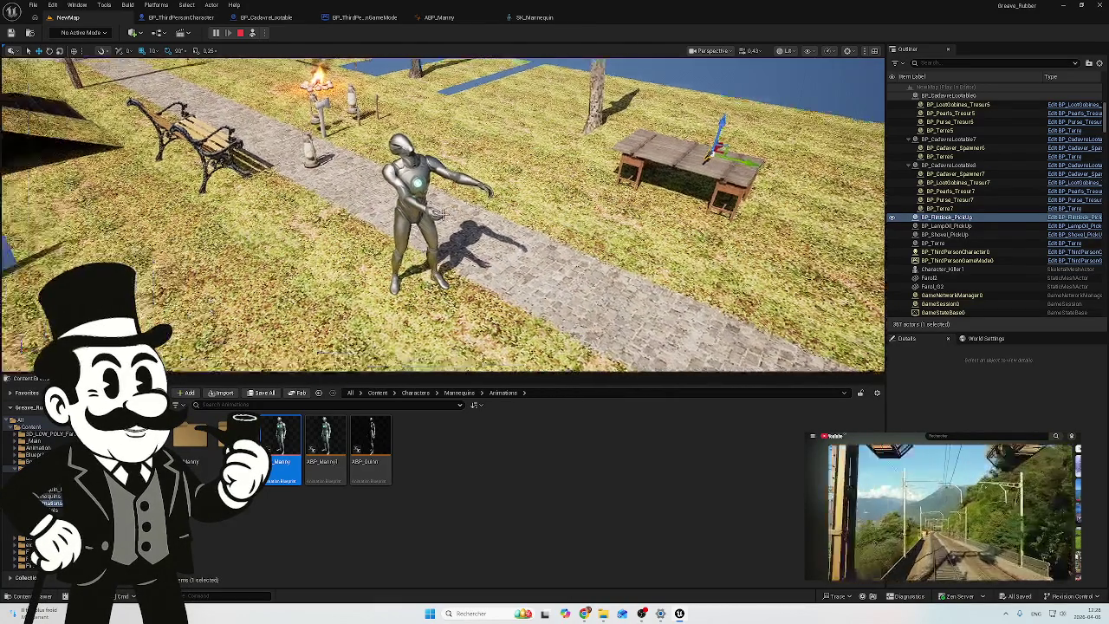
# Step: Stop the play test and return to Calculate Pitch to edit the 200.0 addend
pyautogui.hotkey('shift', 'F1')
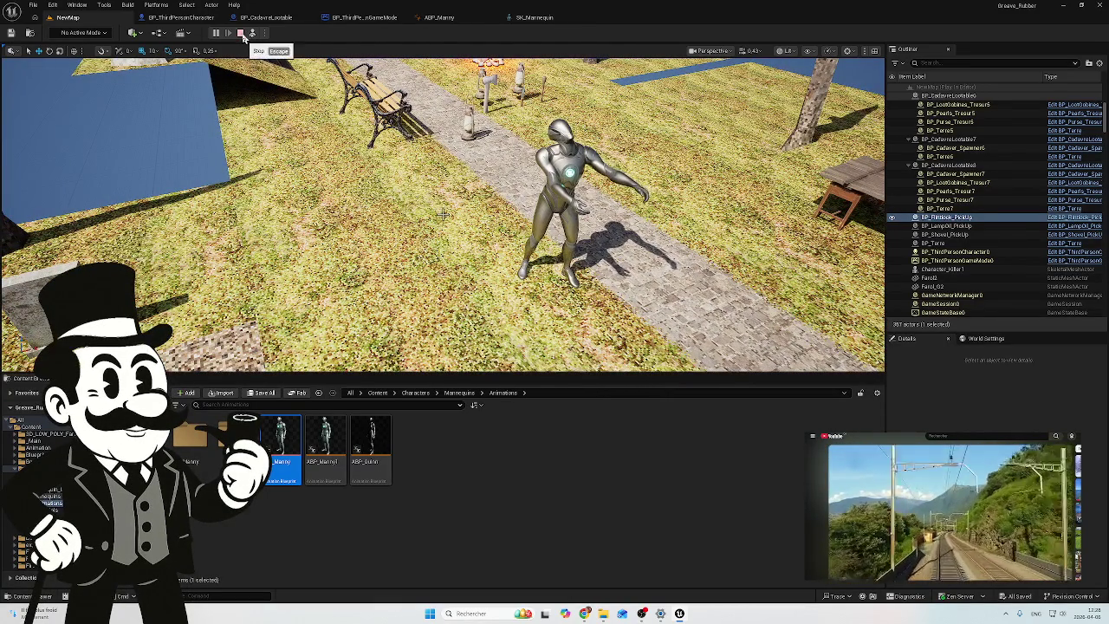
pyautogui.click(240, 33)
pyautogui.click(438, 17)
pyautogui.click(487, 224)
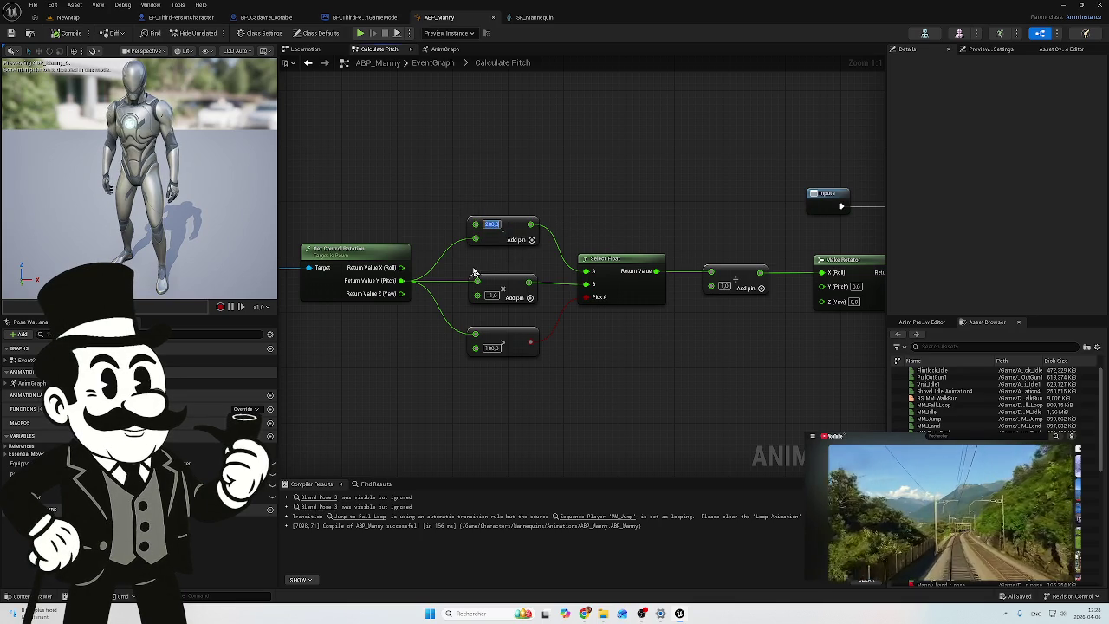
# Step: Change the top Add value back to 180.0 and recompile ABP_Manny
pyautogui.press('BackSpace')
pyautogui.write('180')
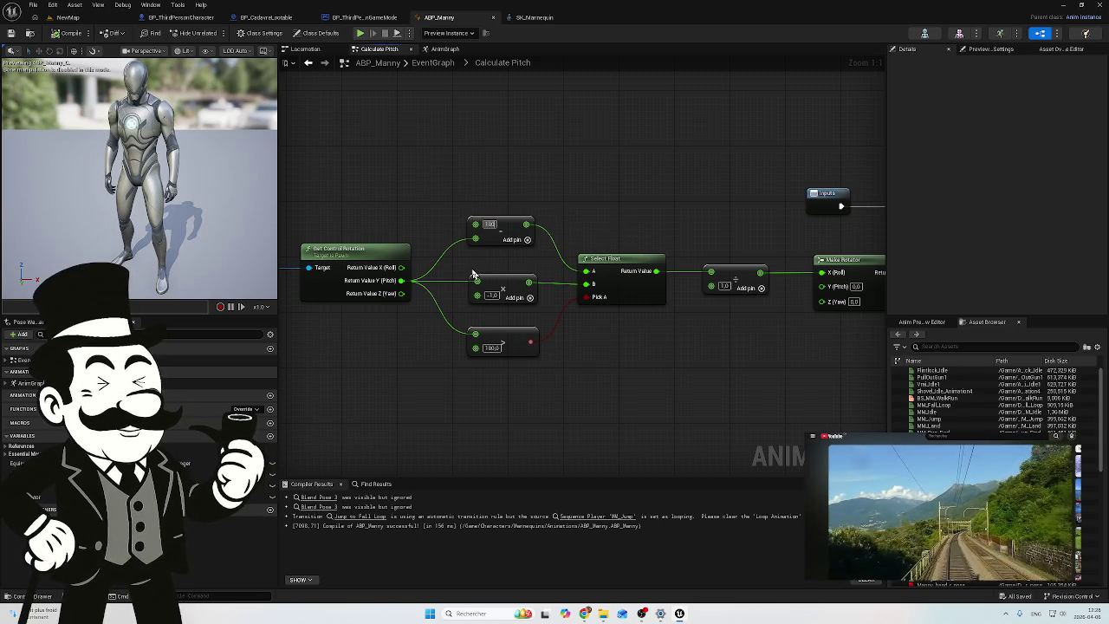
pyautogui.press('Return')
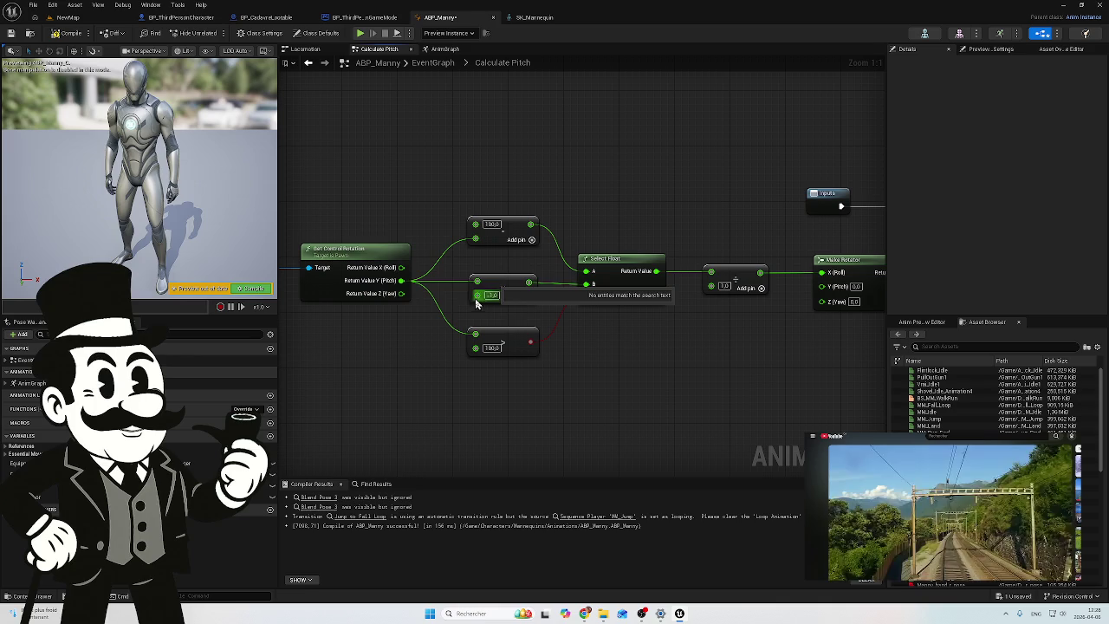
pyautogui.click(72, 35)
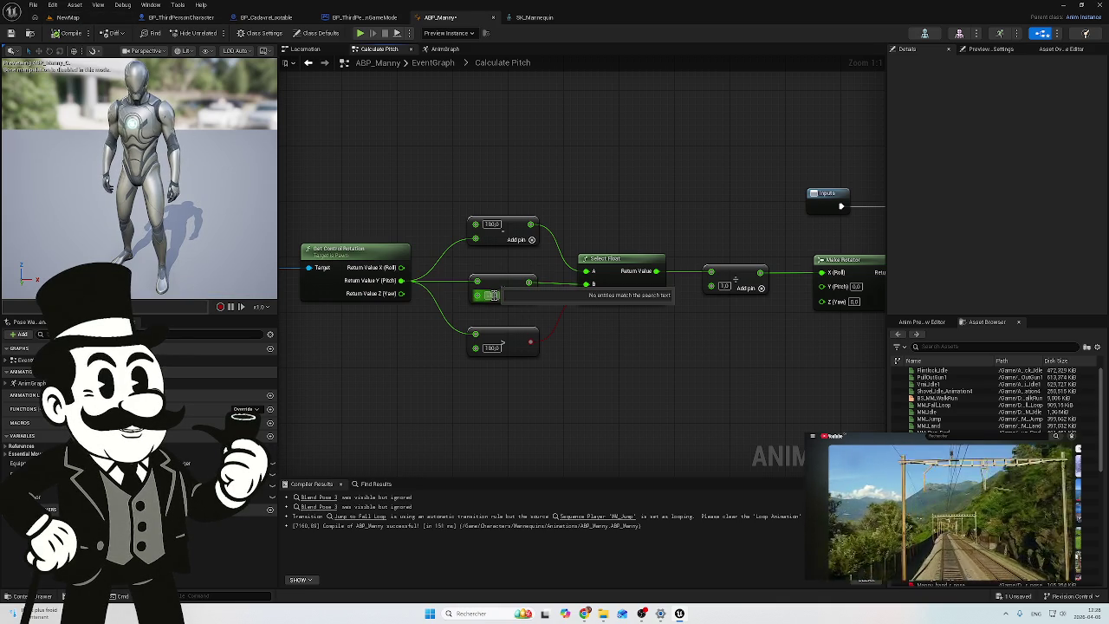
# Step: Set the pitch multiplier to -2.0, then start a NewMap play test
pyautogui.click(491, 295)
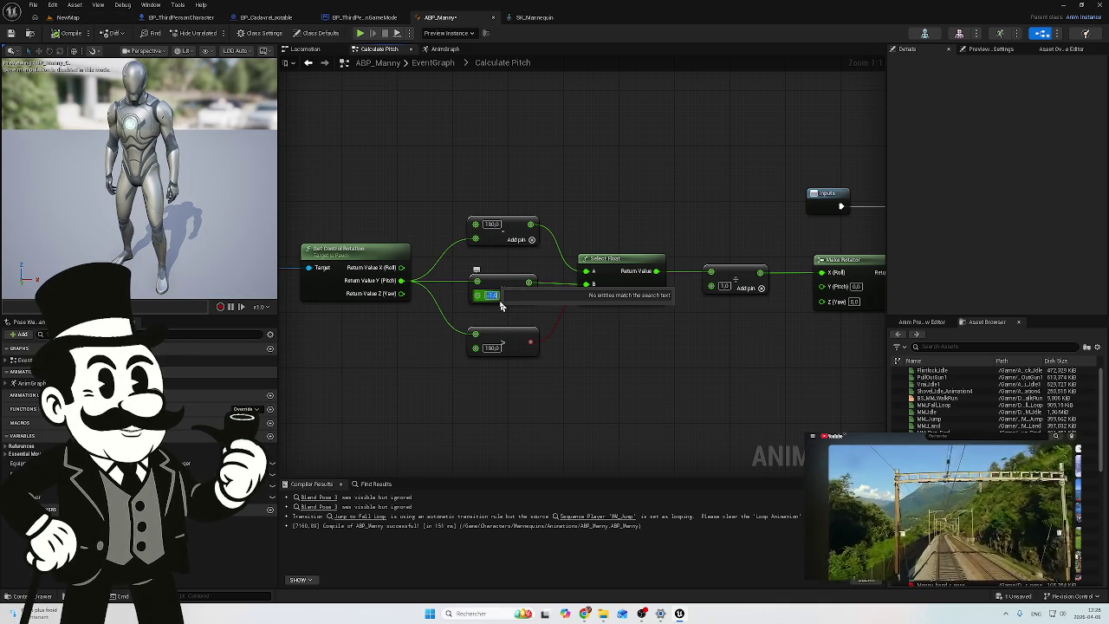
pyautogui.press('Return')
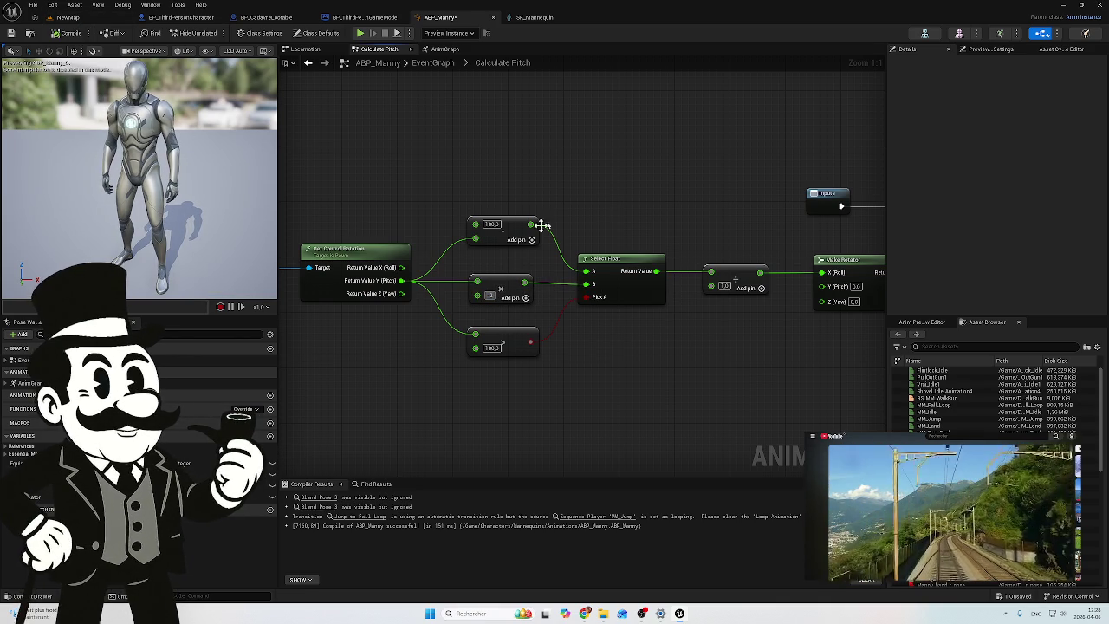
pyautogui.click(68, 17)
pyautogui.click(216, 33)
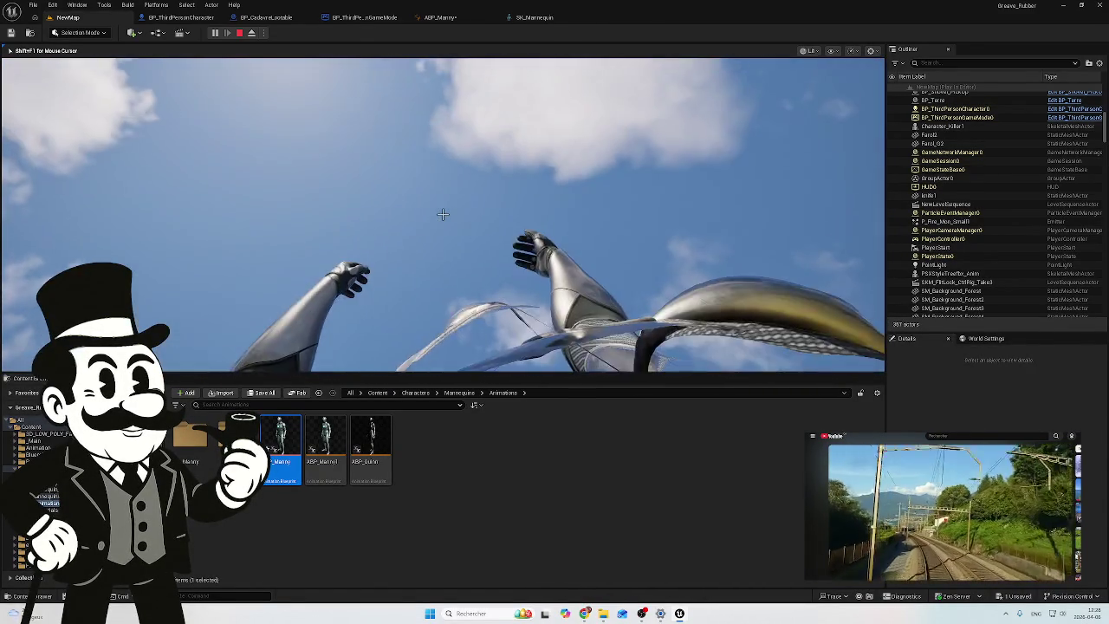
pyautogui.press('Escape')
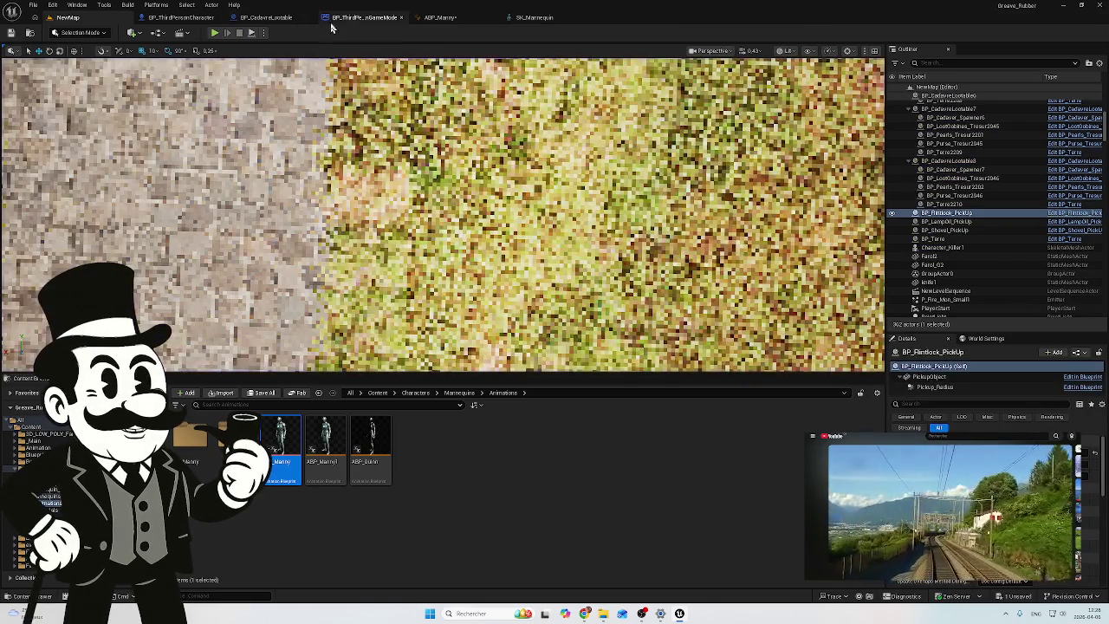
# Step: Look through the game mode, BP_CadaverLootable and BP_ThirdPersonCharacter blueprints, then return to ABP_Manny
pyautogui.click(355, 19)
pyautogui.click(277, 19)
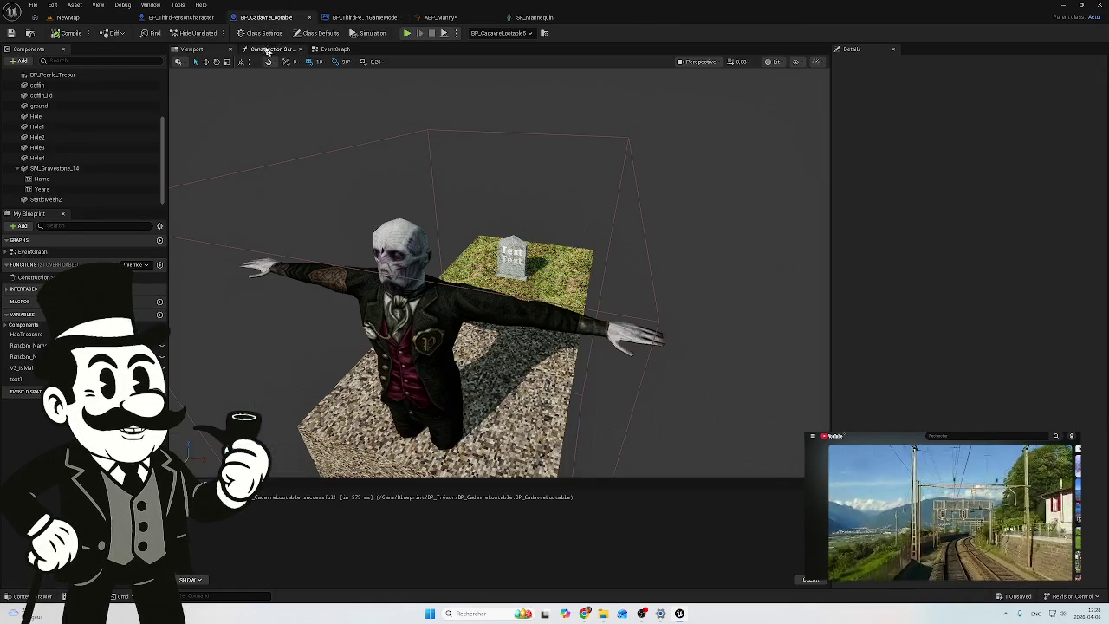
pyautogui.click(201, 19)
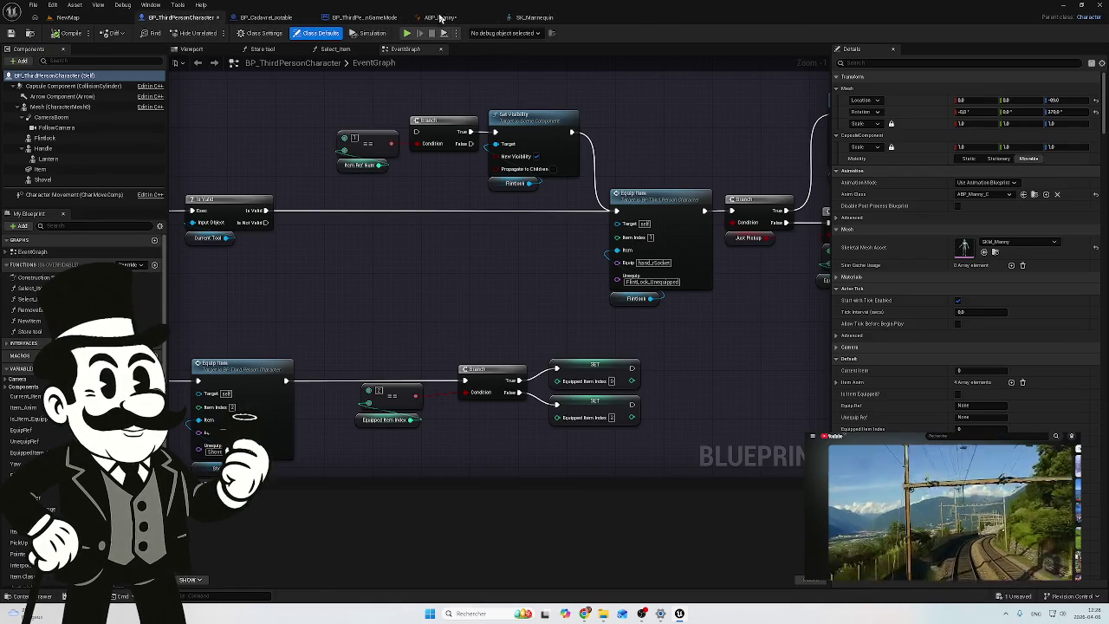
pyautogui.click(440, 17)
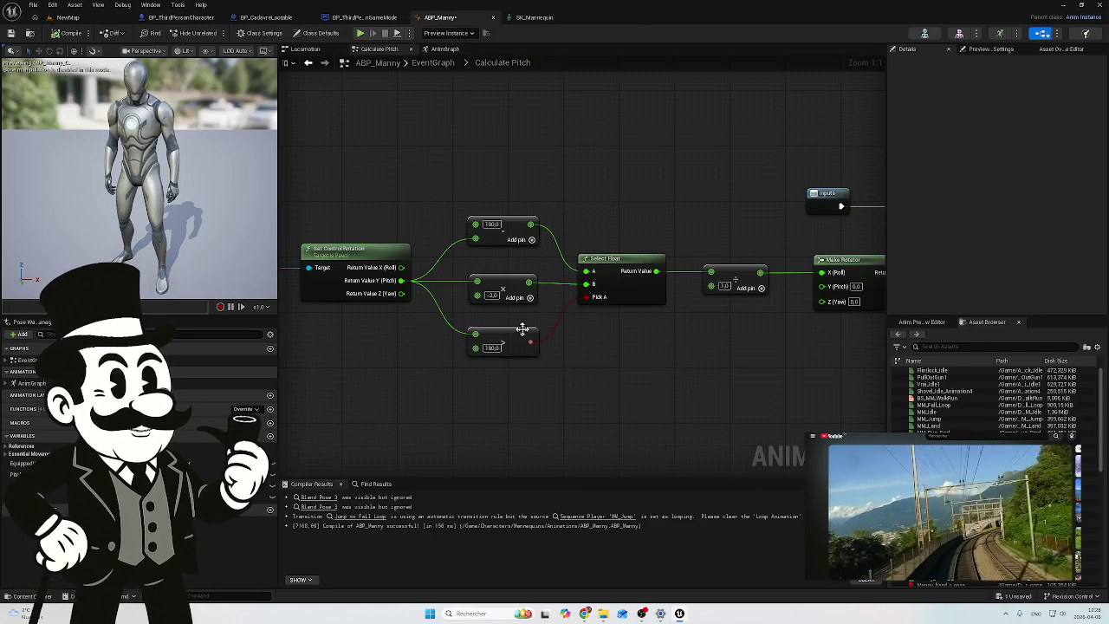
# Step: Set the pitch multiplier to -1.0, leaving 180.0 unchanged, and recompile ABP_Manny
pyautogui.click(490, 295)
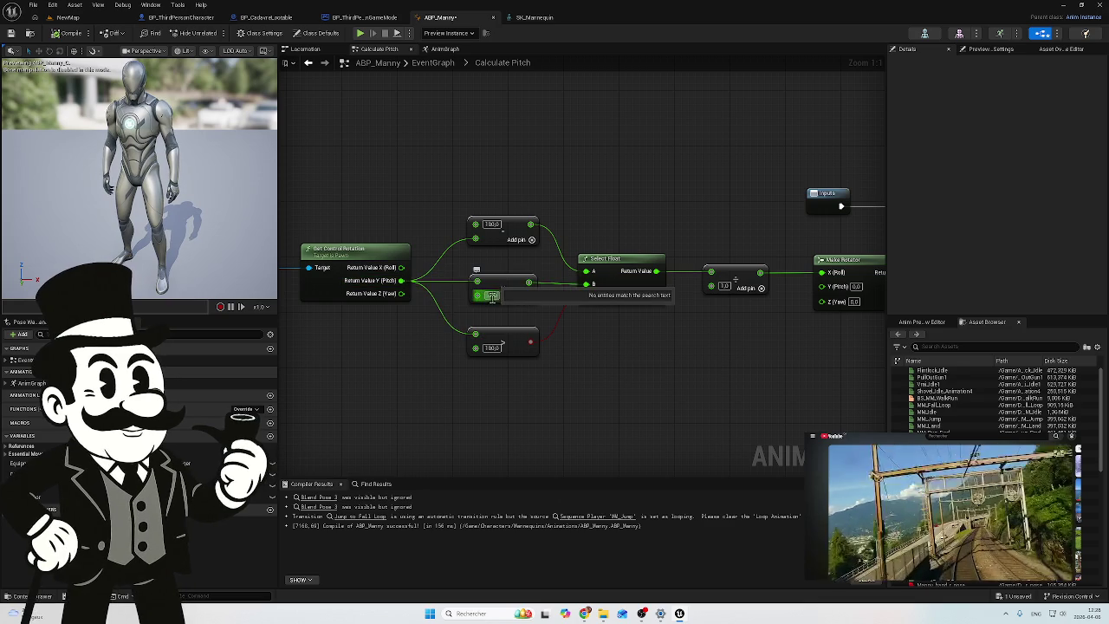
pyautogui.write('-1')
pyautogui.press('Return')
pyautogui.click(491, 225)
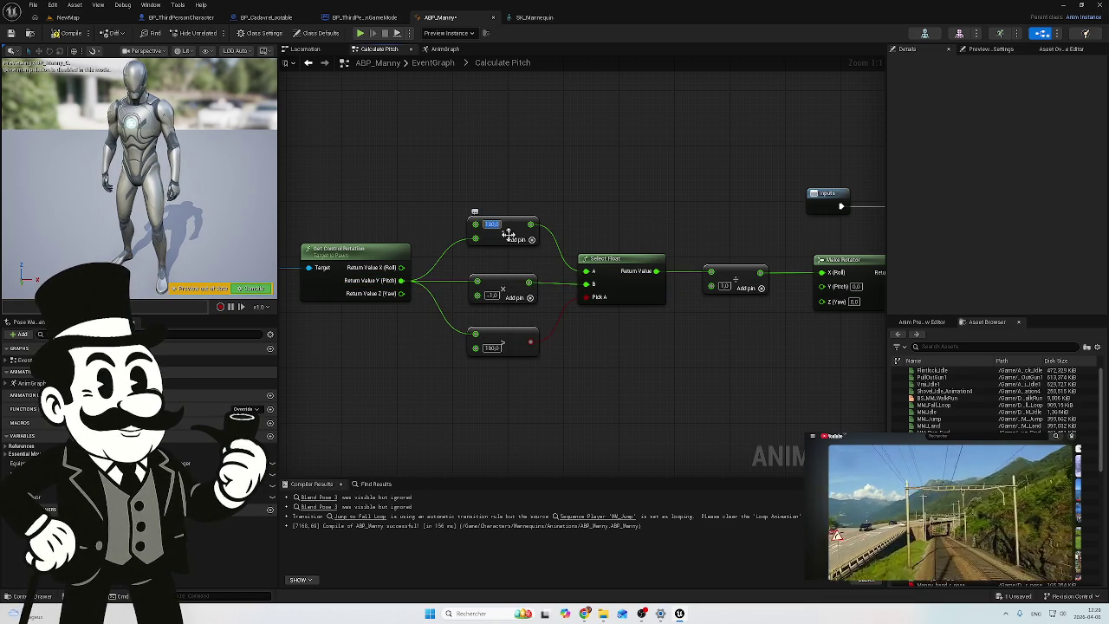
pyautogui.click(466, 182)
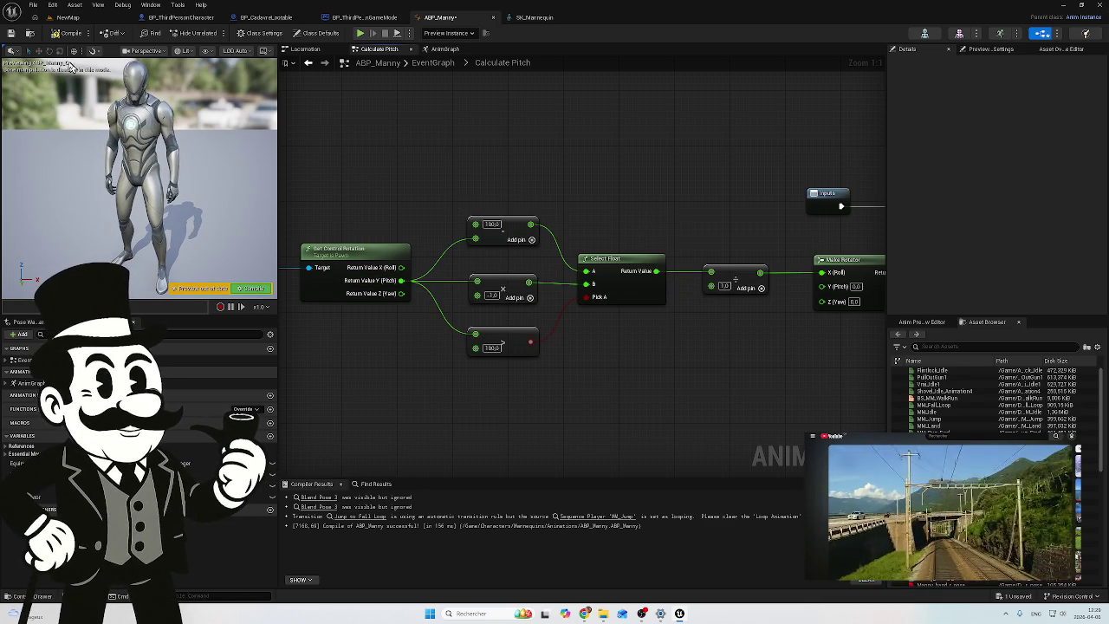
pyautogui.click(61, 35)
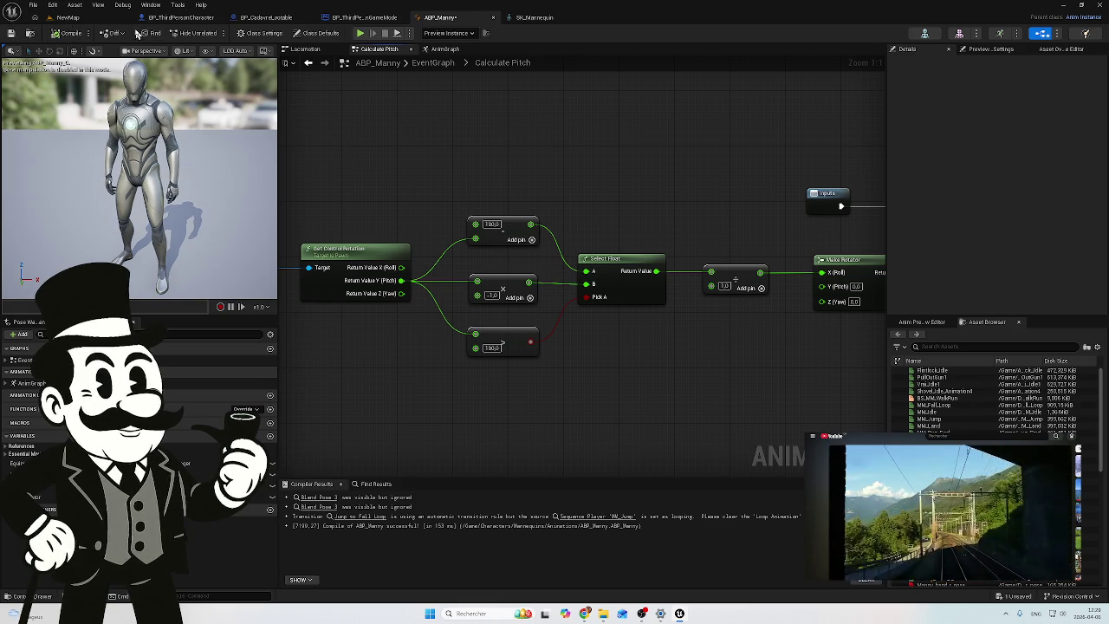
# Step: Start a new play test of the NewMap level
pyautogui.moveTo(421, 137); pyautogui.dragTo(496, 150)
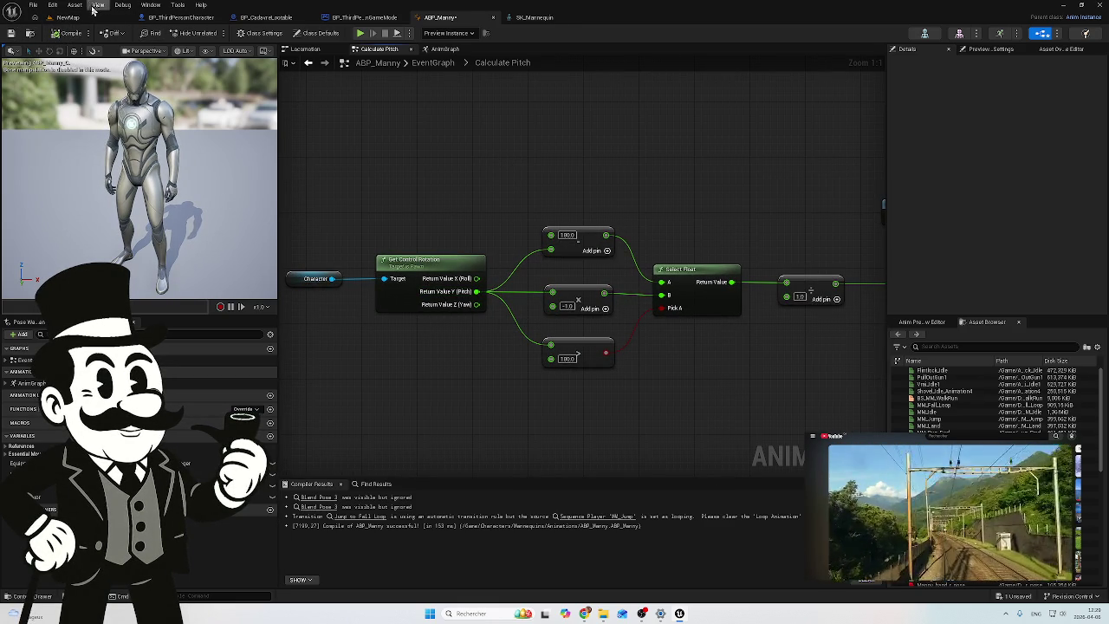
pyautogui.click(68, 17)
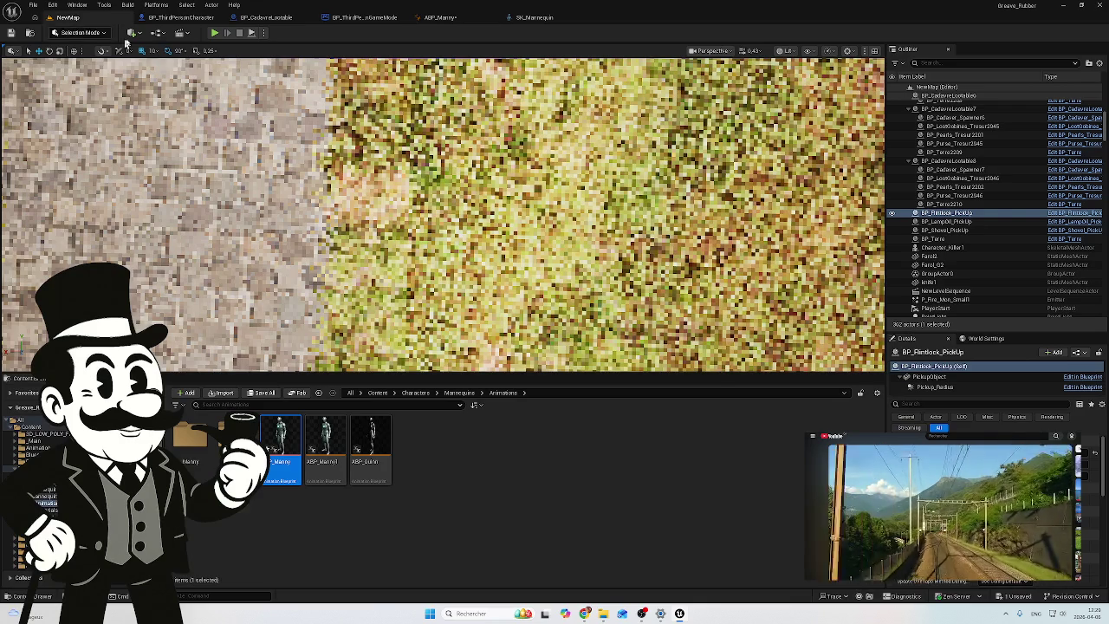
pyautogui.click(222, 34)
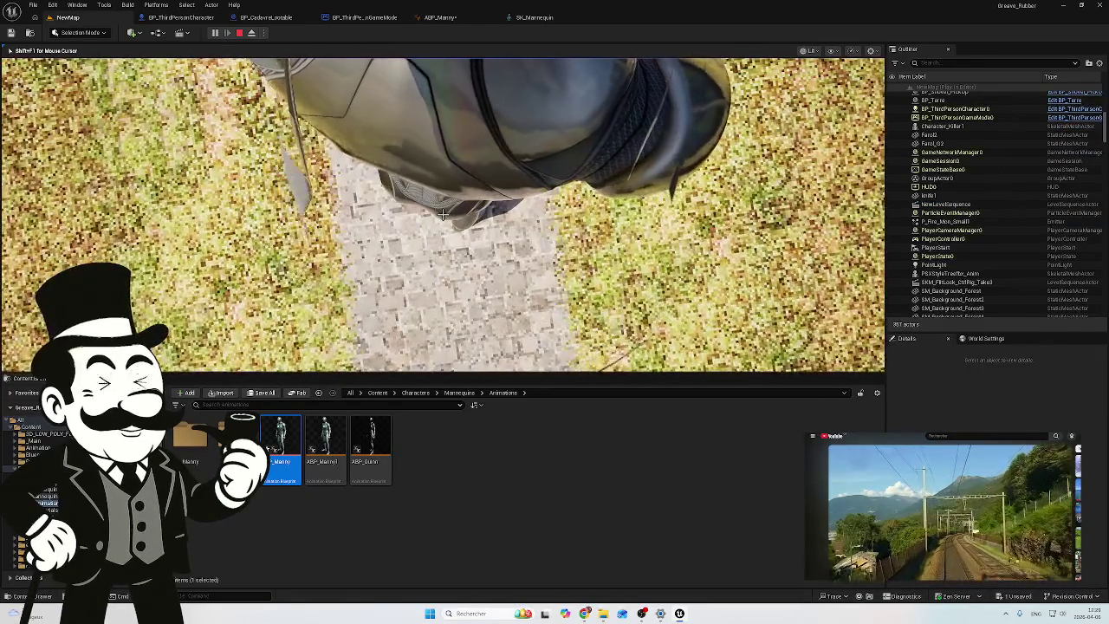
# Step: Eject into a free camera, view the character from outside, and stop the play test
pyautogui.press('F8')
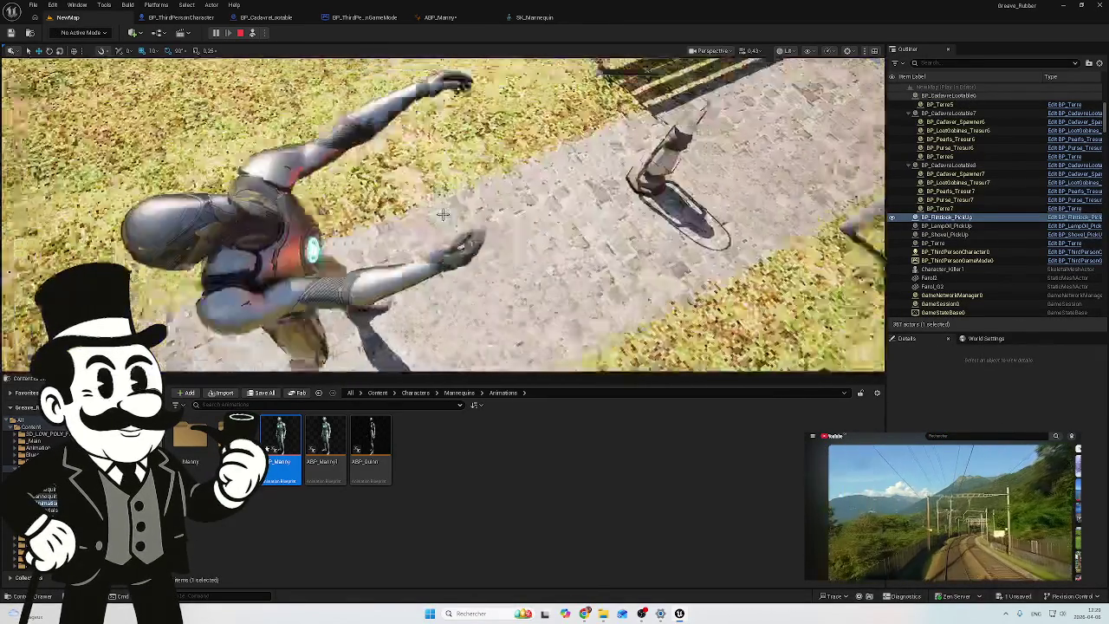
pyautogui.moveTo(443, 214); pyautogui.dragTo(442, 214)
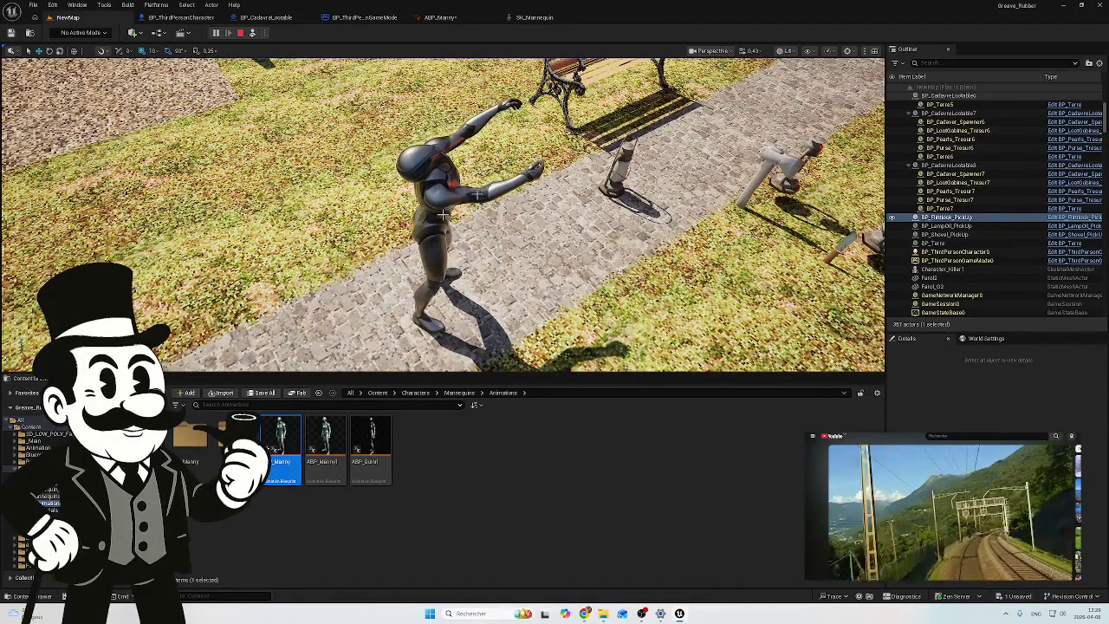
pyautogui.press('Escape')
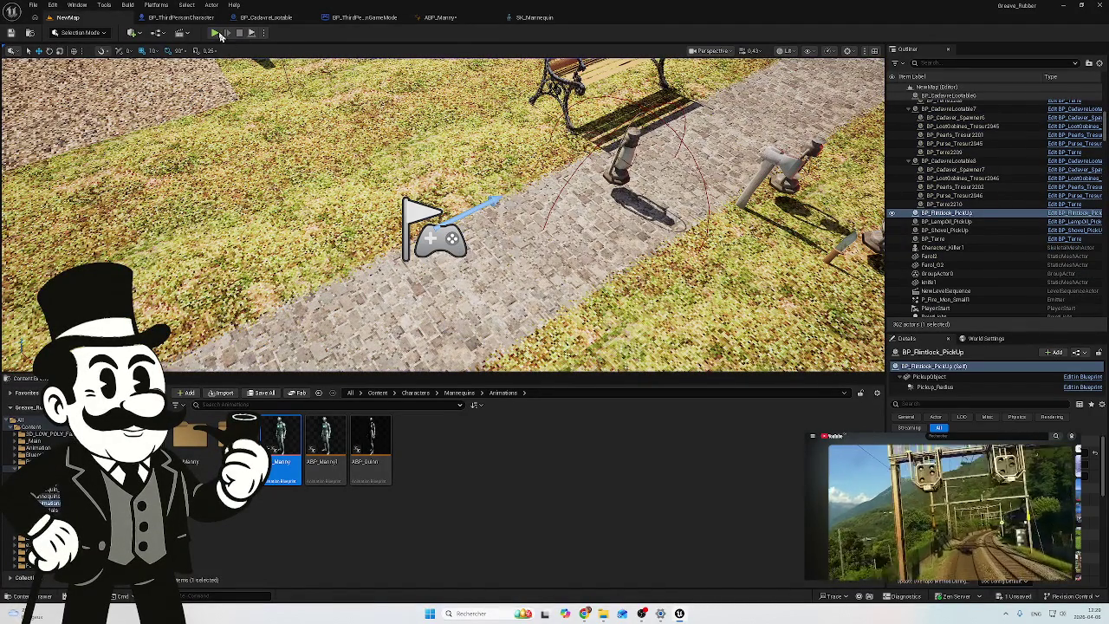
# Step: Check the BP_ThirdPersonCharacter mesh preview and event graph, then return to ABP_Manny
pyautogui.click(198, 24)
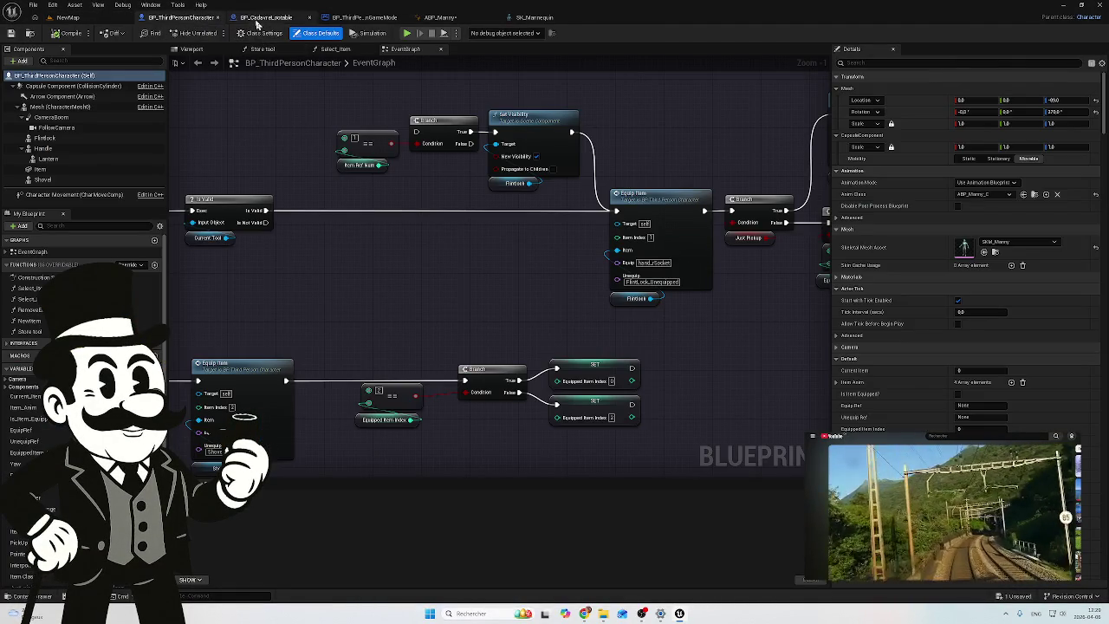
pyautogui.click(191, 49)
pyautogui.click(405, 49)
pyautogui.click(439, 18)
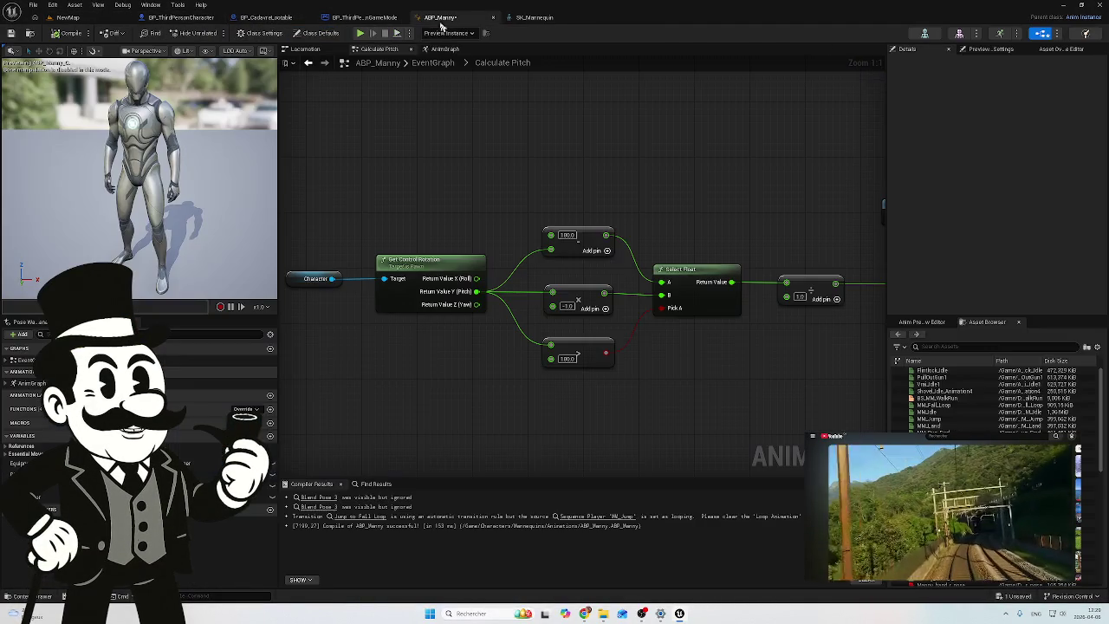
# Step: Replace the 180.0 subtract constant with 360.0 in the Calculate Pitch graph
pyautogui.click(568, 235)
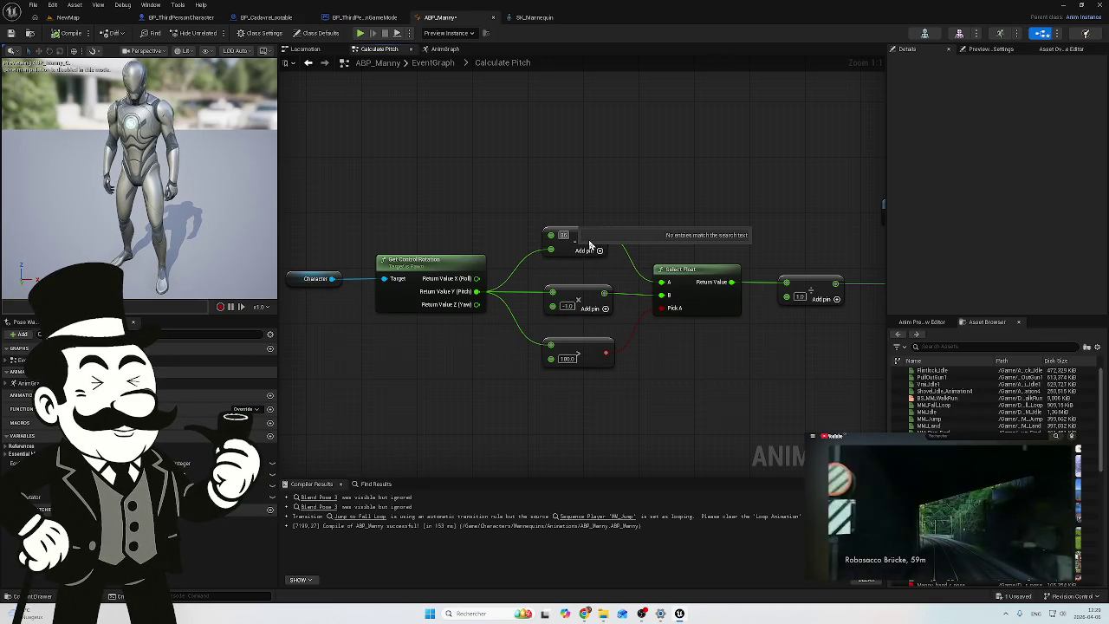
pyautogui.press('Return')
pyautogui.moveTo(673, 200)
pyautogui.mouseDown()
pyautogui.moveTo(695, 205)
pyautogui.moveTo(463, 188)
pyautogui.mouseUp()
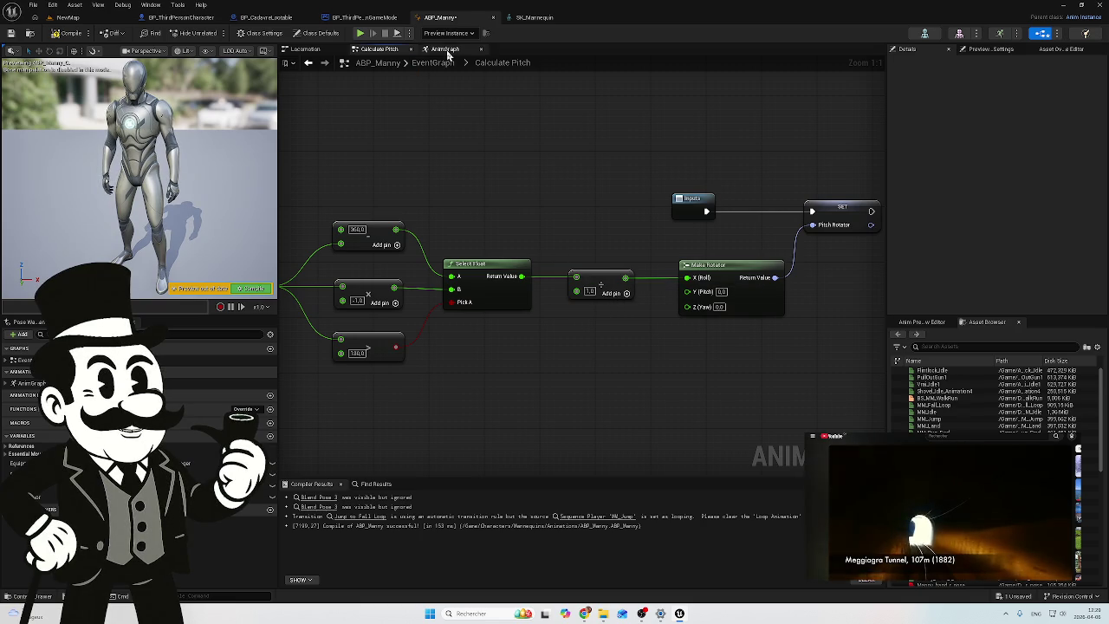
# Step: In the AnimGraph, wire the pitch rotation into the middle Transform (Modify) Bone node's Rotation pin
pyautogui.click(446, 49)
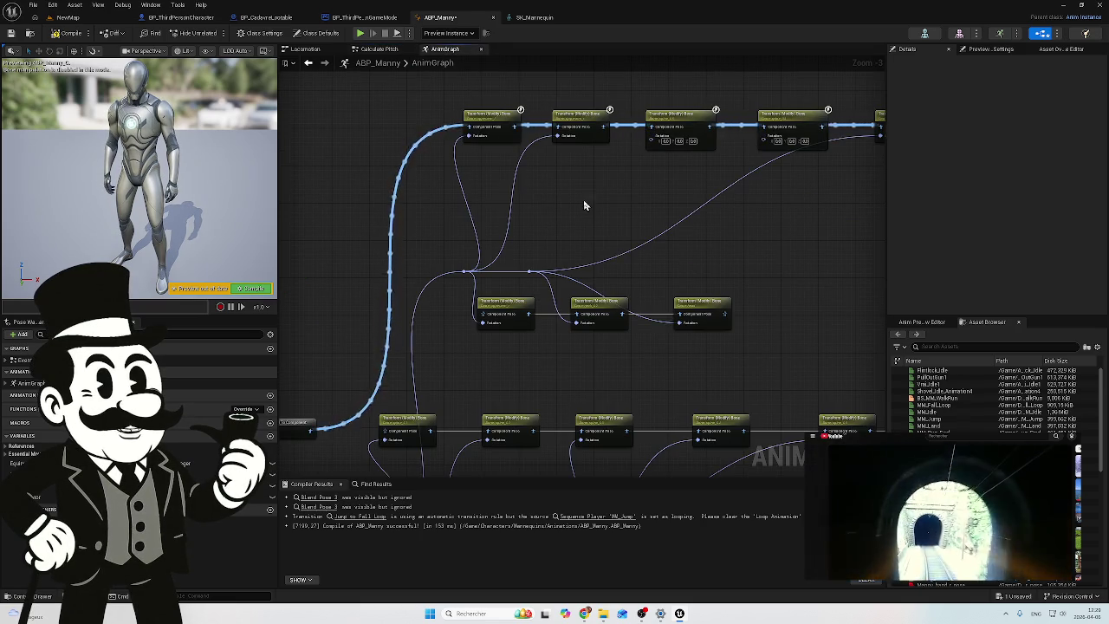
pyautogui.scroll(1, 572, 230)
pyautogui.moveTo(549, 242)
pyautogui.mouseDown()
pyautogui.moveTo(522, 222)
pyautogui.moveTo(480, 235)
pyautogui.mouseUp()
pyautogui.scroll(3, 453, 228)
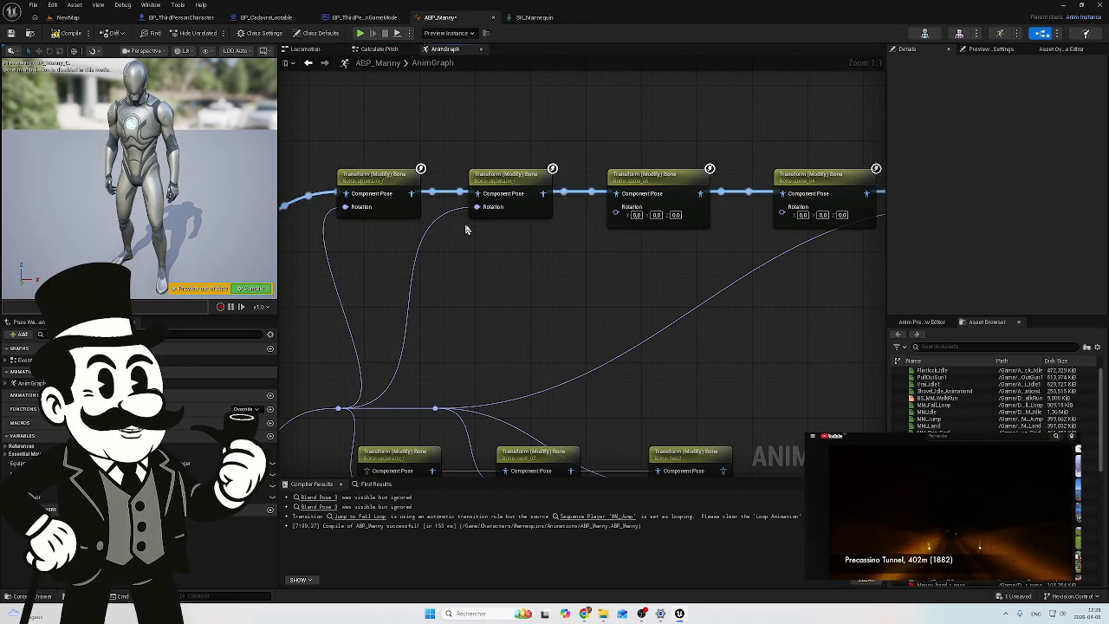
pyautogui.moveTo(544, 155)
pyautogui.mouseDown()
pyautogui.moveTo(404, 173)
pyautogui.moveTo(440, 213)
pyautogui.moveTo(658, 290)
pyautogui.moveTo(389, 253)
pyautogui.moveTo(649, 321)
pyautogui.moveTo(787, 290)
pyautogui.moveTo(699, 292)
pyautogui.mouseUp()
pyautogui.scroll(-1, 531, 295)
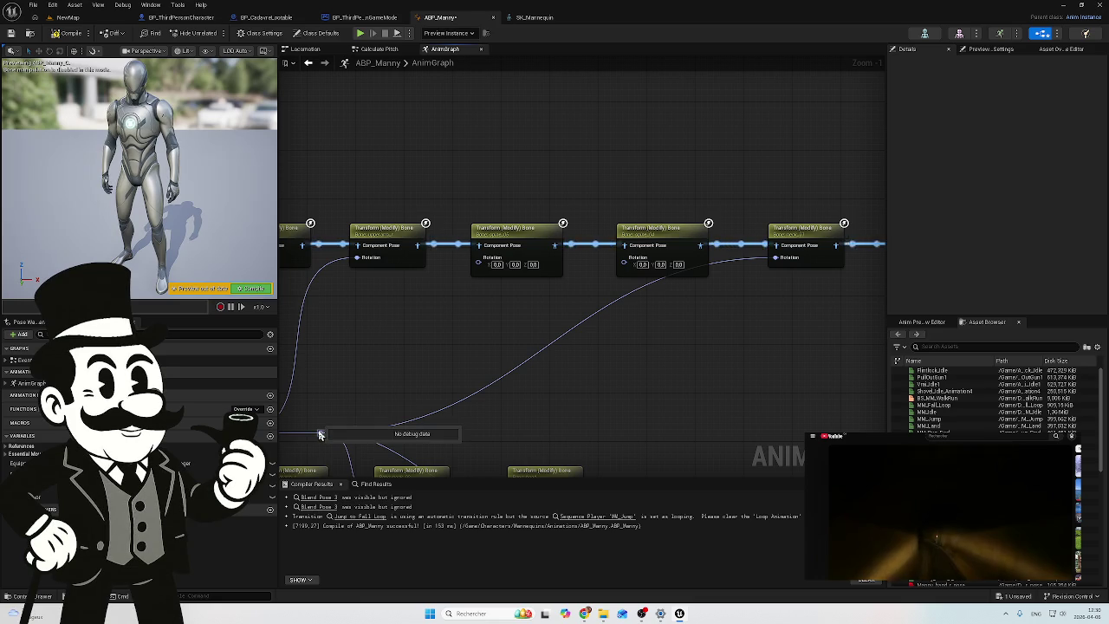
pyautogui.moveTo(319, 435)
pyautogui.mouseDown()
pyautogui.moveTo(471, 379)
pyautogui.moveTo(629, 284)
pyautogui.moveTo(623, 263)
pyautogui.mouseUp()
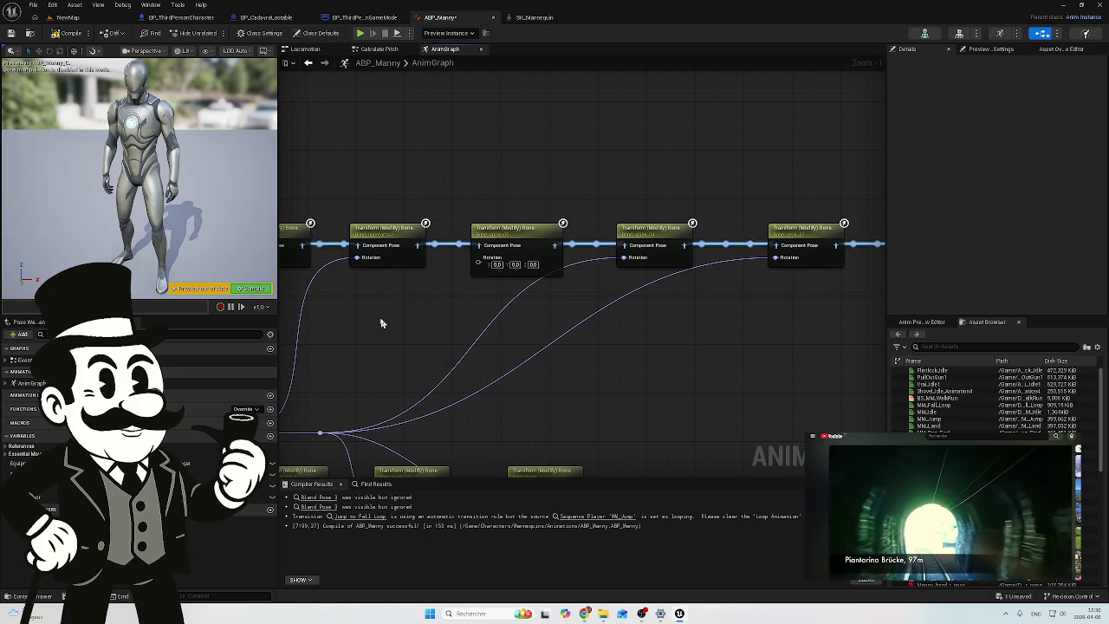
# Step: Disconnect the rotation from the second bone node, then inspect the SK_Mannequin spine bones
pyautogui.moveTo(399, 317); pyautogui.dragTo(569, 319)
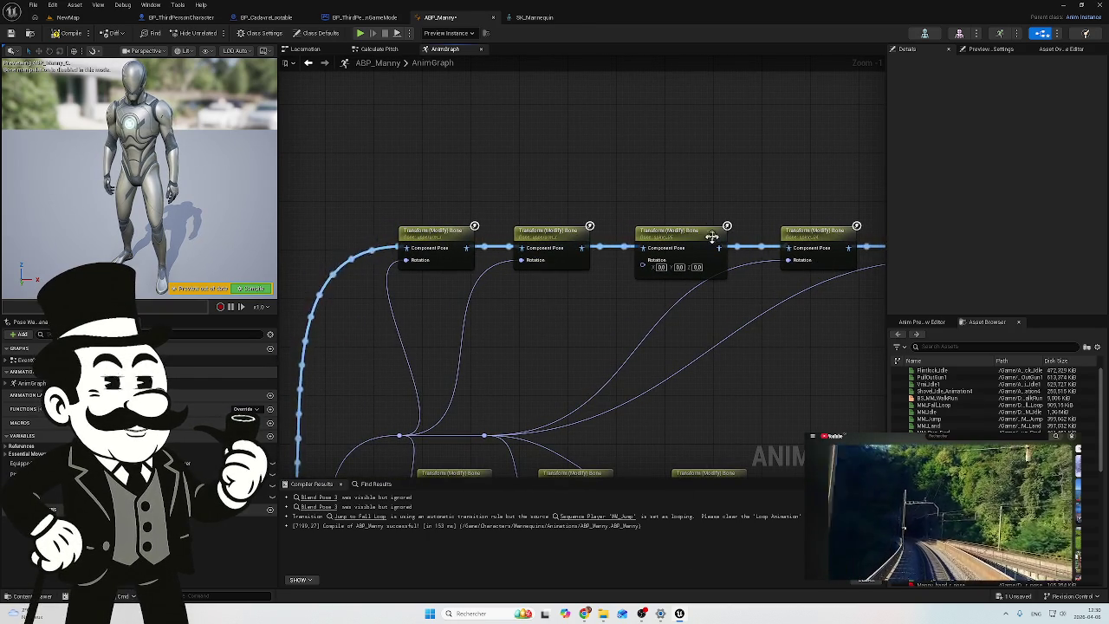
pyautogui.moveTo(742, 220)
pyautogui.mouseDown()
pyautogui.moveTo(673, 208)
pyautogui.moveTo(425, 208)
pyautogui.moveTo(321, 226)
pyautogui.mouseUp()
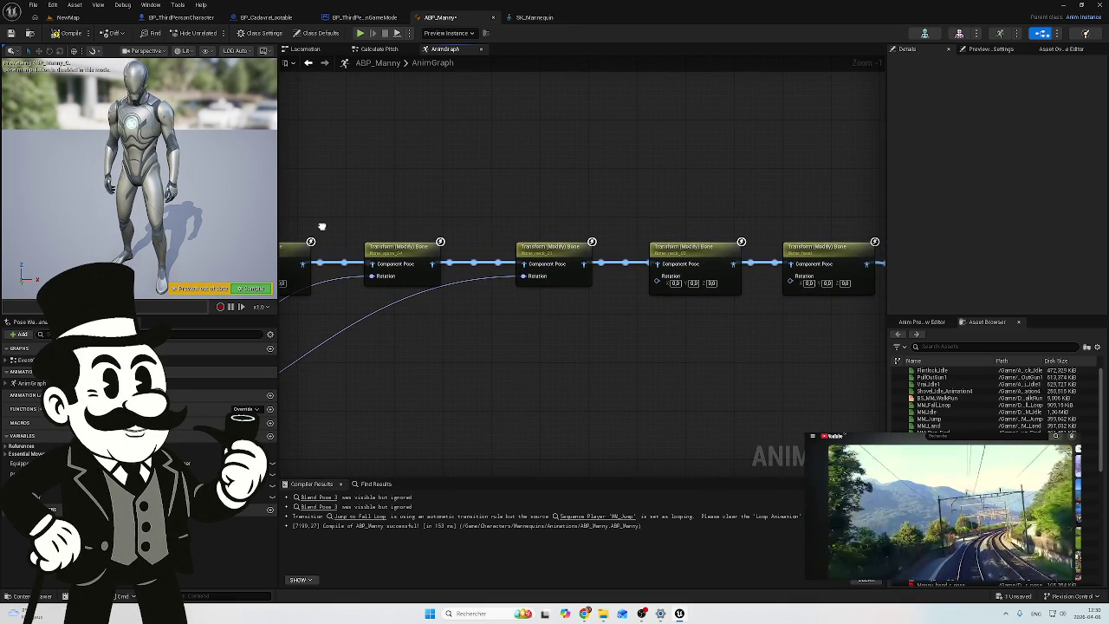
pyautogui.moveTo(321, 226)
pyautogui.mouseDown()
pyautogui.moveTo(470, 230)
pyautogui.moveTo(459, 233)
pyautogui.mouseUp()
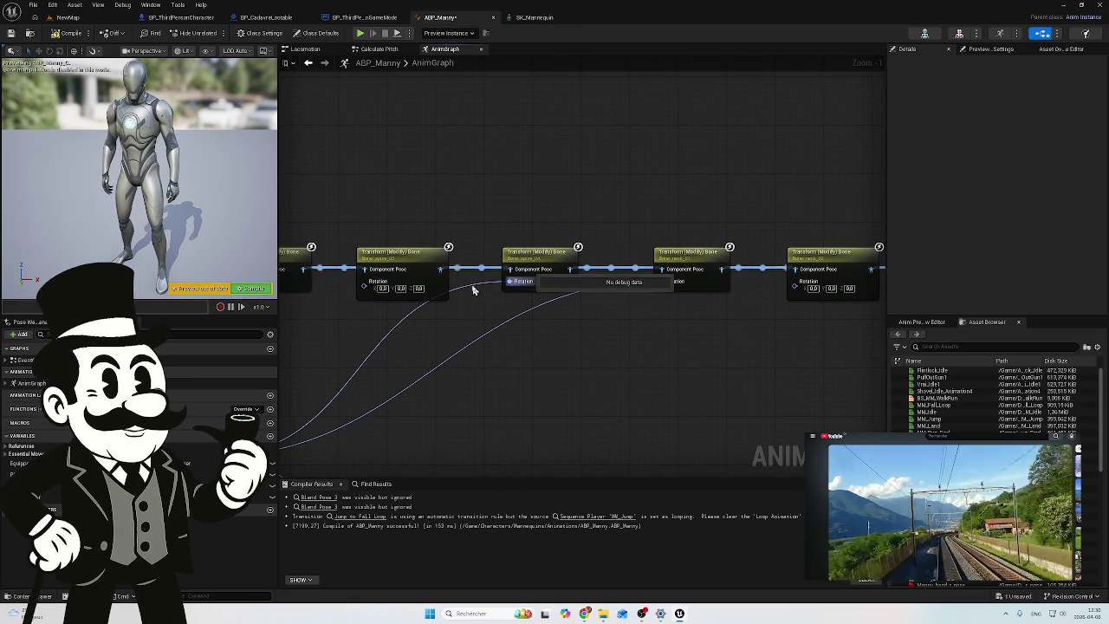
pyautogui.keyDown('alt'); pyautogui.click(508, 281); pyautogui.keyUp('alt')
pyautogui.click(530, 275)
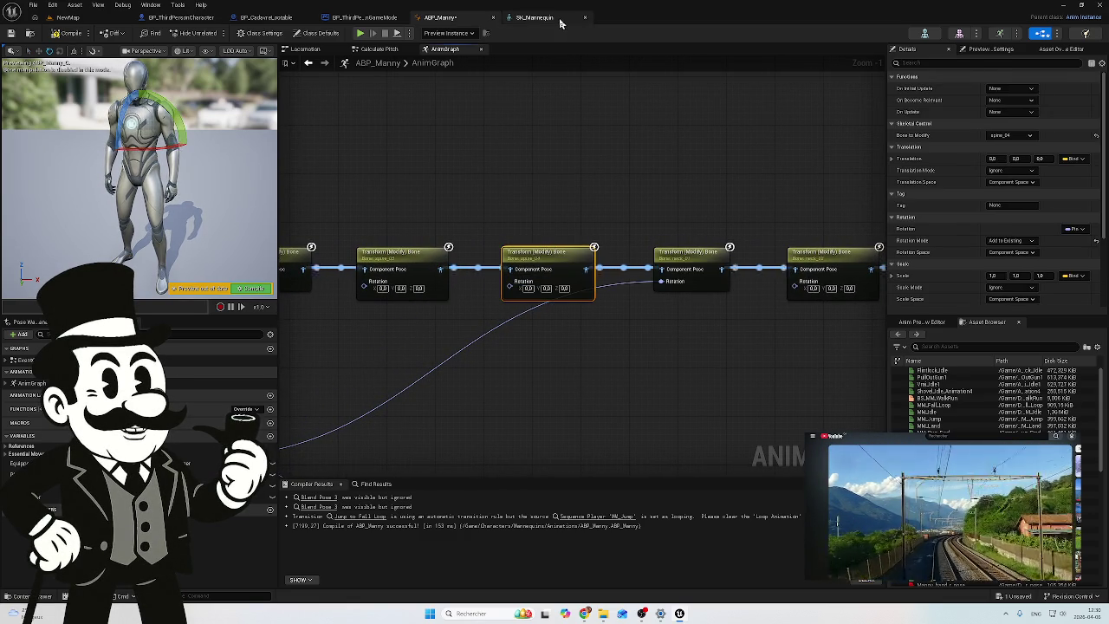
pyautogui.click(535, 17)
pyautogui.scroll(15, 142, 311)
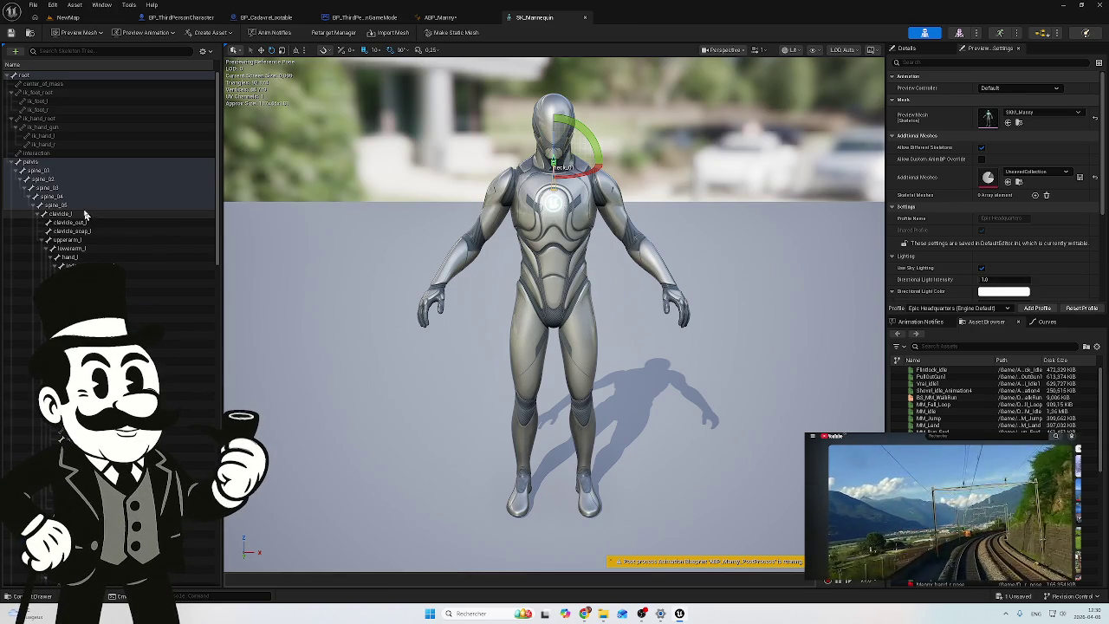
pyautogui.click(84, 206)
pyautogui.click(77, 196)
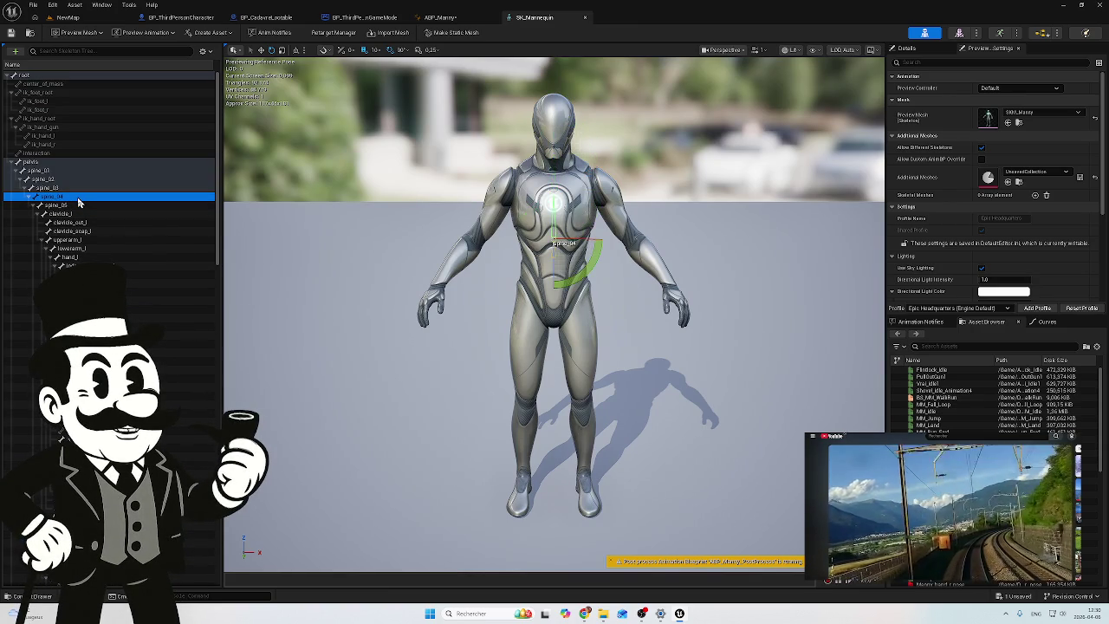
pyautogui.click(71, 188)
pyautogui.click(65, 179)
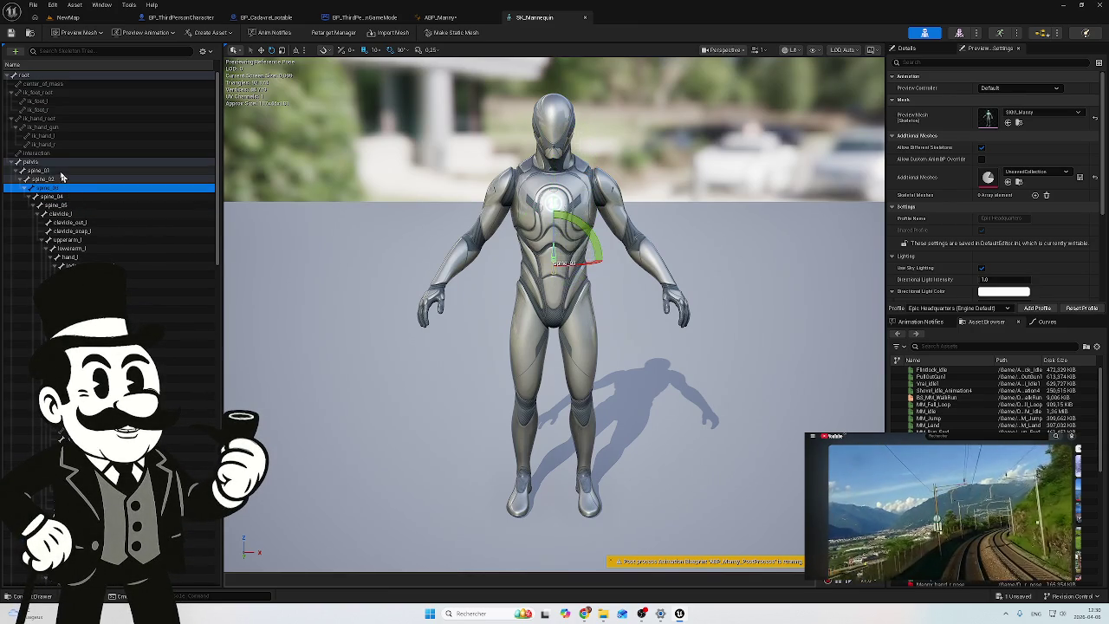
pyautogui.click(61, 173)
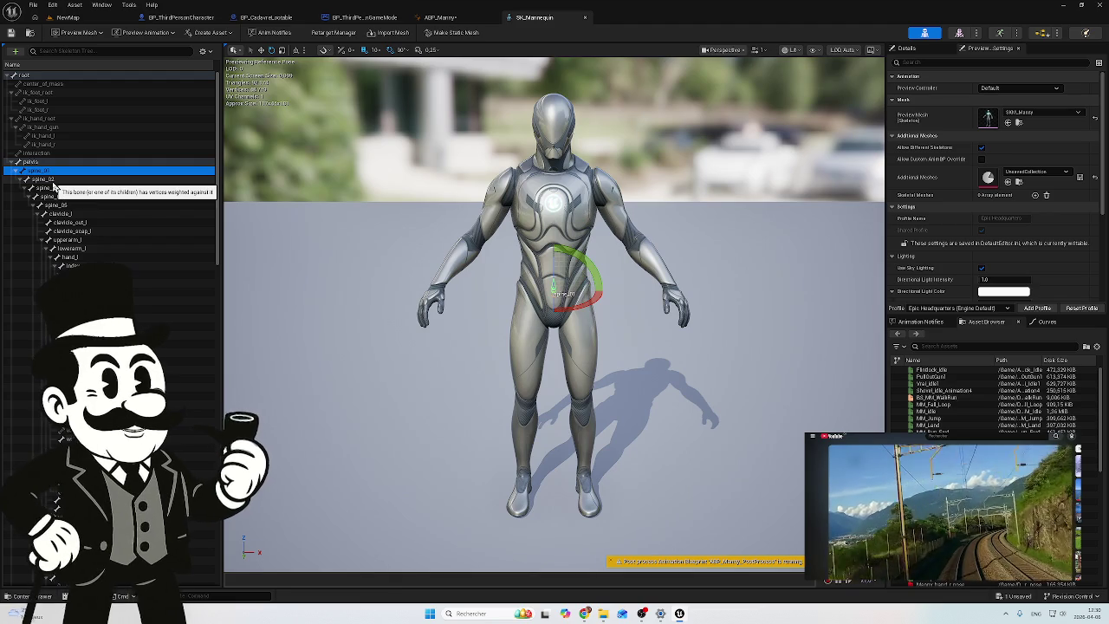
pyautogui.click(49, 179)
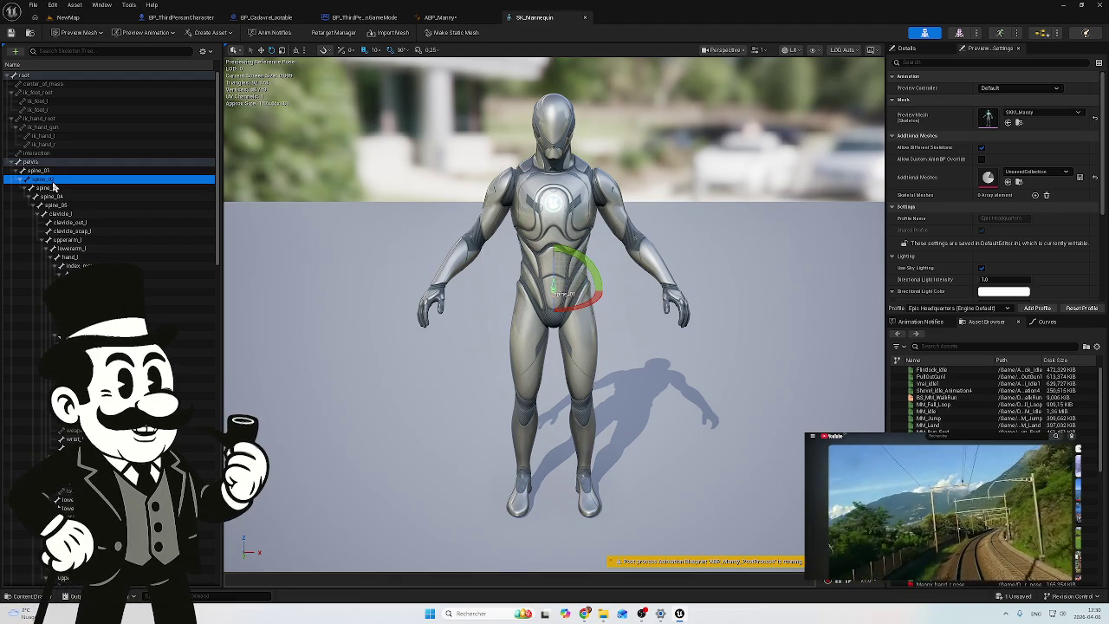
pyautogui.click(50, 188)
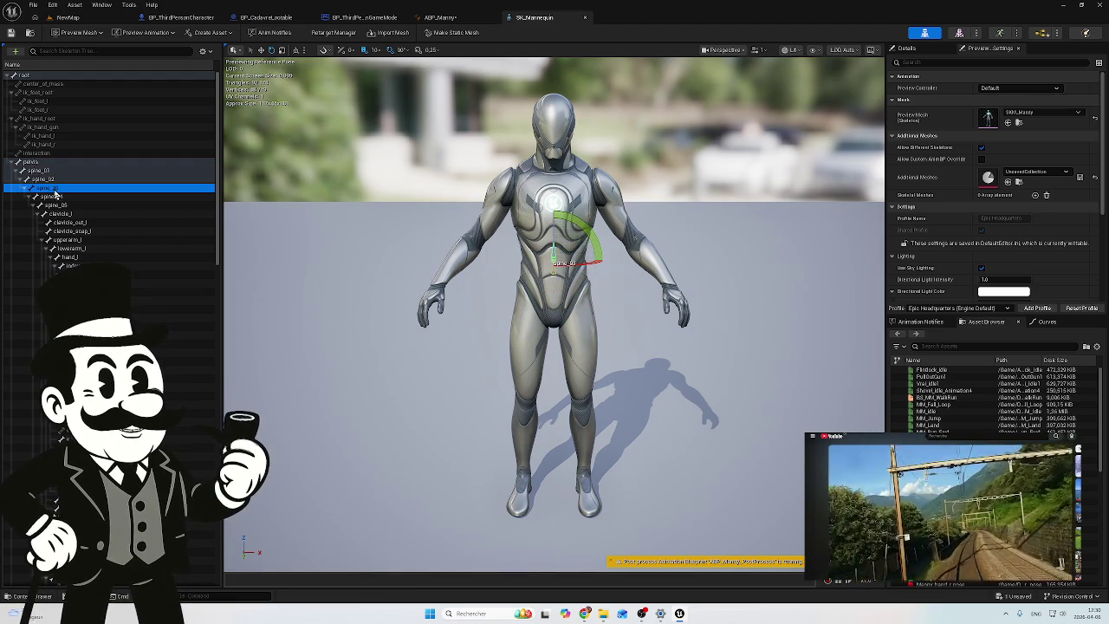
pyautogui.click(67, 197)
pyautogui.click(69, 205)
pyautogui.click(77, 214)
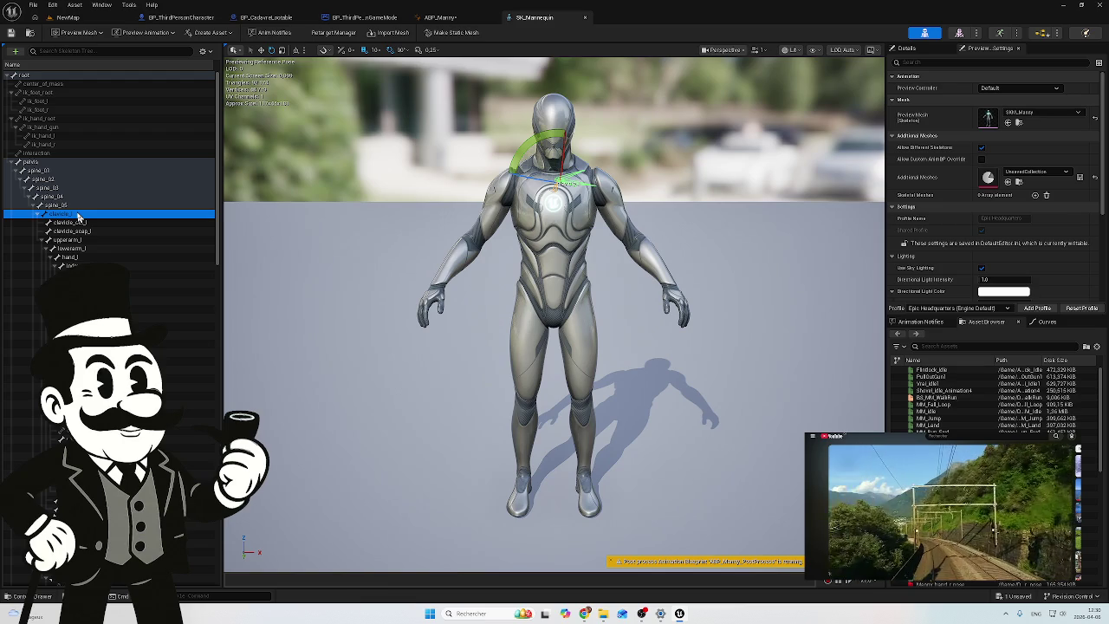
pyautogui.click(102, 223)
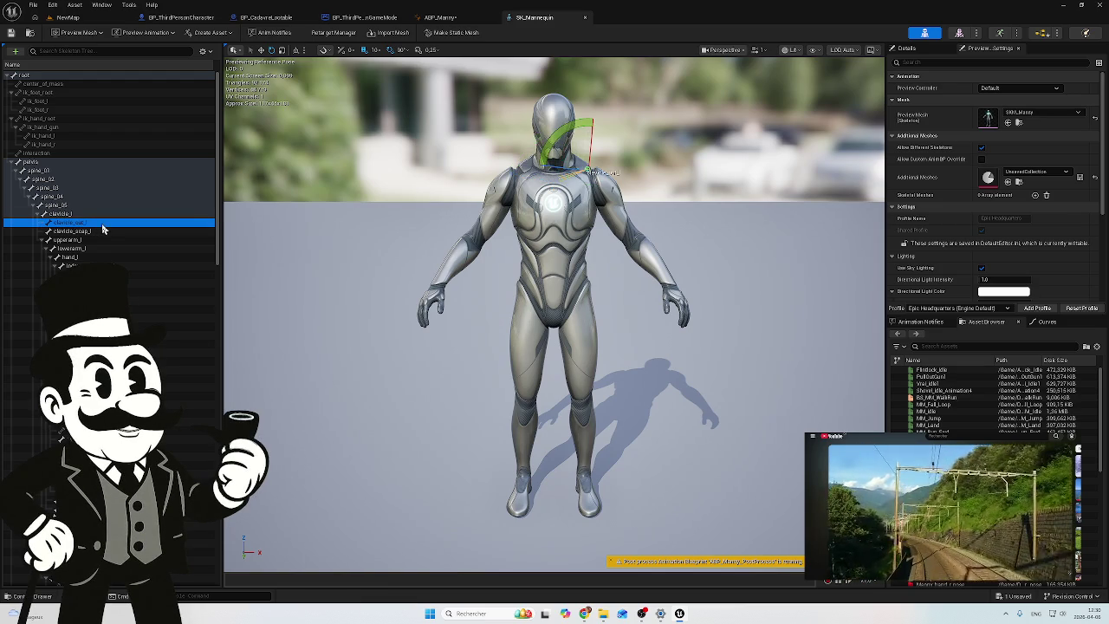
pyautogui.click(99, 217)
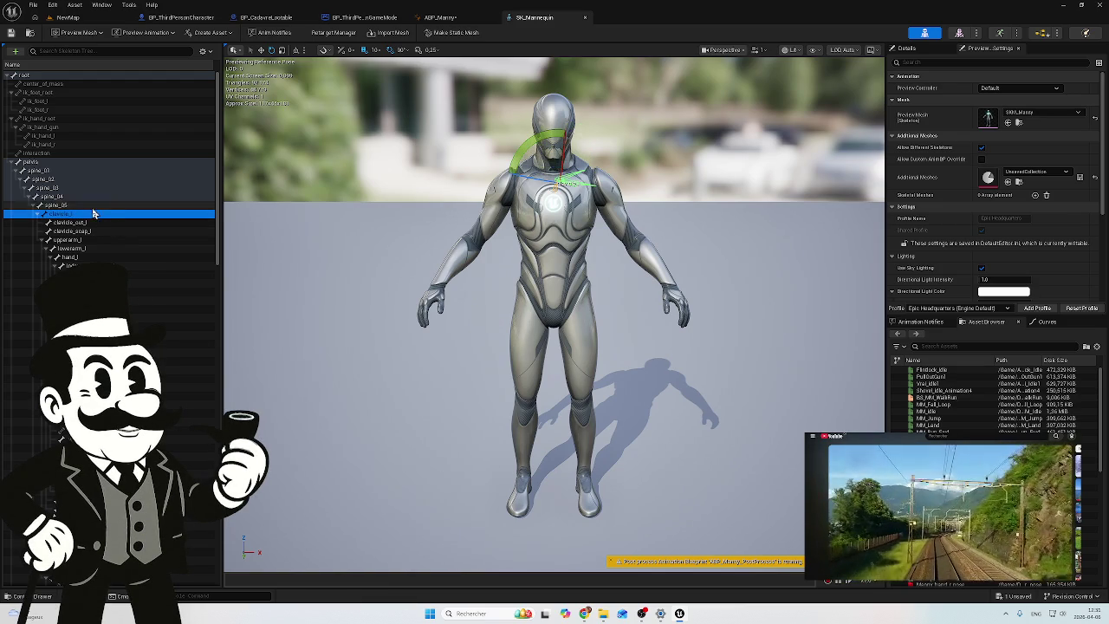
pyautogui.click(94, 208)
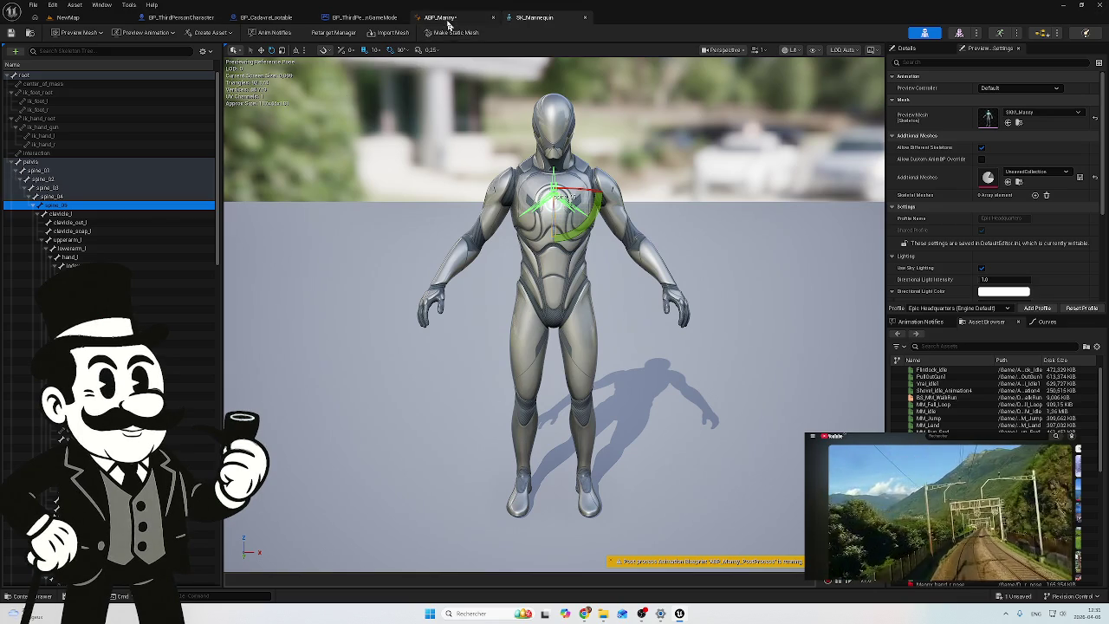
# Step: Wire the pitch rotation into the third Transform (Modify) Bone node's Rotation input
pyautogui.click(447, 18)
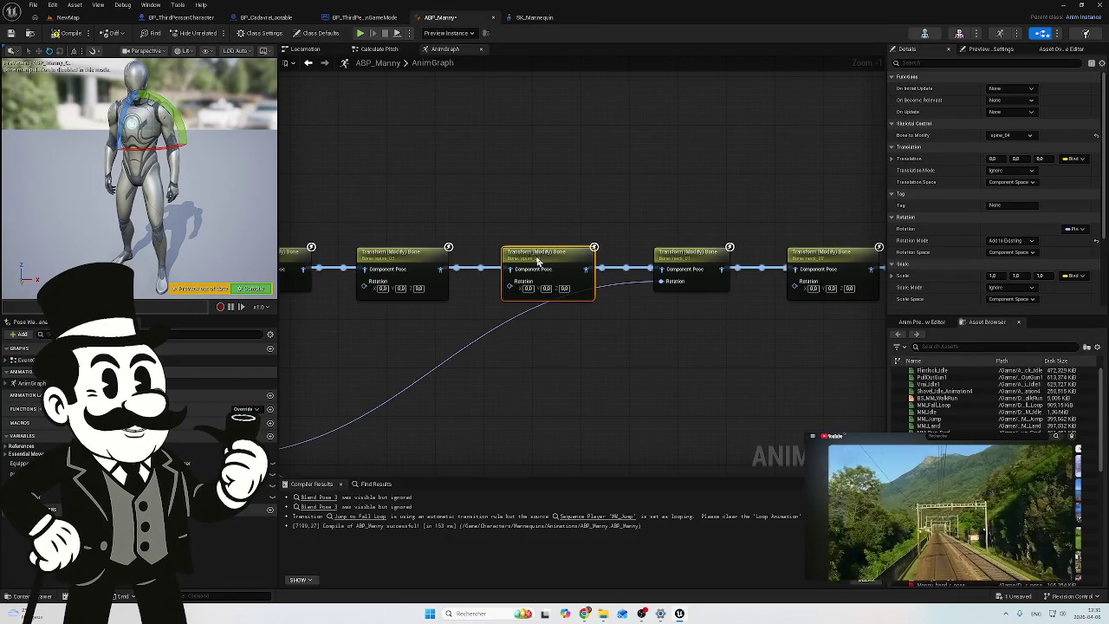
pyautogui.moveTo(517, 190); pyautogui.dragTo(677, 177)
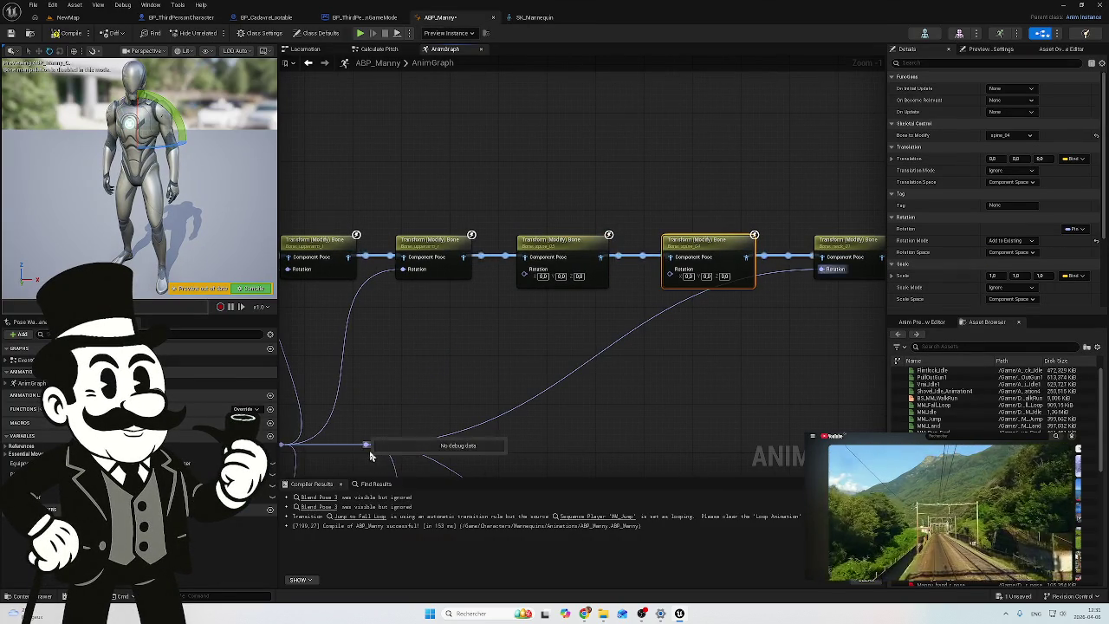
pyautogui.moveTo(366, 444)
pyautogui.mouseDown()
pyautogui.moveTo(540, 317)
pyautogui.moveTo(526, 269)
pyautogui.mouseUp()
pyautogui.moveTo(490, 317); pyautogui.dragTo(714, 319)
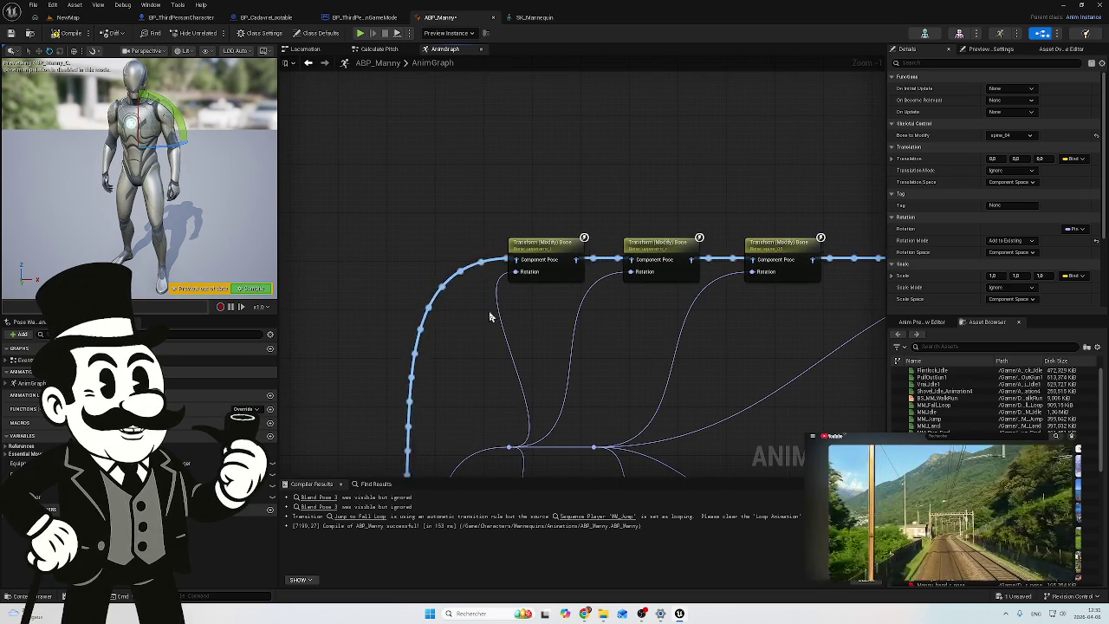
# Step: Break the rotation links to the first, second and far-right transform nodes
pyautogui.moveTo(631, 317)
pyautogui.mouseDown()
pyautogui.moveTo(531, 198)
pyautogui.moveTo(531, 149)
pyautogui.moveTo(511, 232)
pyautogui.mouseUp()
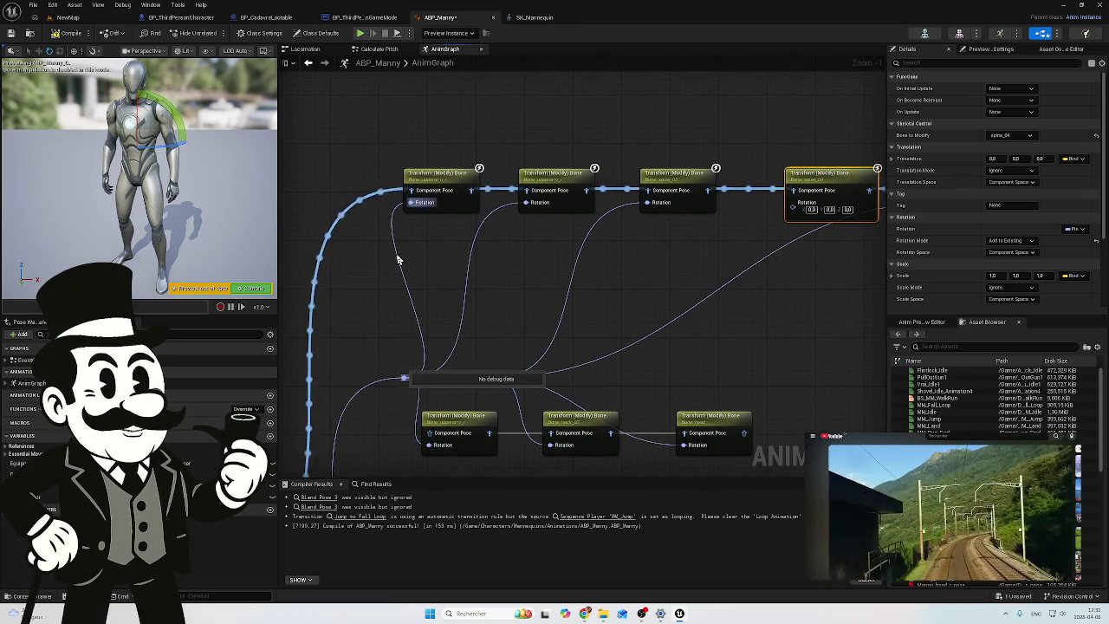
pyautogui.keyDown('alt'); pyautogui.click(398, 260); pyautogui.keyUp('alt')
pyautogui.keyDown('alt'); pyautogui.click(478, 270); pyautogui.keyUp('alt')
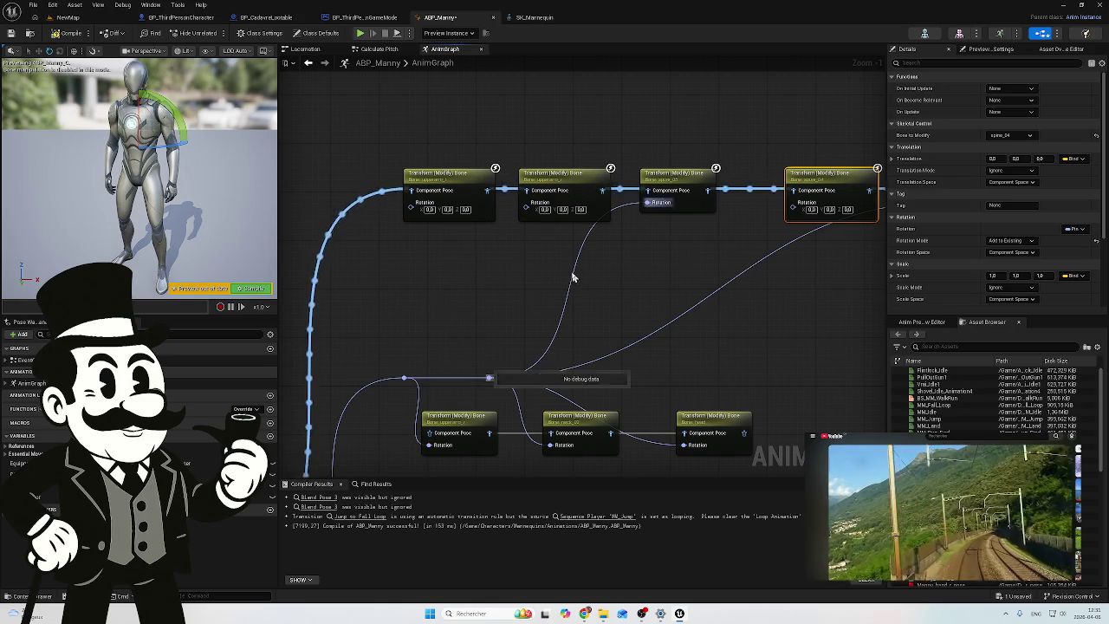
pyautogui.moveTo(718, 304)
pyautogui.mouseDown()
pyautogui.moveTo(537, 248)
pyautogui.moveTo(366, 248)
pyautogui.moveTo(638, 307)
pyautogui.moveTo(398, 287)
pyautogui.moveTo(527, 265)
pyautogui.moveTo(634, 281)
pyautogui.mouseUp()
pyautogui.keyDown('alt'); pyautogui.click(546, 252); pyautogui.keyUp('alt')
pyautogui.scroll(-3, 677, 292)
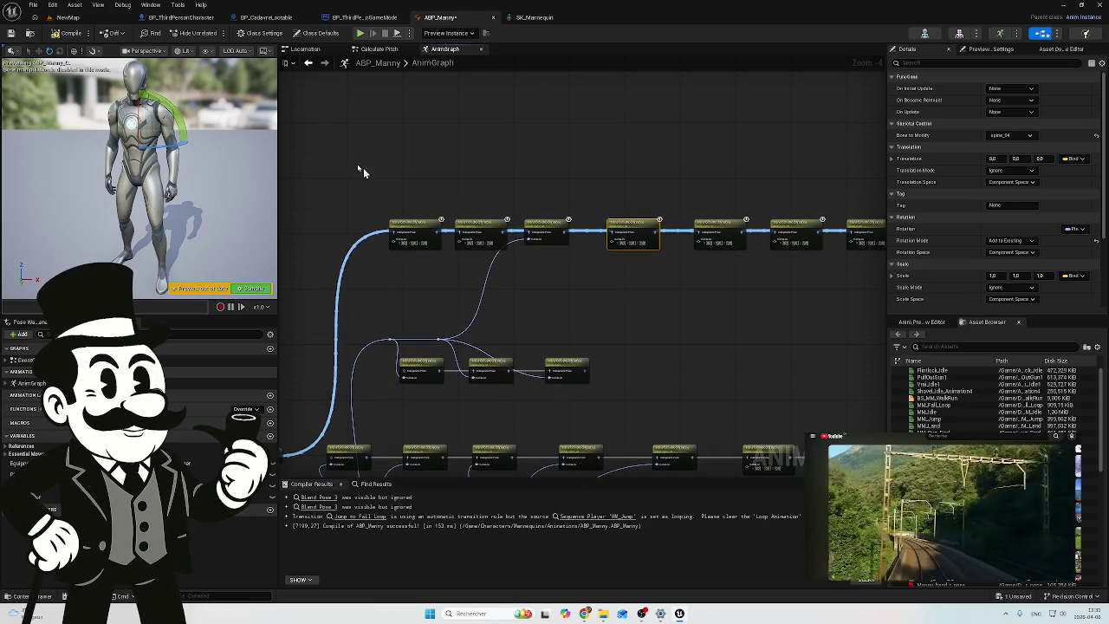
# Step: Cycle through the open blueprint tabs, recompile ABP_Manny, and return to NewMap
pyautogui.click(364, 18)
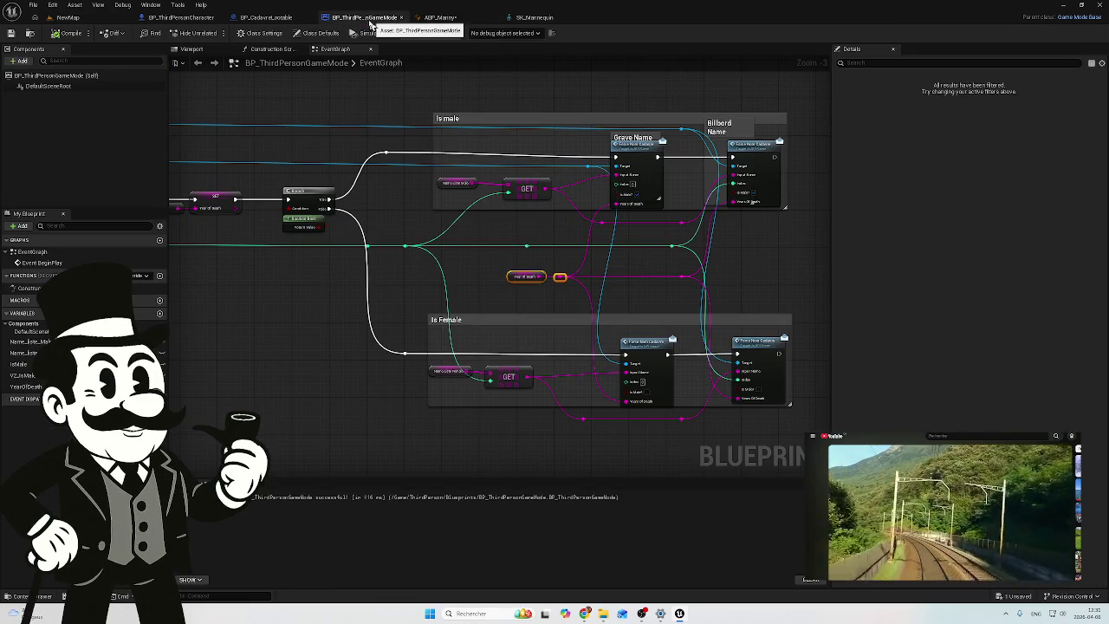
pyautogui.click(262, 17)
pyautogui.click(185, 18)
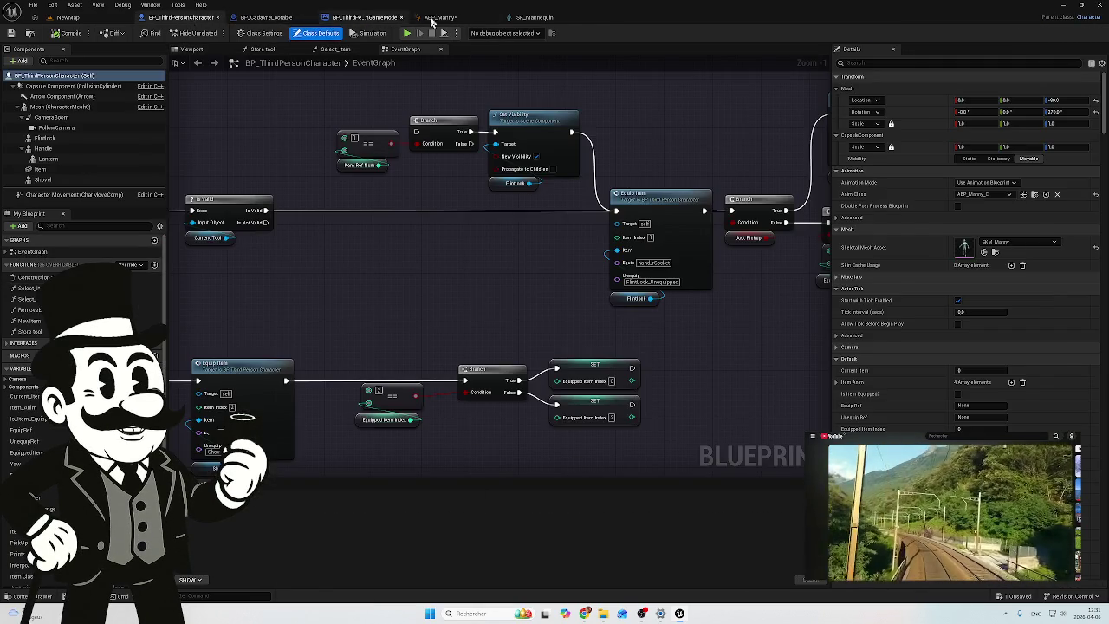
pyautogui.click(439, 17)
pyautogui.click(376, 49)
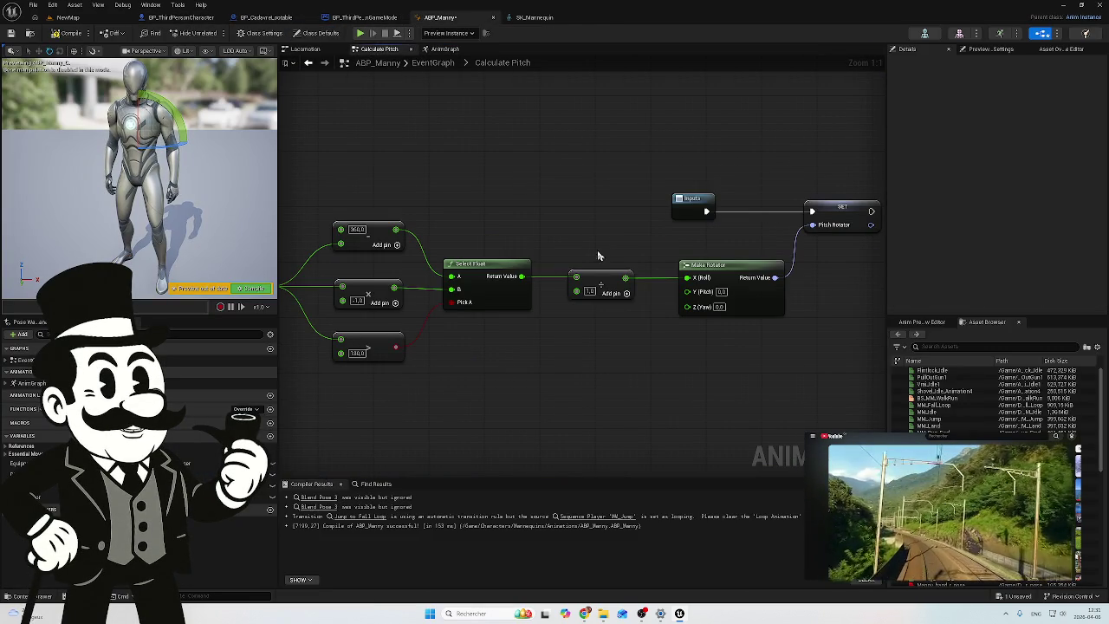
pyautogui.click(66, 35)
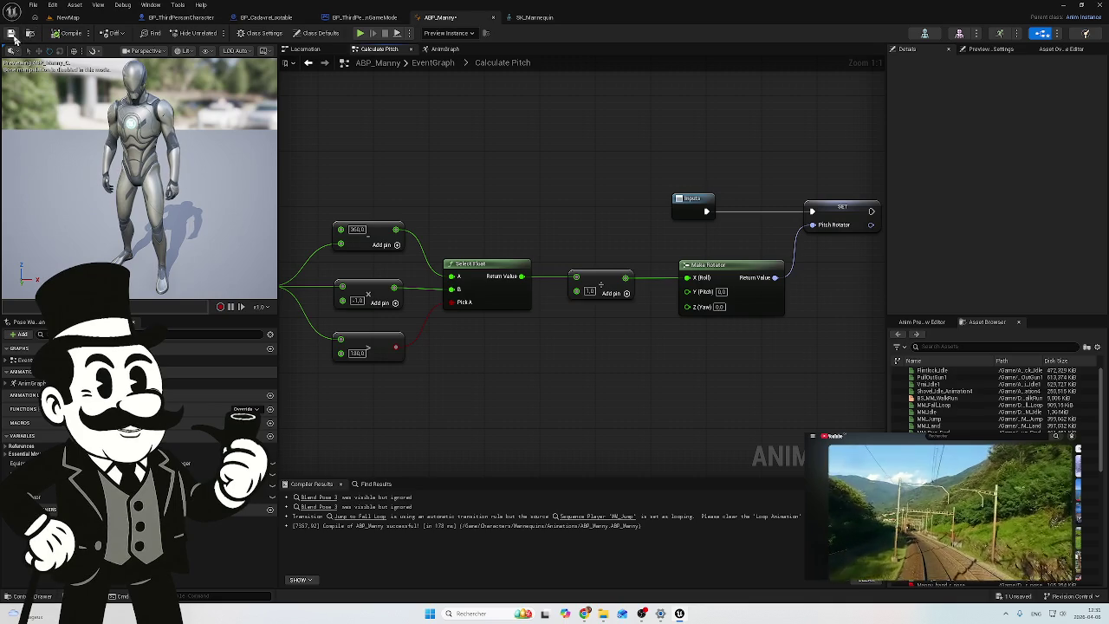
pyautogui.click(68, 17)
pyautogui.click(214, 34)
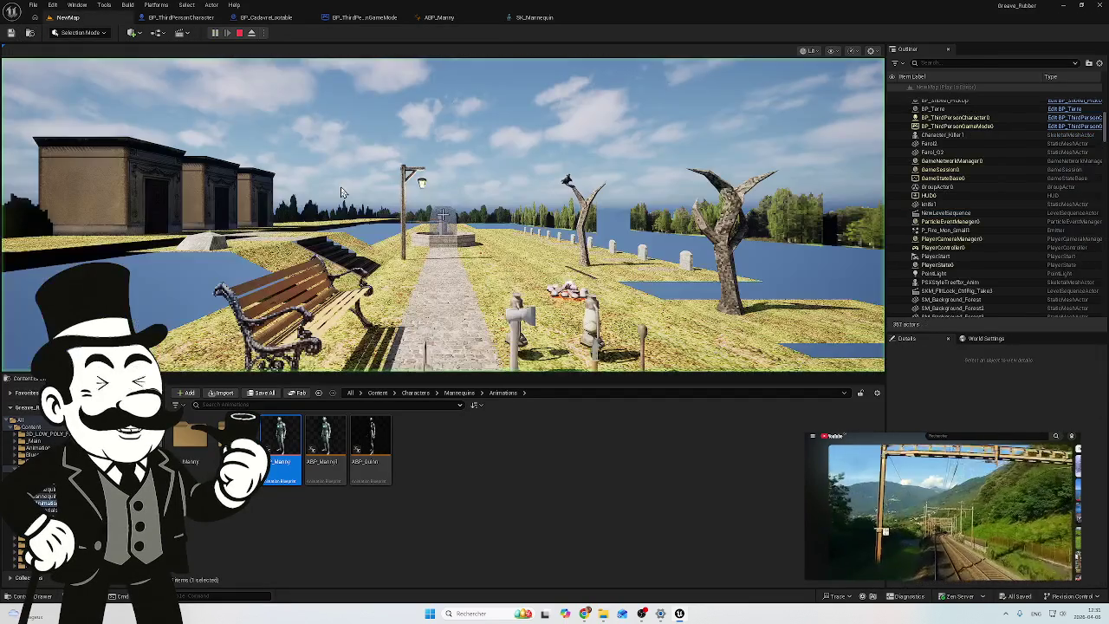
# Step: Walk forward in play, eject with F8 to inspect the character, then re-possess it
pyautogui.press('w')
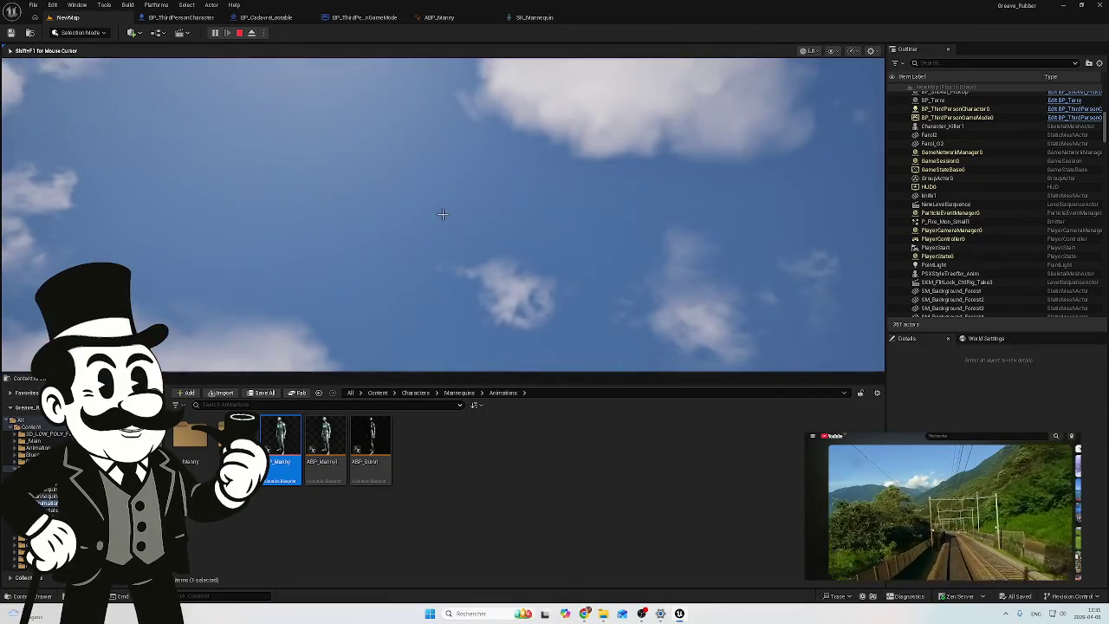
pyautogui.press('F8')
pyautogui.moveTo(554, 282); pyautogui.dragTo(554, 338)
pyautogui.moveTo(443, 213)
pyautogui.mouseDown()
pyautogui.moveTo(508, 213)
pyautogui.moveTo(449, 213)
pyautogui.mouseUp()
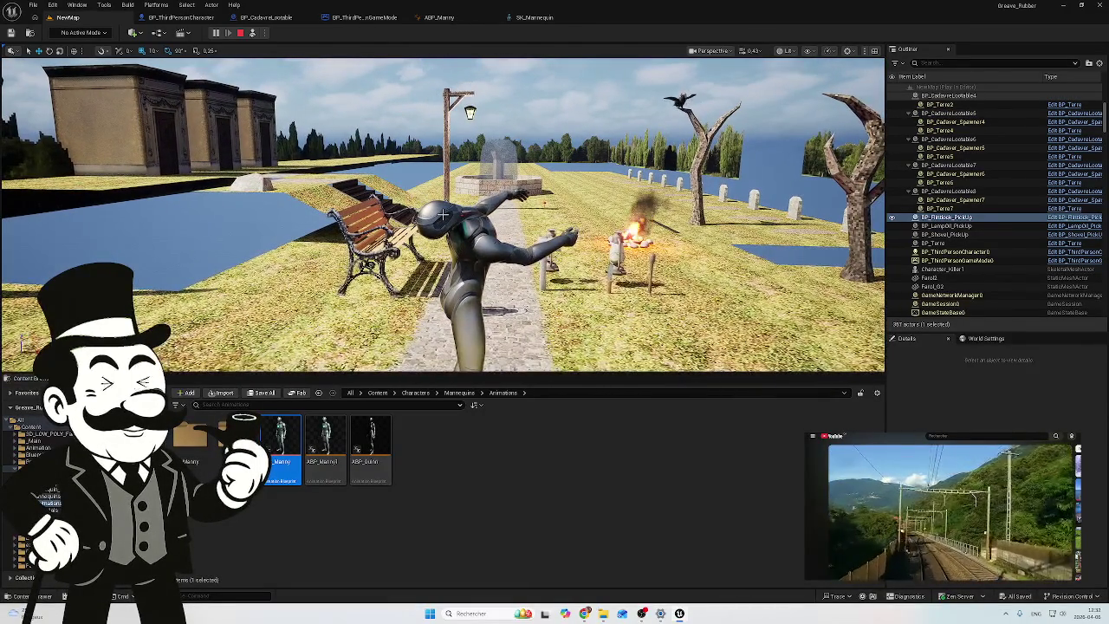
pyautogui.click(252, 34)
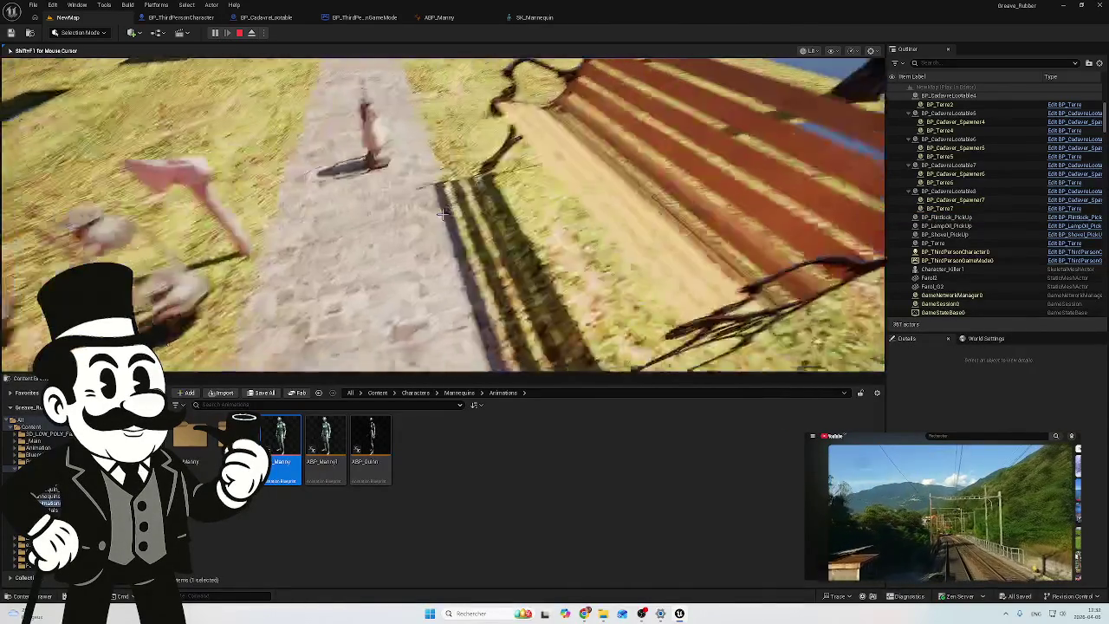
# Step: Walk to the wooden table, look up to check the gun follows, and equip the flintlock
pyautogui.press('w')
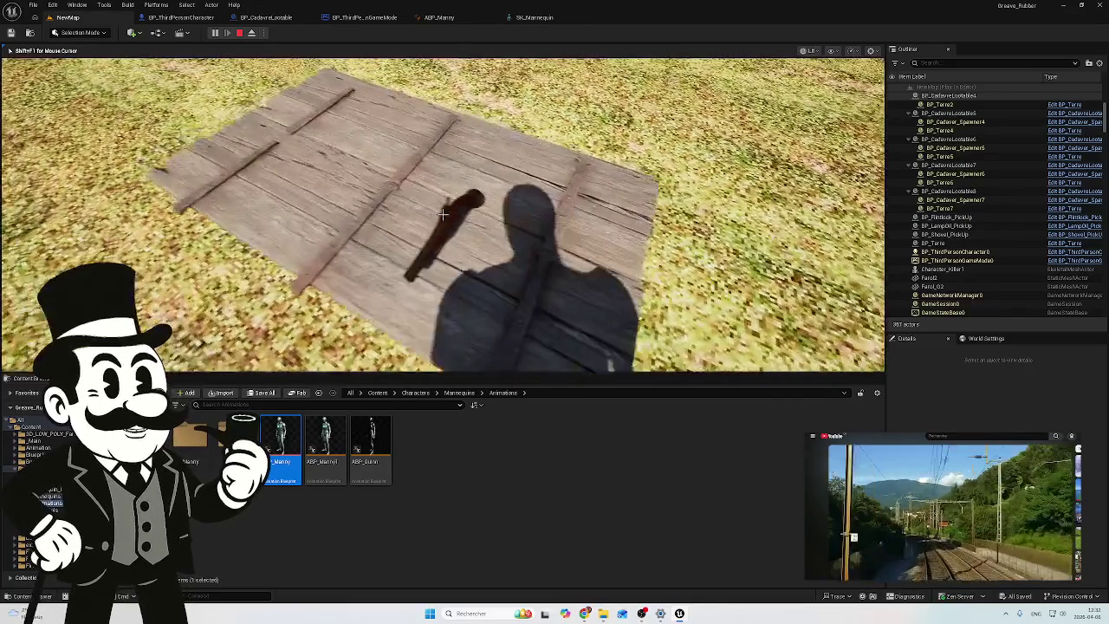
pyautogui.press('w')
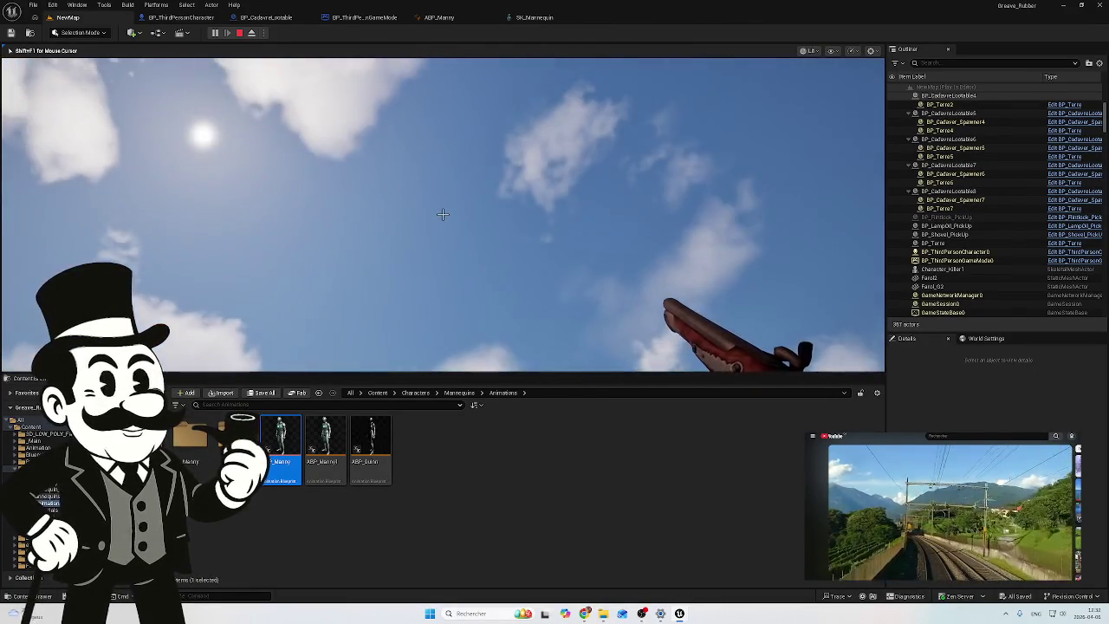
pyautogui.hotkey('shift', 'F1')
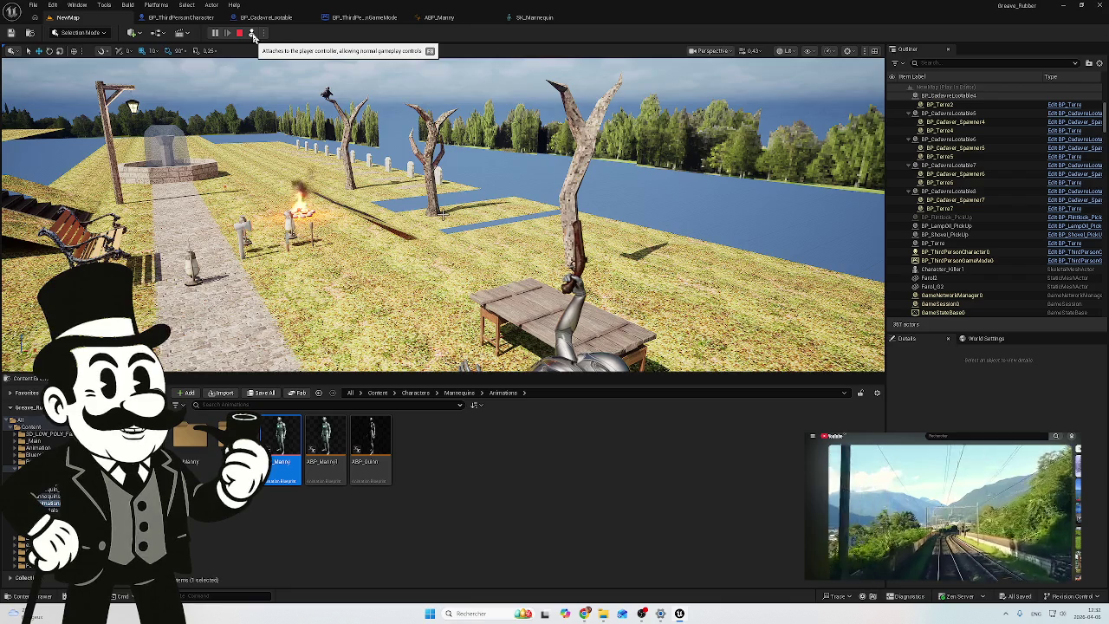
pyautogui.press('e')
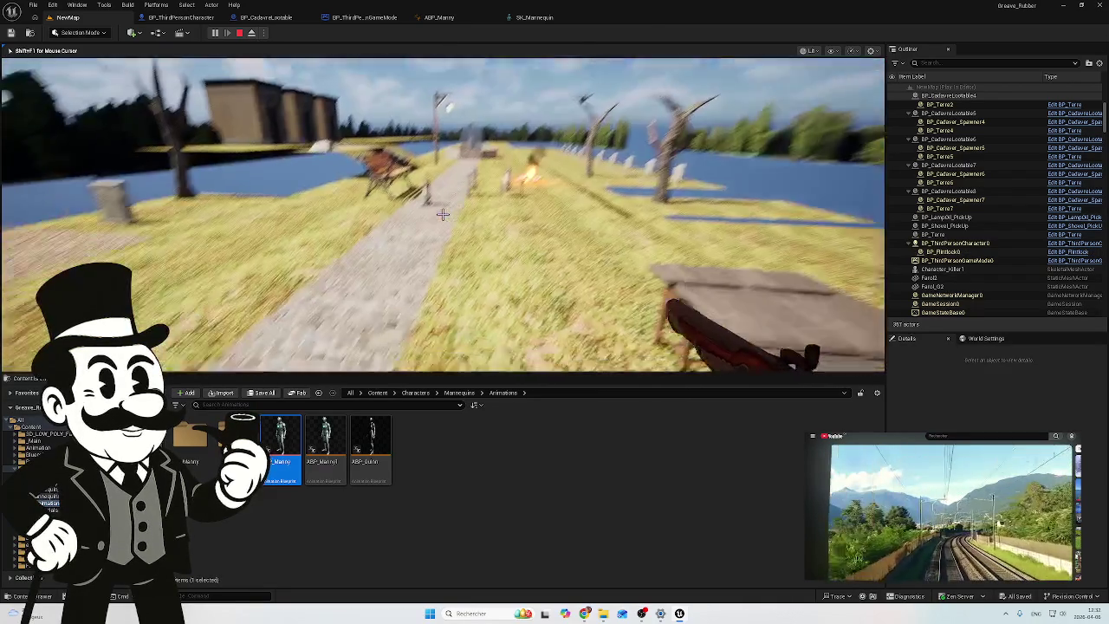
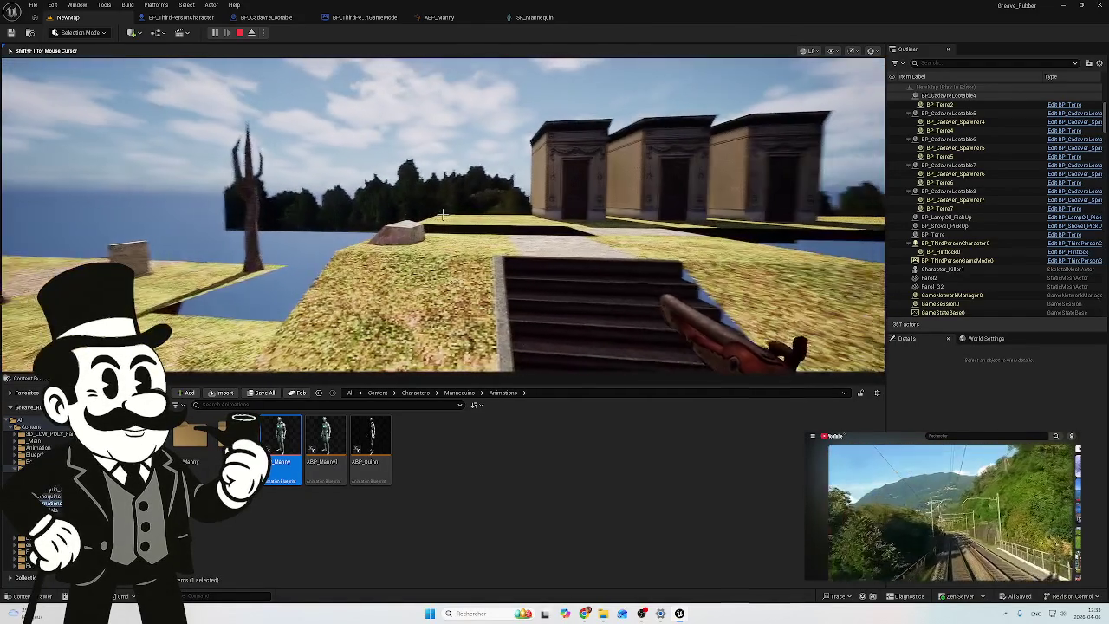
# Step: Walk the character forward, stop the graveyard play test, and return to ABP_Manny's Calculate Pitch graph
pyautogui.press('w')
pyautogui.press('w')
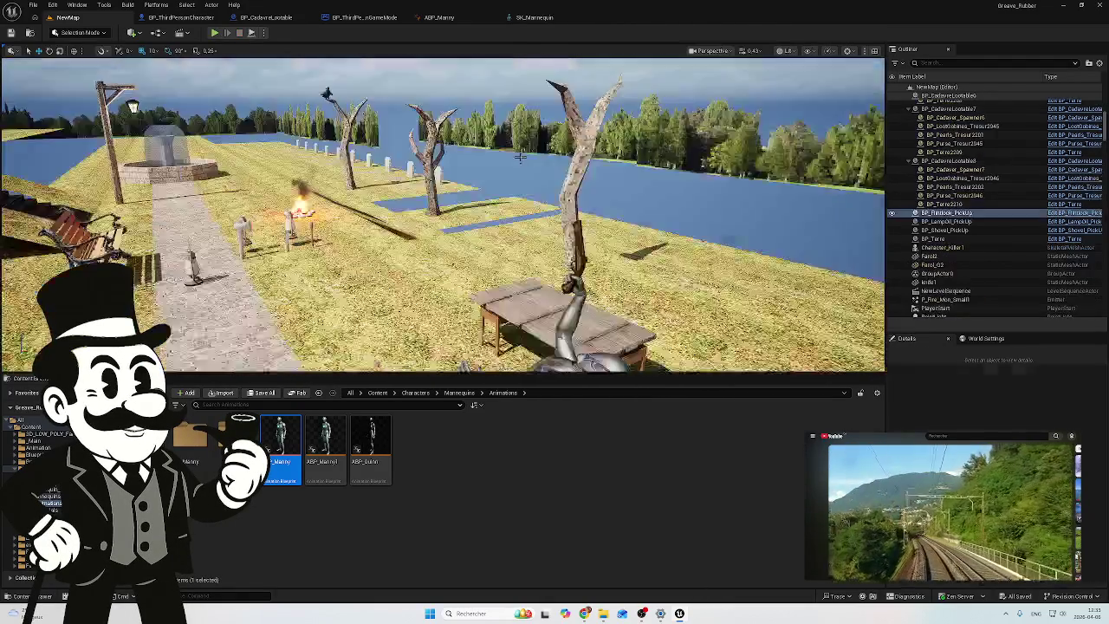
pyautogui.press('Escape')
pyautogui.click(439, 18)
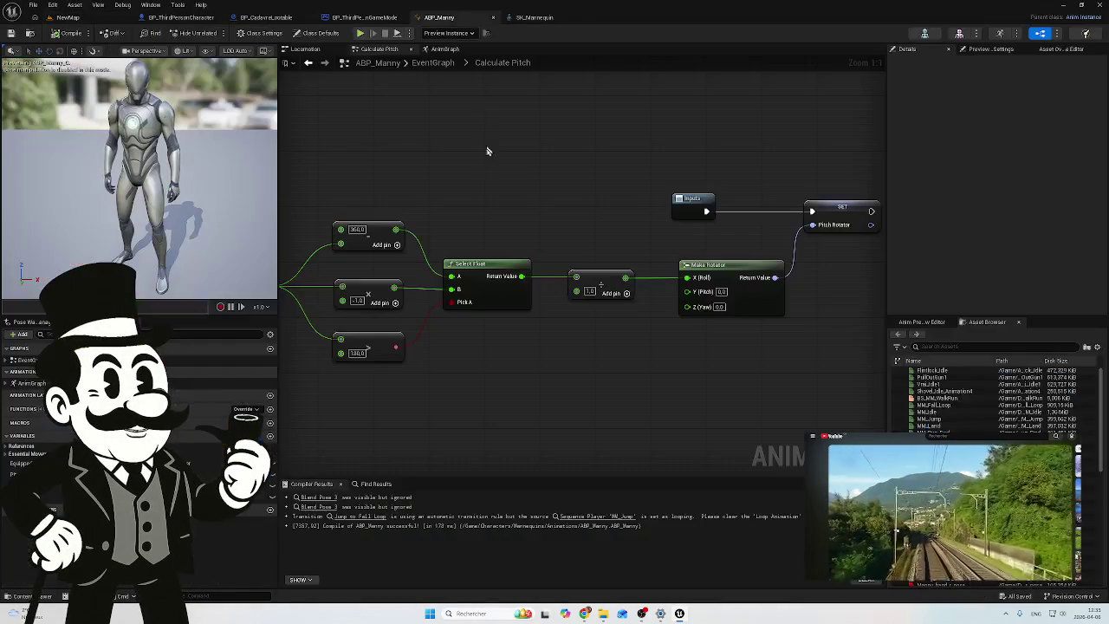
# Step: Change the constant feeding Make Rotator to 2.0, then move up to ABP_Manny's AnimGraph
pyautogui.click(530, 17)
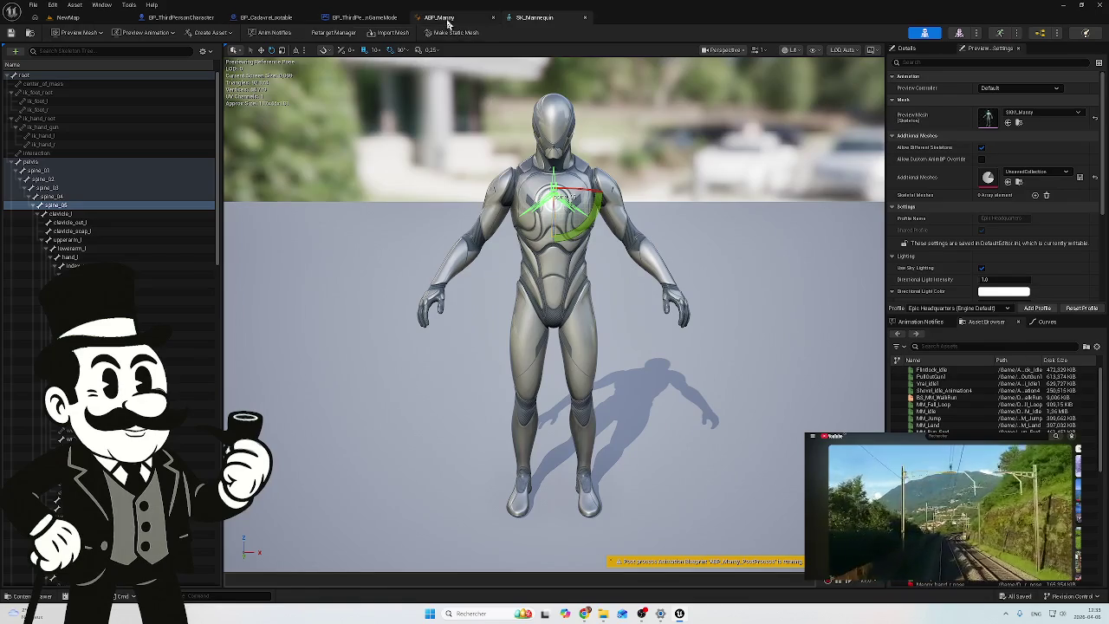
pyautogui.click(447, 19)
pyautogui.click(588, 292)
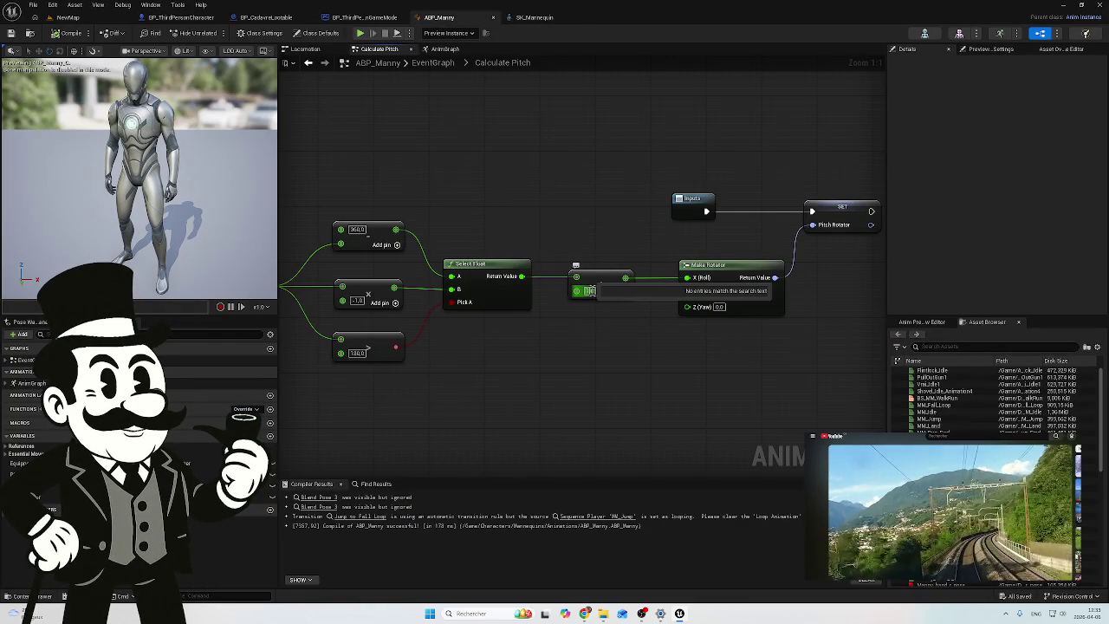
pyautogui.write('2')
pyautogui.press('Return')
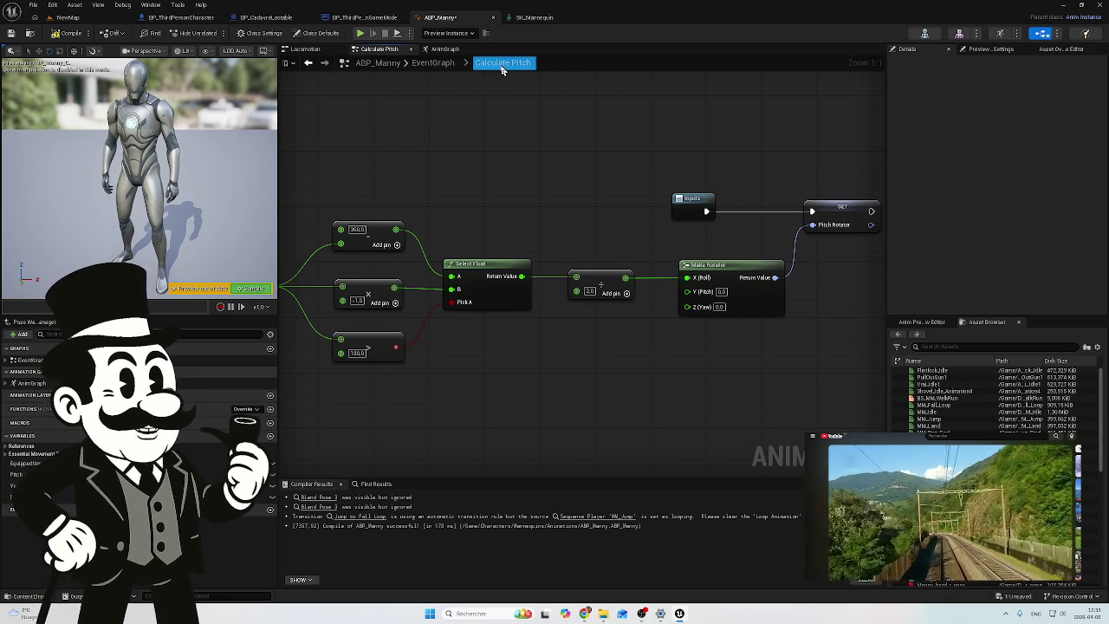
pyautogui.click(429, 63)
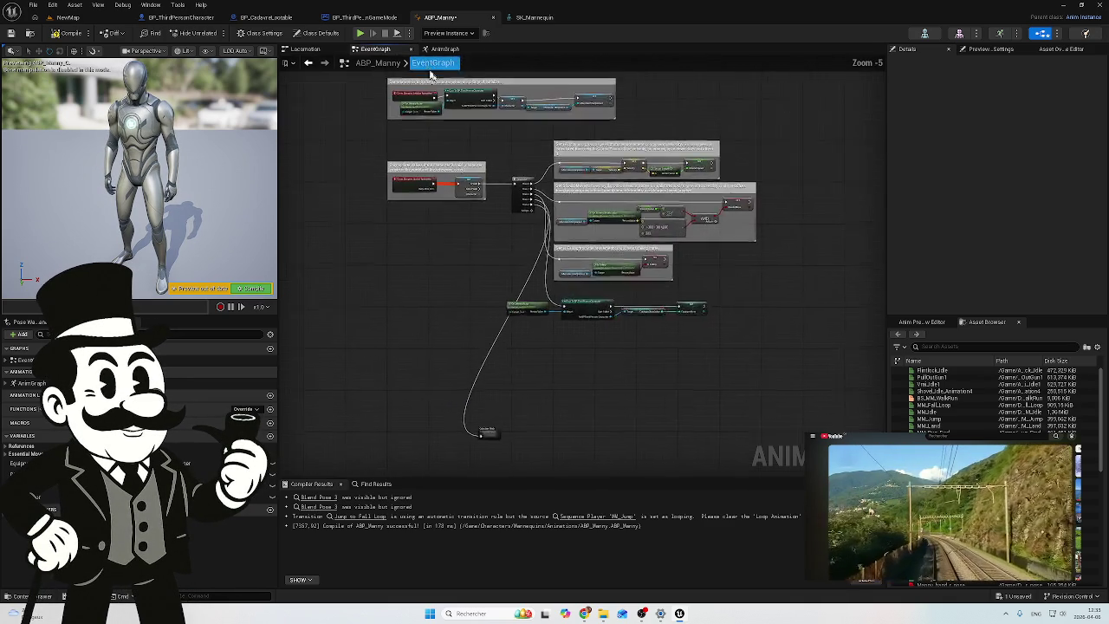
pyautogui.click(441, 49)
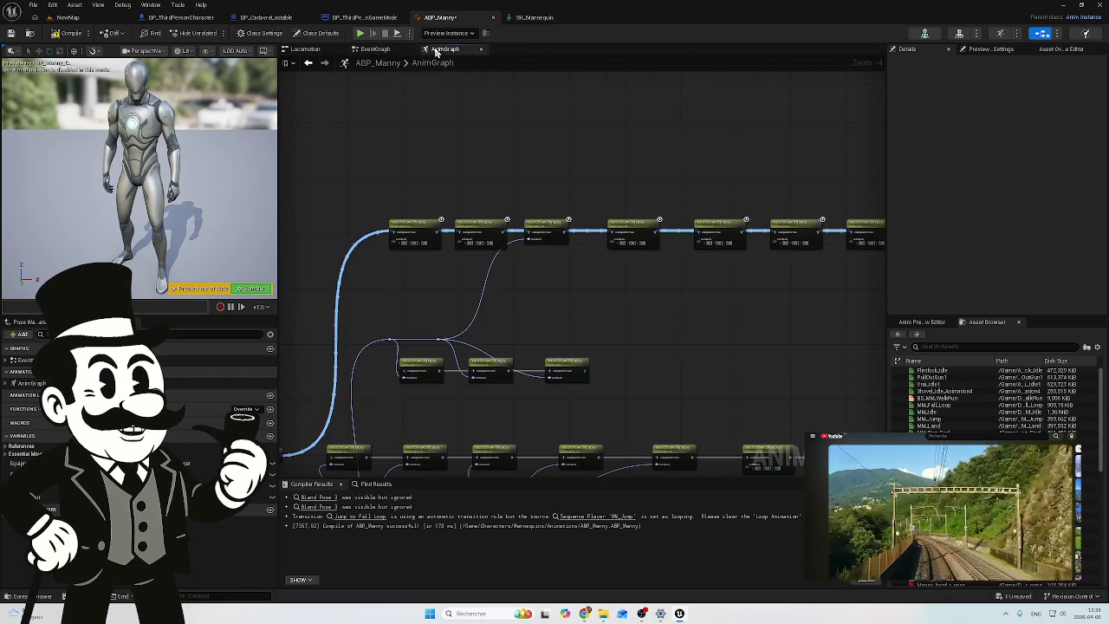
# Step: Wire the pitch rotation reroute into the next Transform (Modify) Bone node's Rotation pin
pyautogui.scroll(5, 529, 208)
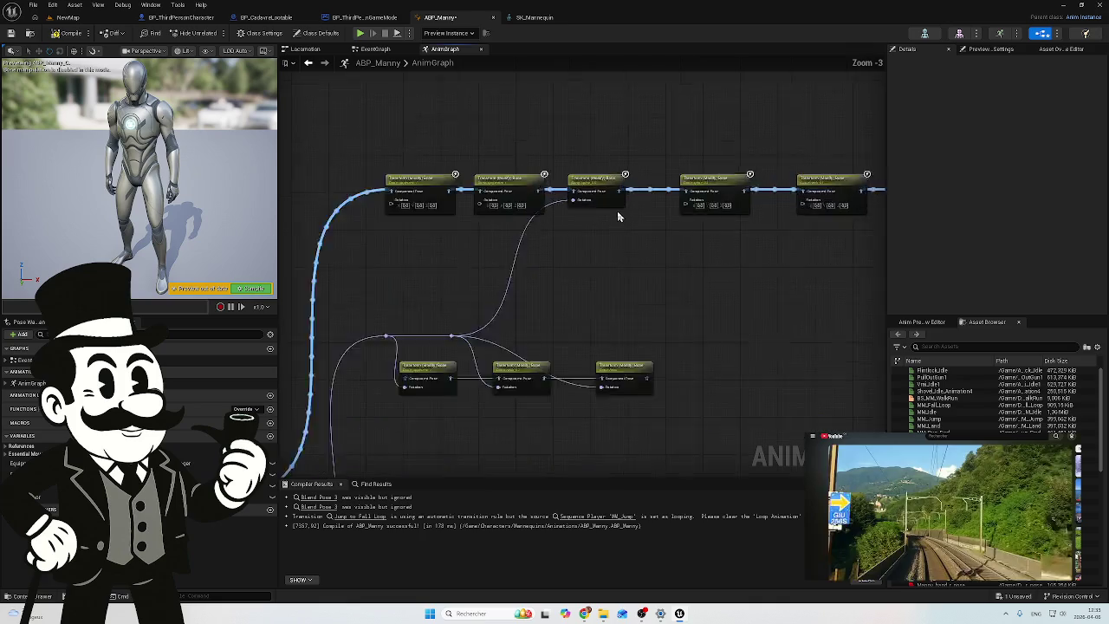
pyautogui.moveTo(544, 244); pyautogui.dragTo(380, 232)
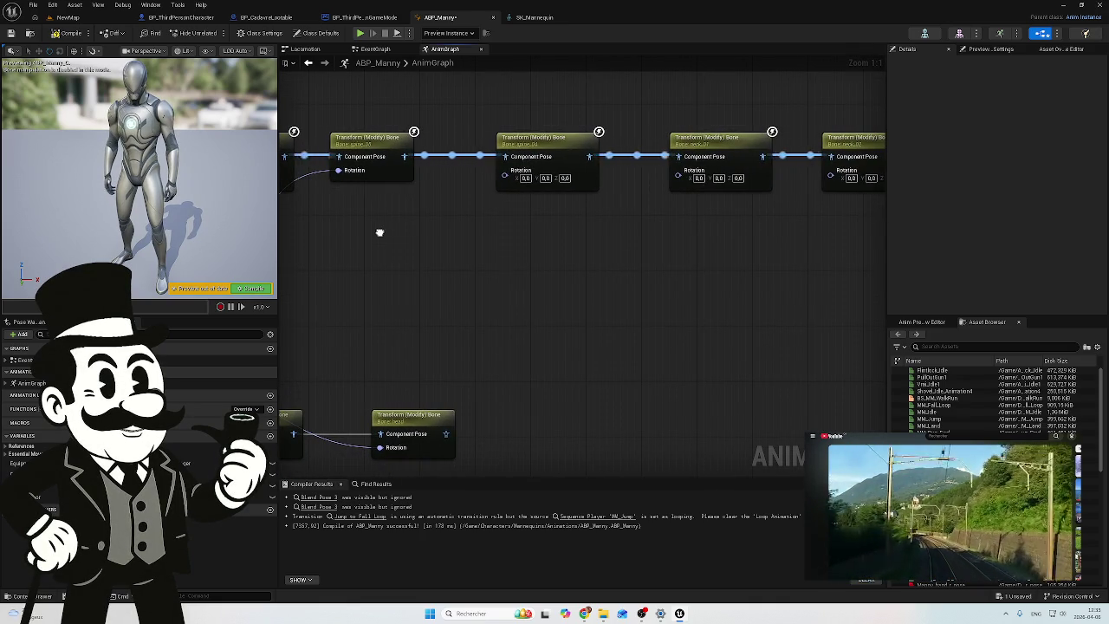
pyautogui.scroll(-1, 378, 234)
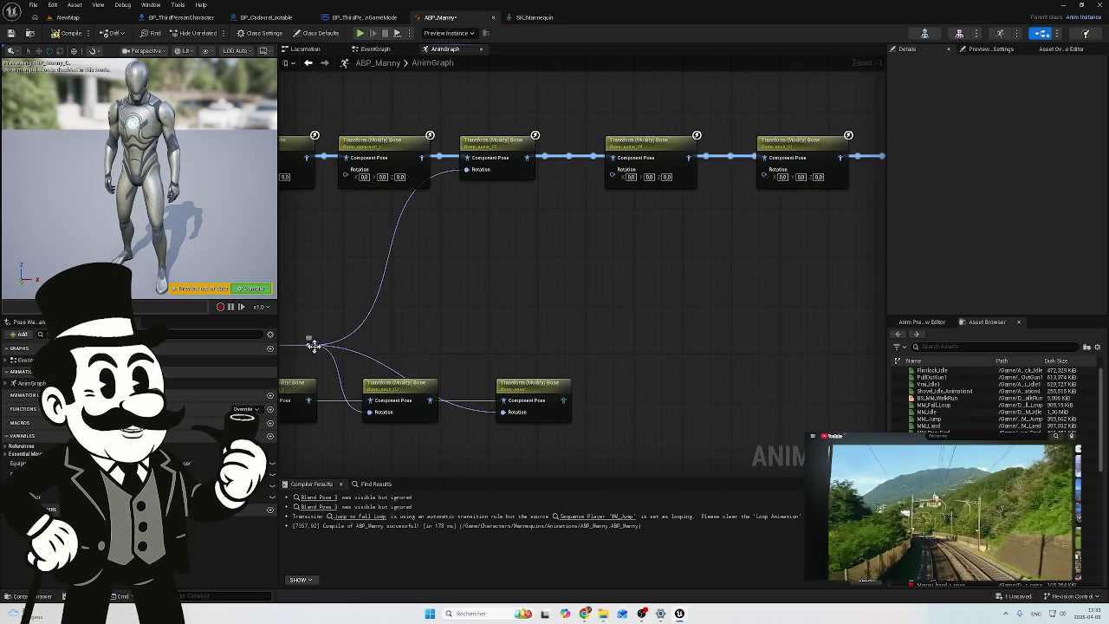
pyautogui.moveTo(310, 344)
pyautogui.mouseDown()
pyautogui.moveTo(350, 355)
pyautogui.moveTo(723, 312)
pyautogui.moveTo(766, 172)
pyautogui.mouseUp()
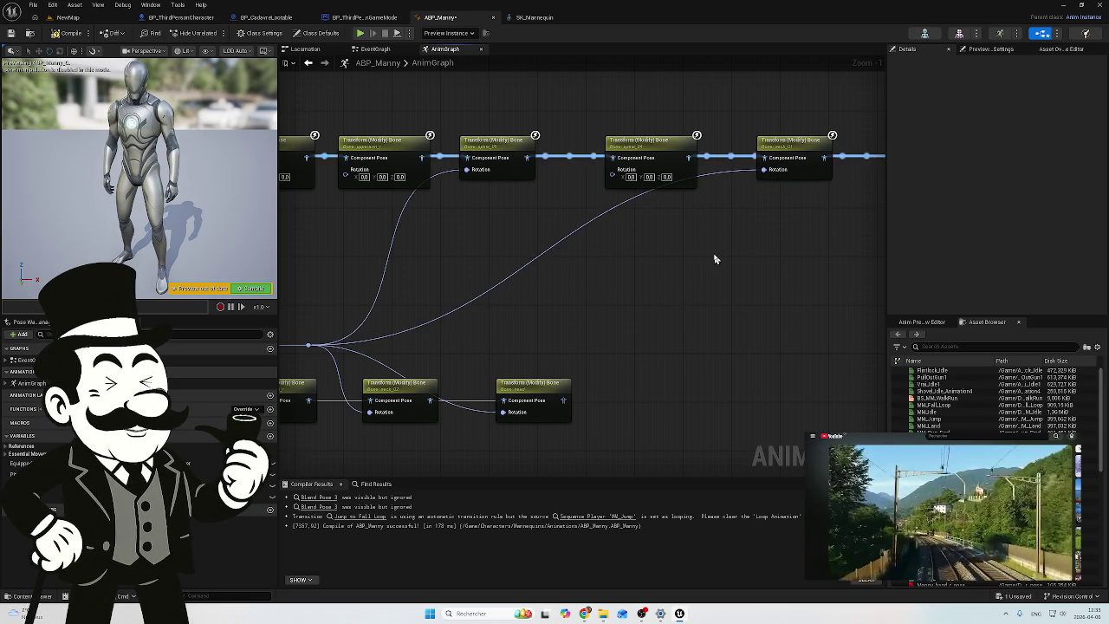
pyautogui.moveTo(717, 257)
pyautogui.mouseDown()
pyautogui.moveTo(651, 291)
pyautogui.moveTo(823, 283)
pyautogui.moveTo(627, 283)
pyautogui.mouseUp()
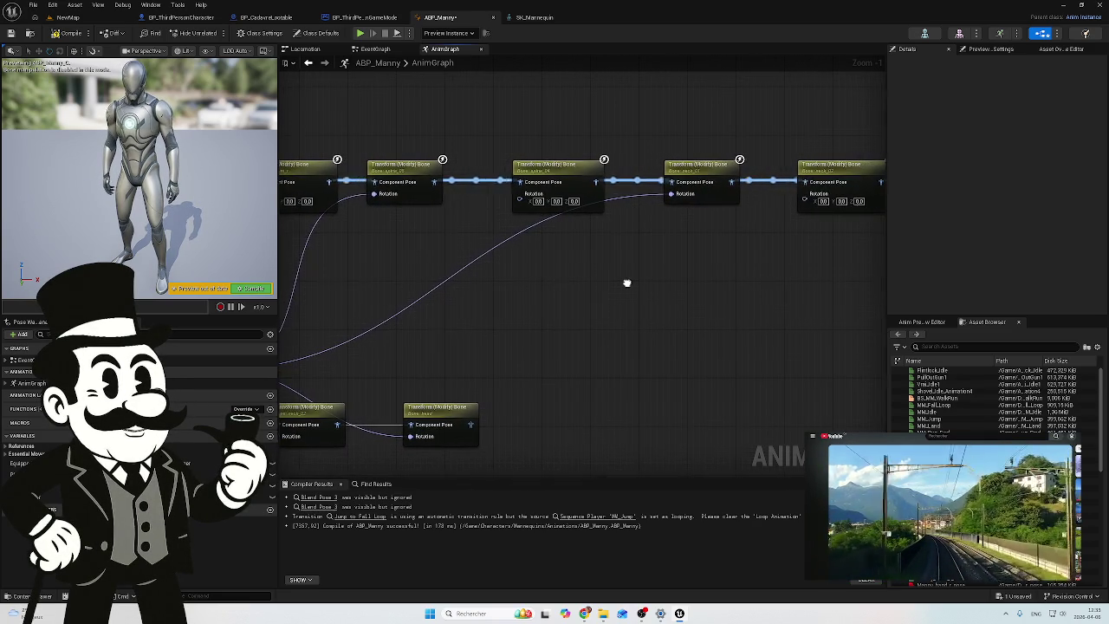
pyautogui.scroll(-2, 519, 259)
pyautogui.moveTo(576, 236); pyautogui.dragTo(693, 239)
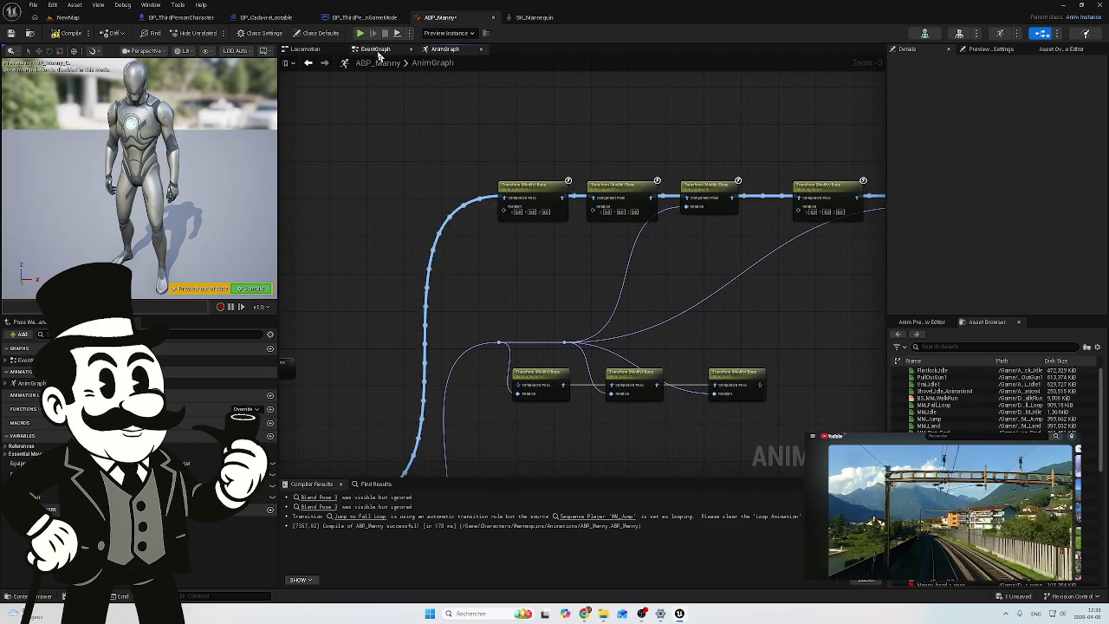
pyautogui.moveTo(433, 223)
pyautogui.mouseDown()
pyautogui.moveTo(647, 99)
pyautogui.moveTo(589, 211)
pyautogui.mouseUp()
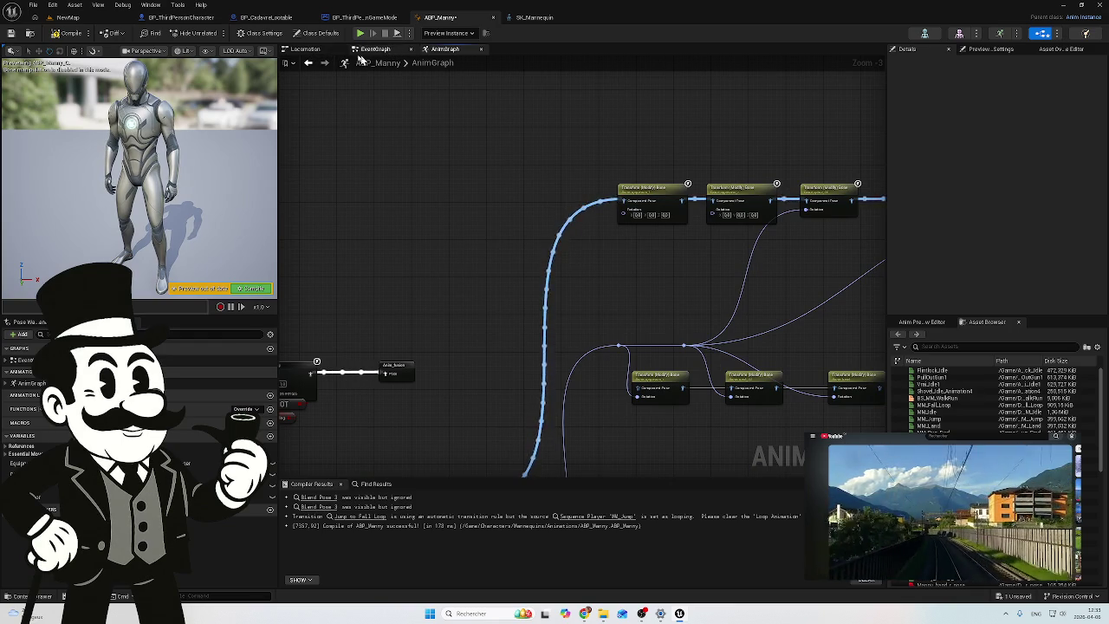
pyautogui.click(308, 50)
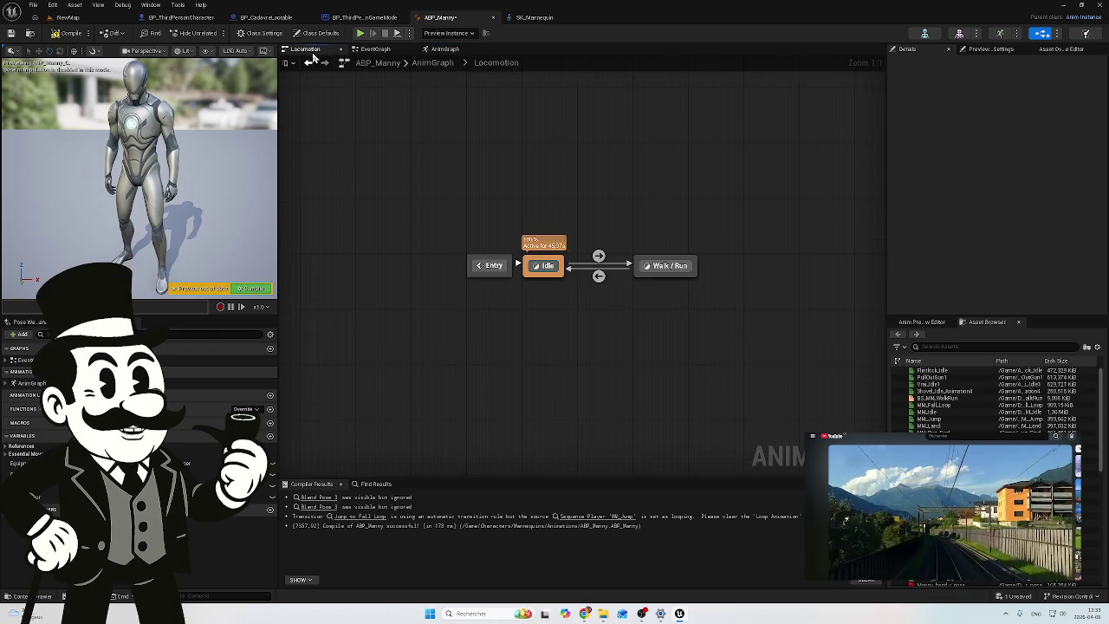
pyautogui.doubleClick(544, 265)
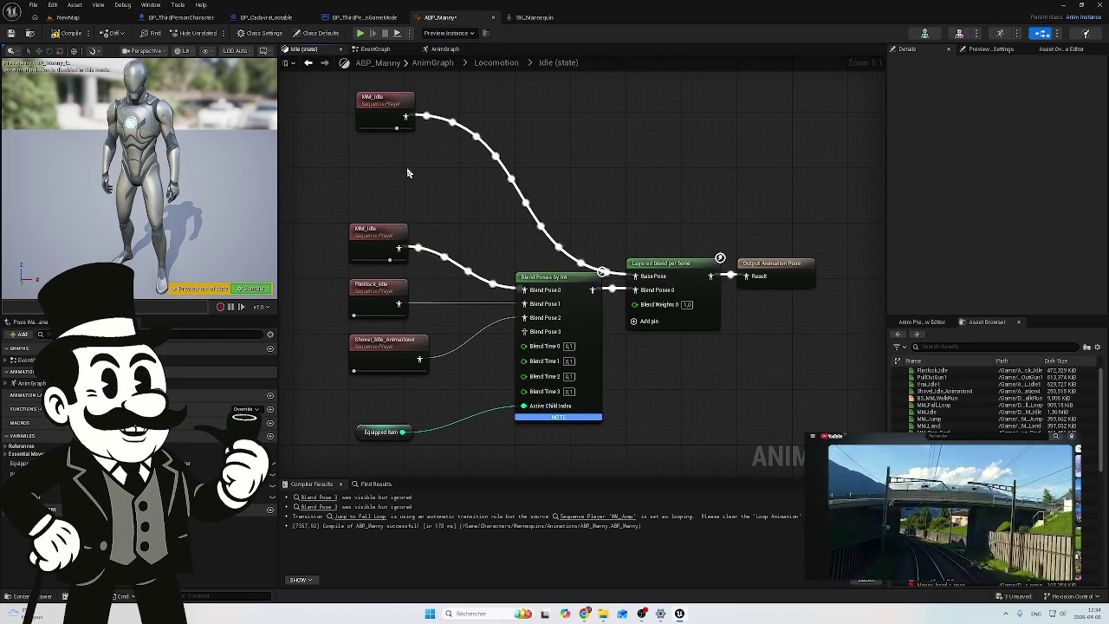
pyautogui.moveTo(369, 103); pyautogui.dragTo(360, 122)
pyautogui.click(366, 122)
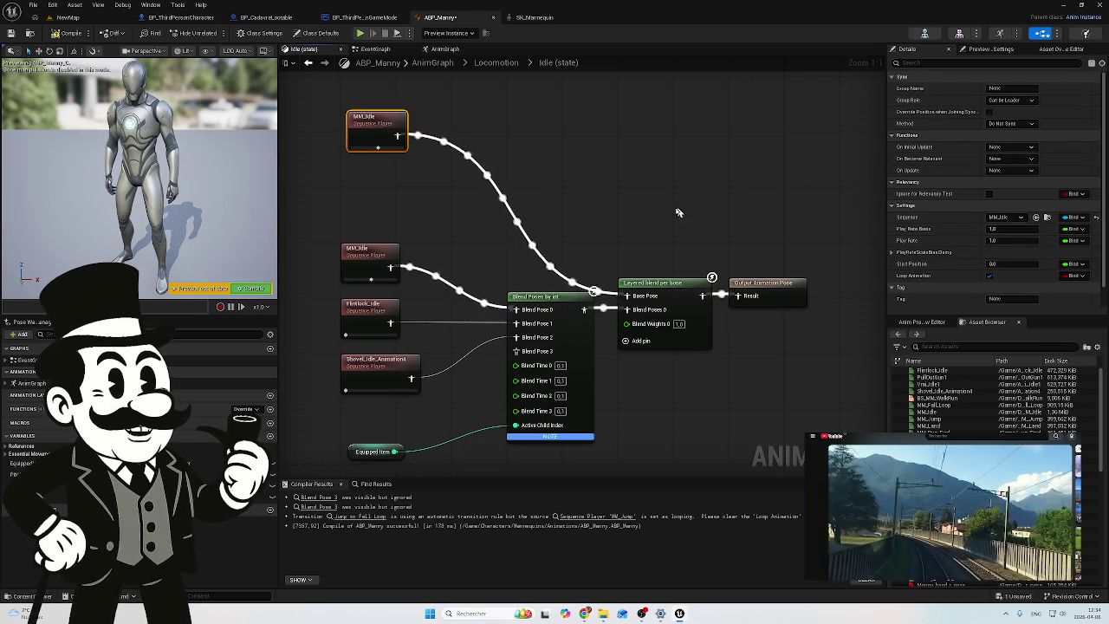
pyautogui.click(663, 288)
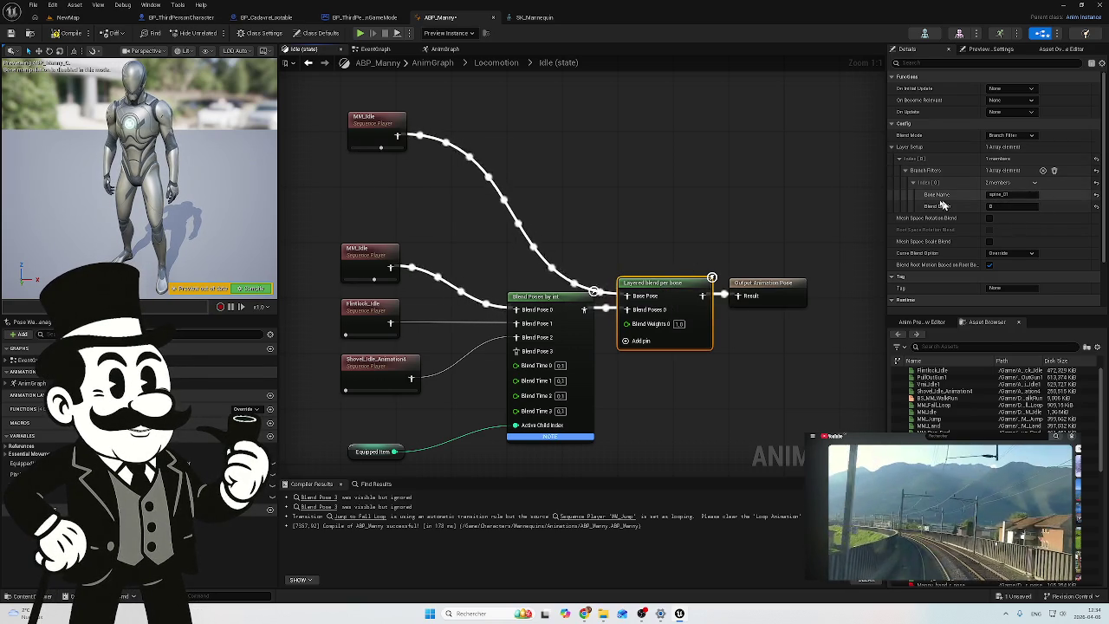
pyautogui.moveTo(482, 272); pyautogui.dragTo(572, 210)
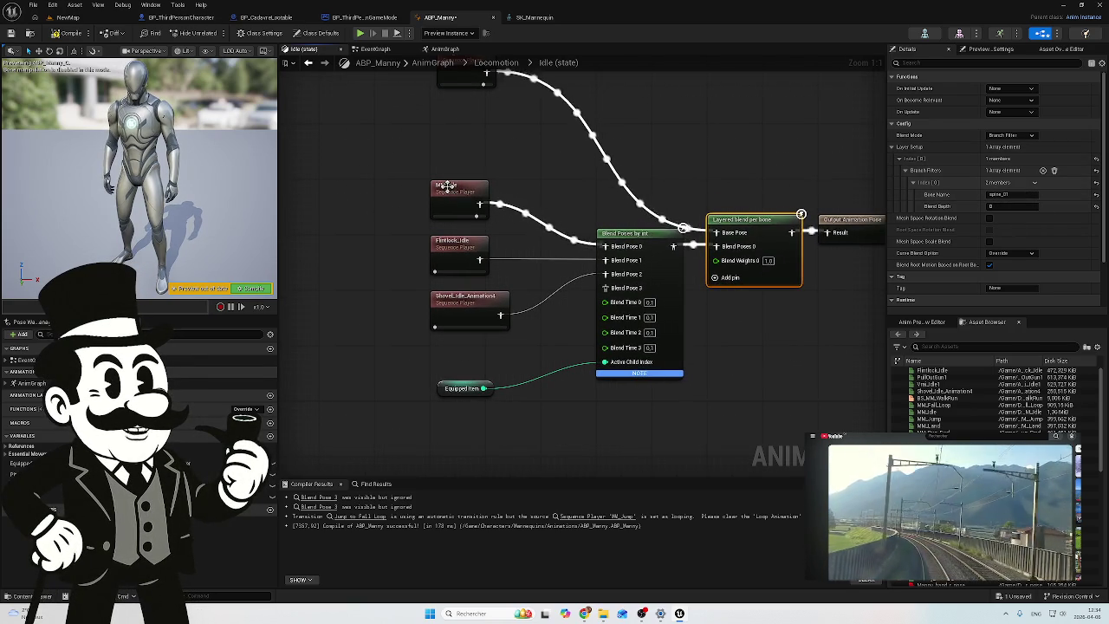
pyautogui.click(634, 233)
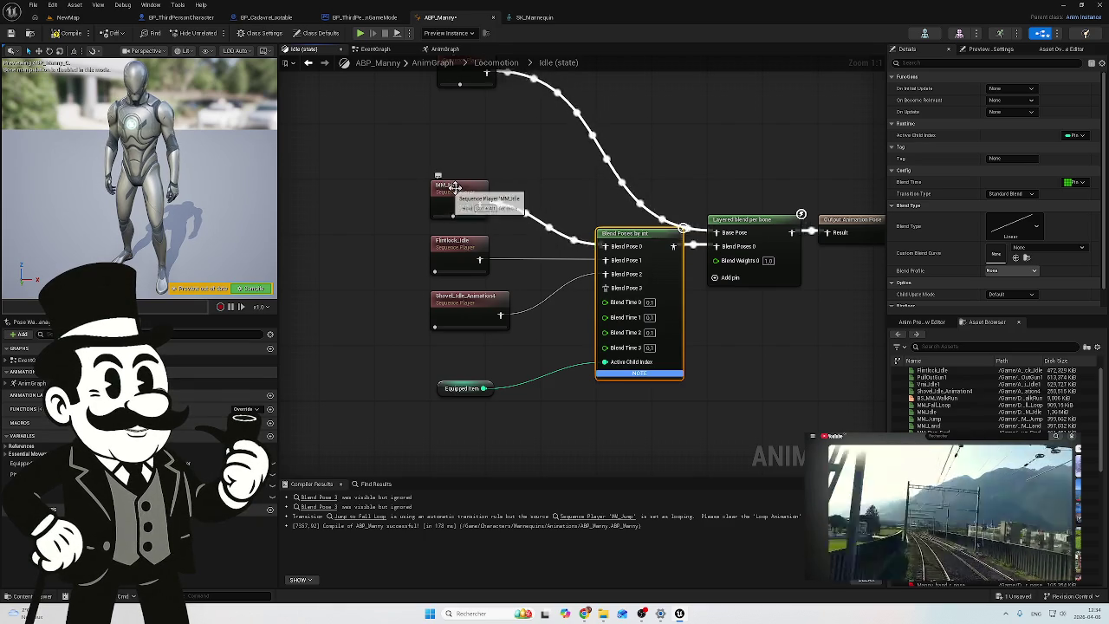
pyautogui.click(449, 186)
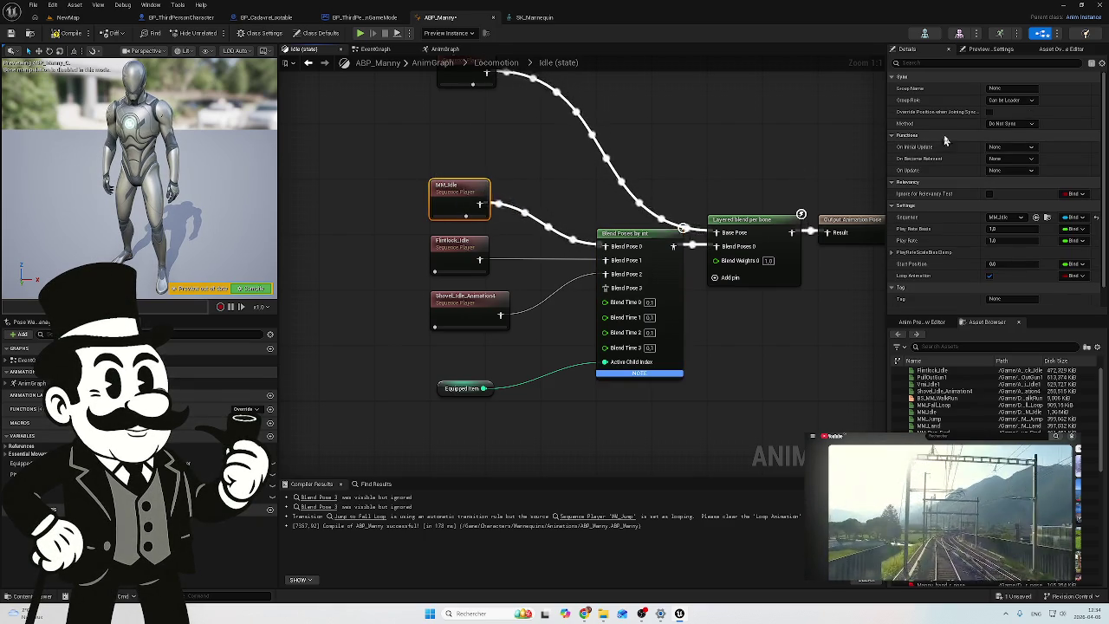
pyautogui.click(641, 235)
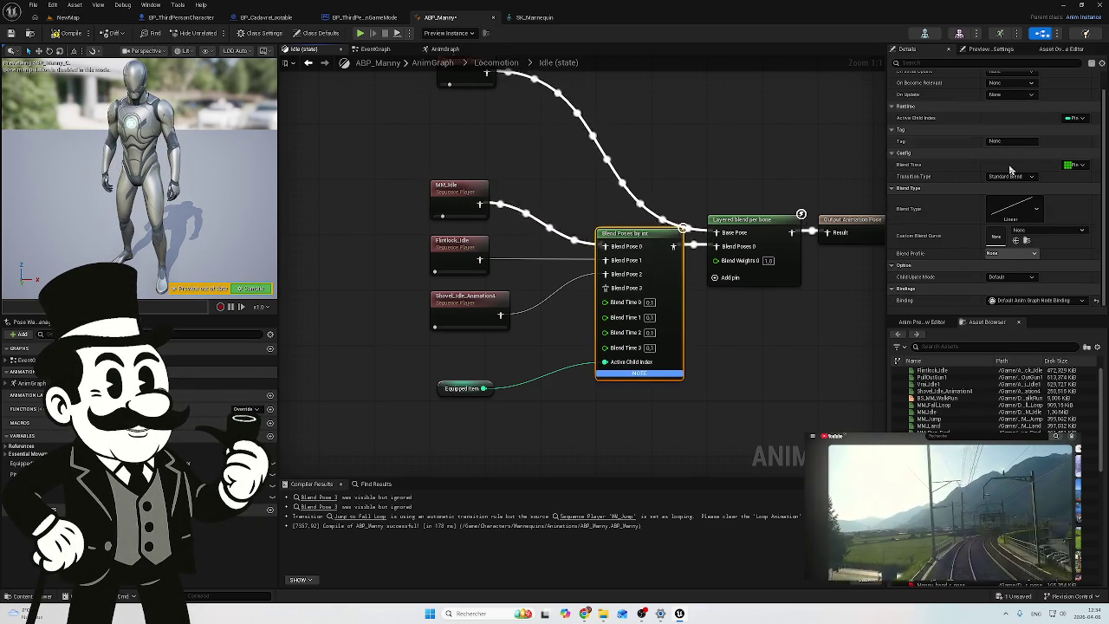
pyautogui.click(989, 50)
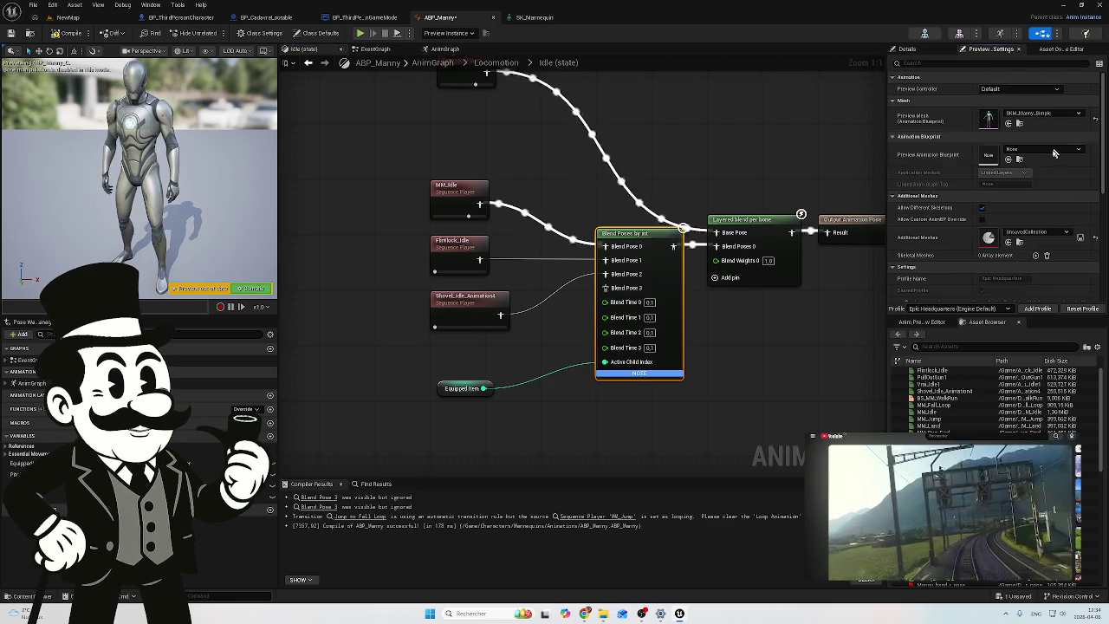
pyautogui.scroll(-2, 1025, 229)
pyautogui.scroll(2, 1025, 229)
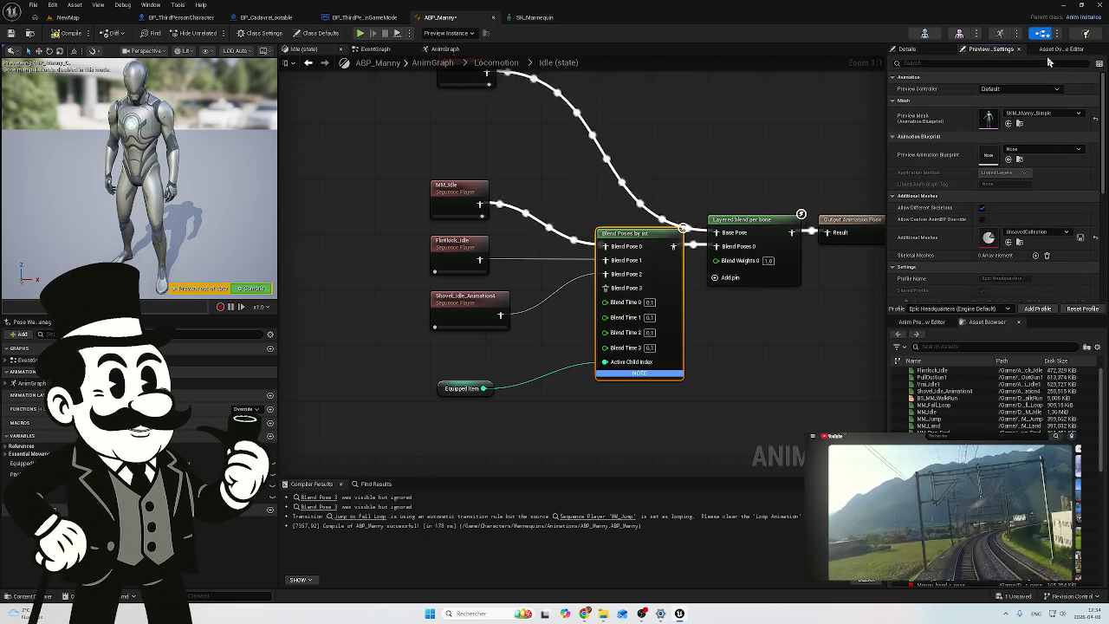
pyautogui.click(917, 52)
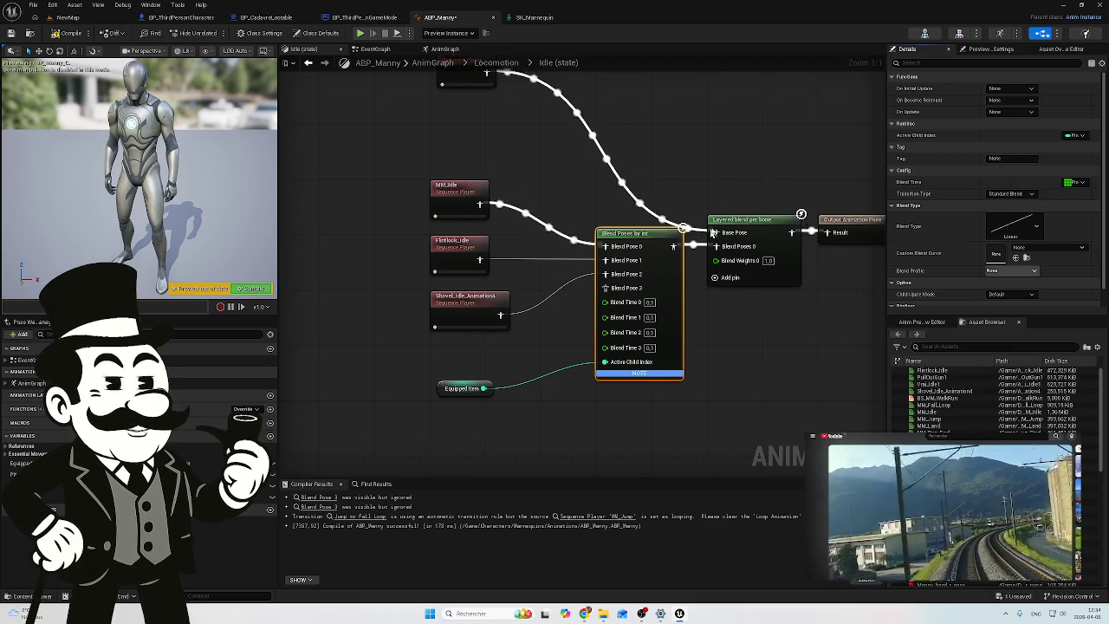
pyautogui.moveTo(548, 130); pyautogui.dragTo(539, 166)
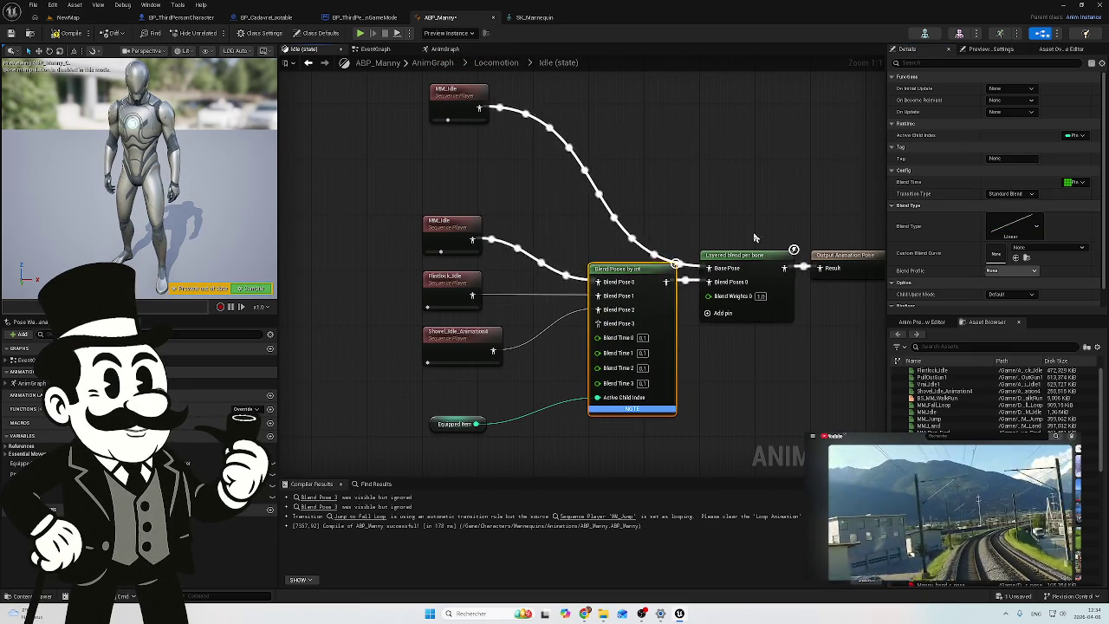
pyautogui.click(747, 257)
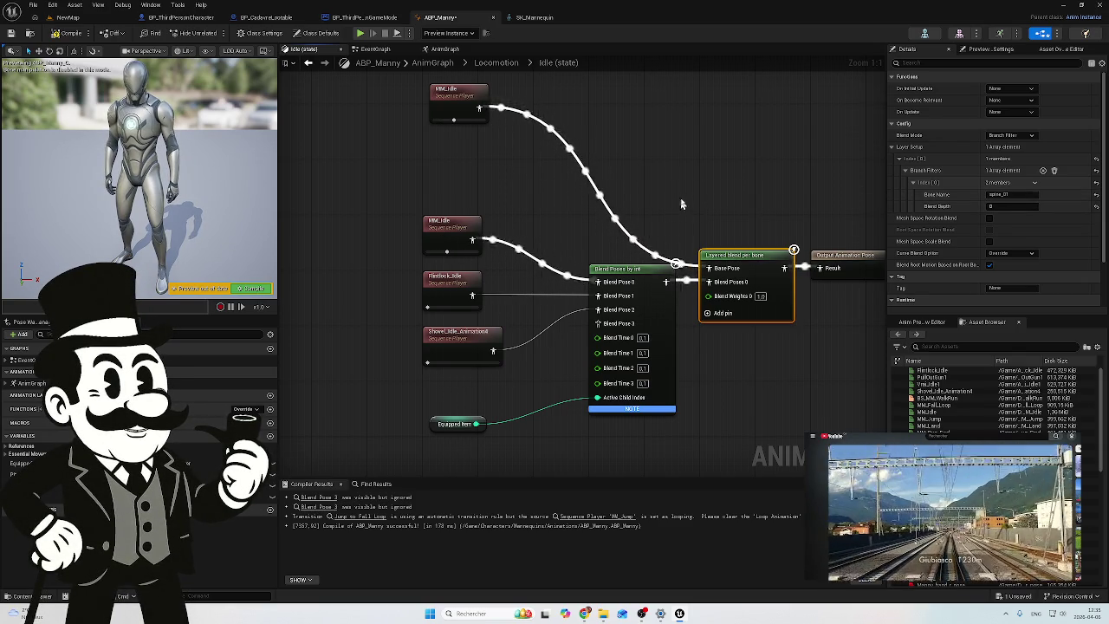
pyautogui.moveTo(562, 217)
pyautogui.mouseDown()
pyautogui.moveTo(522, 176)
pyautogui.moveTo(437, 165)
pyautogui.moveTo(516, 168)
pyautogui.moveTo(473, 196)
pyautogui.moveTo(530, 199)
pyautogui.mouseUp()
pyautogui.scroll(-1, 437, 164)
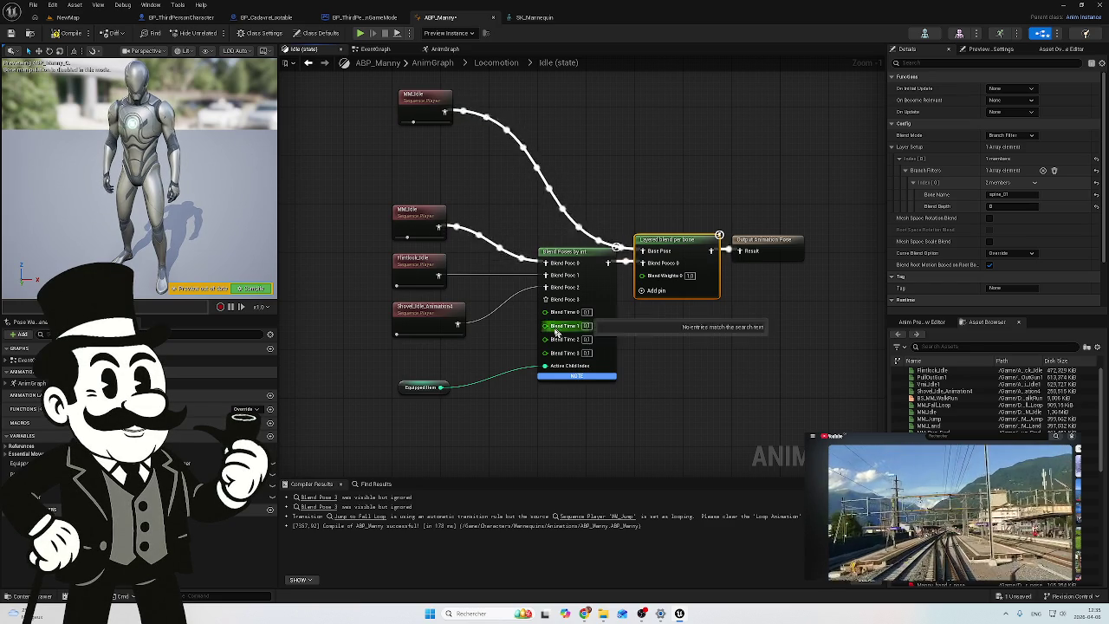
# Step: Add a Switch on Int node driven by the Equipped Item pin
pyautogui.moveTo(449, 391)
pyautogui.mouseDown()
pyautogui.moveTo(487, 315)
pyautogui.moveTo(509, 378)
pyautogui.moveTo(540, 379)
pyautogui.mouseUp()
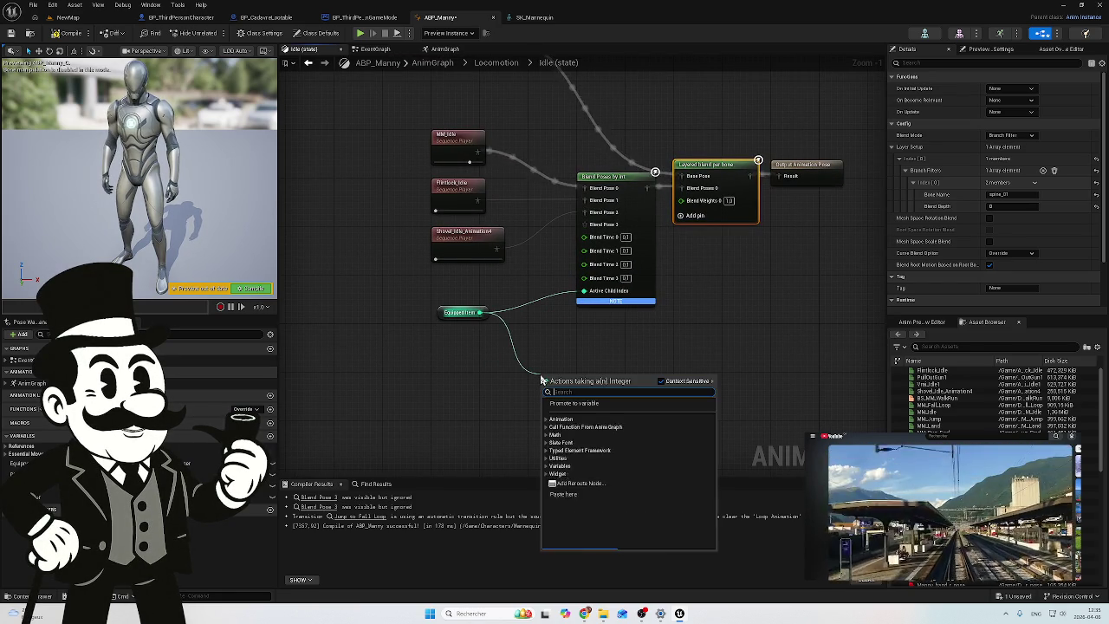
pyautogui.write('s')
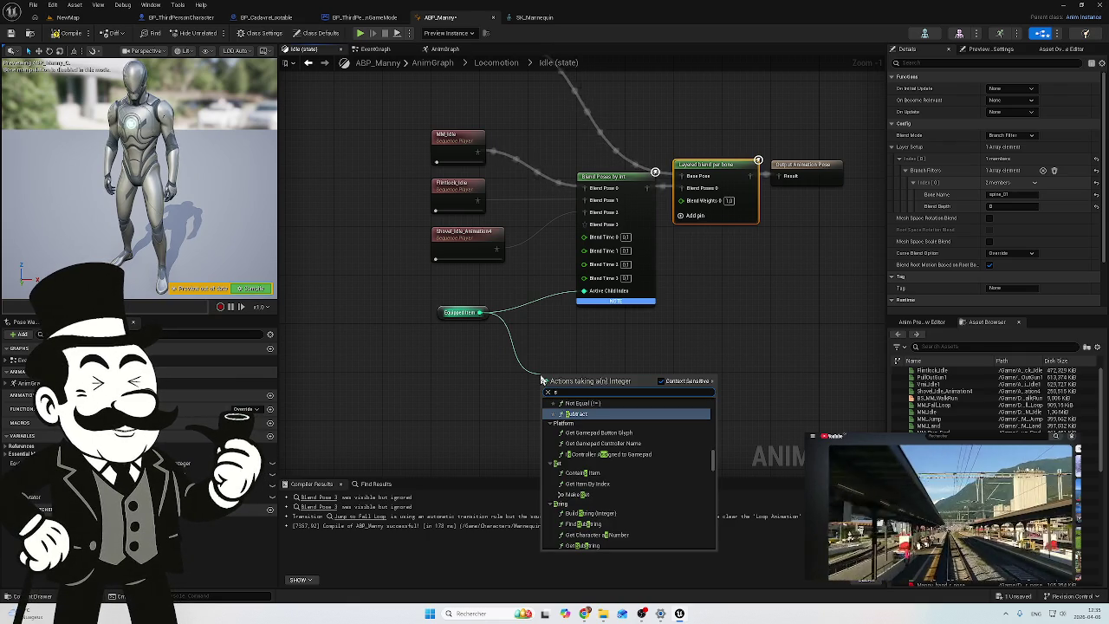
pyautogui.write('wi')
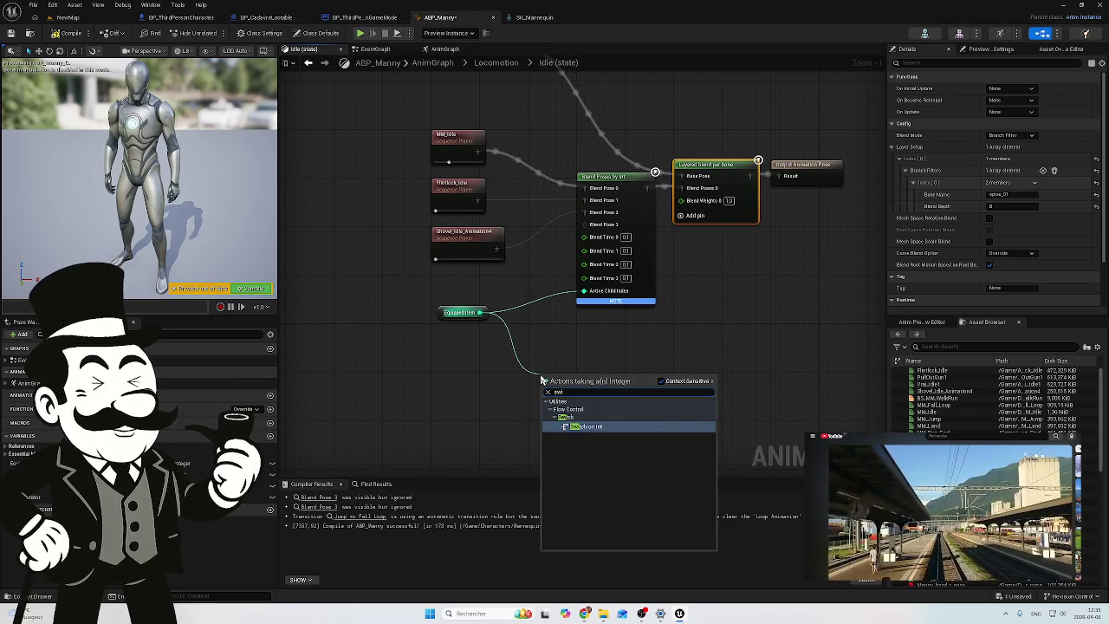
pyautogui.click(588, 426)
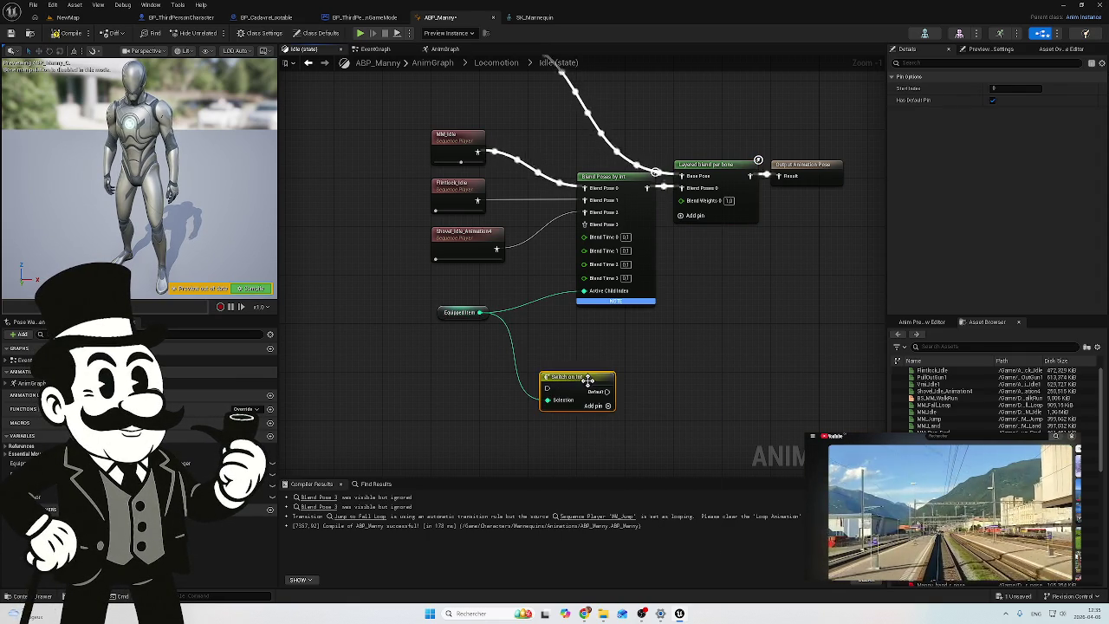
# Step: Select the idle sequence players and blend nodes and paste a duplicate of the group
pyautogui.scroll(-2, 645, 337)
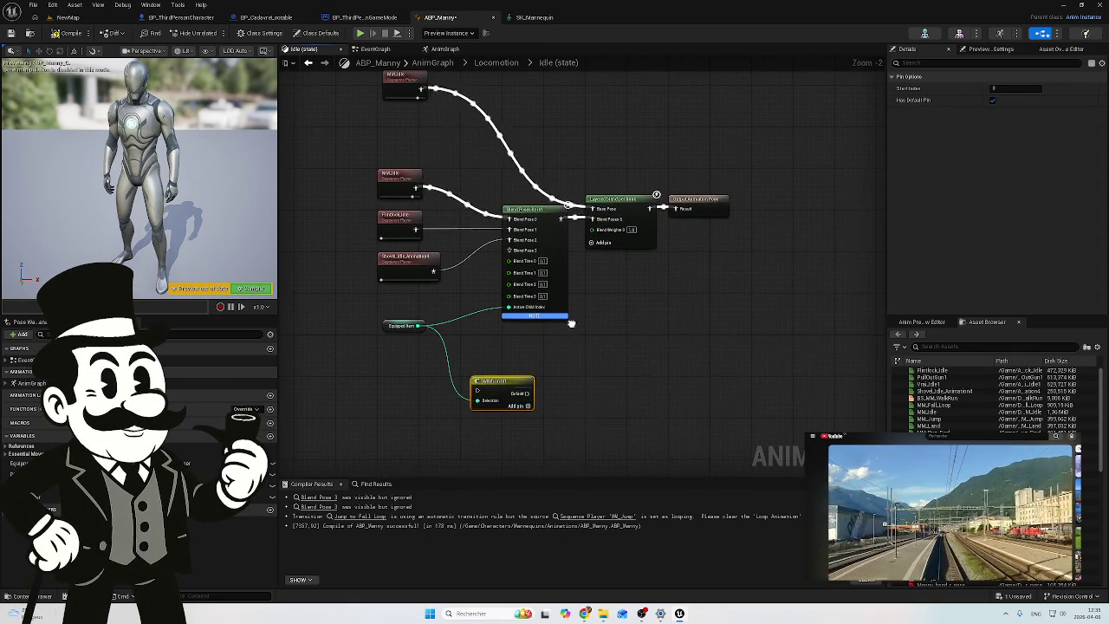
pyautogui.moveTo(766, 88); pyautogui.dragTo(355, 279)
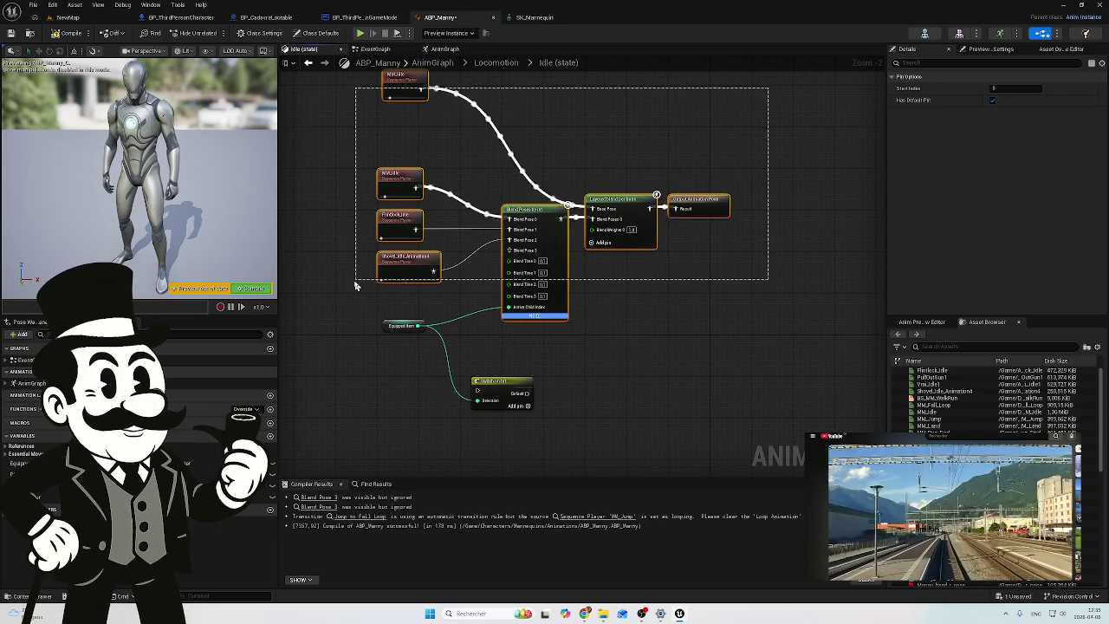
pyautogui.moveTo(624, 324)
pyautogui.mouseDown()
pyautogui.moveTo(618, 304)
pyautogui.moveTo(663, 337)
pyautogui.mouseUp()
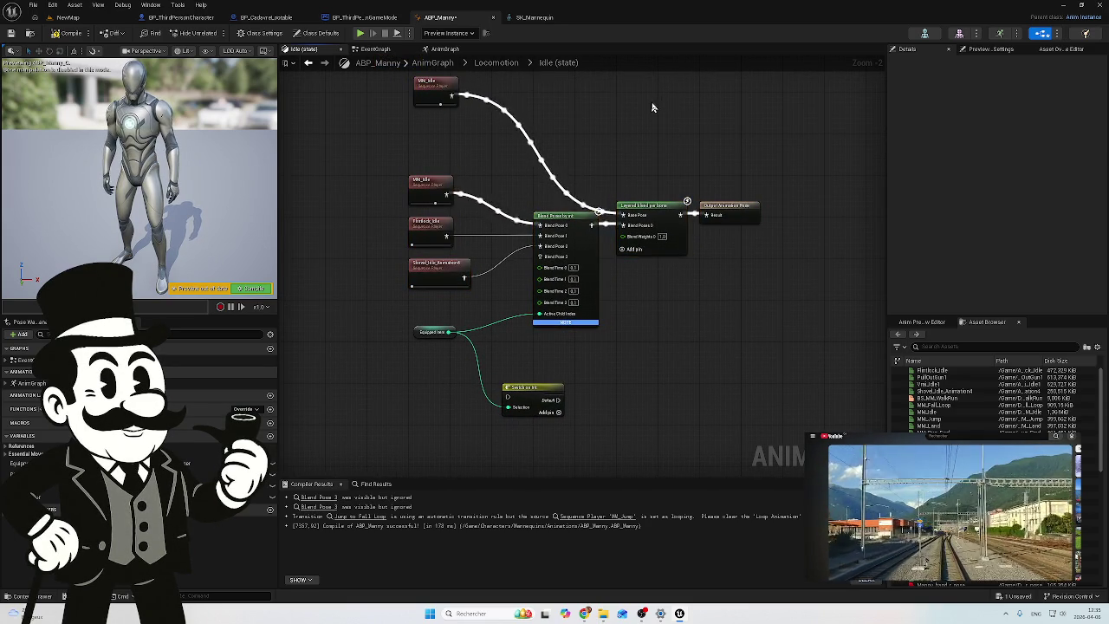
pyautogui.moveTo(650, 102)
pyautogui.mouseDown()
pyautogui.moveTo(487, 321)
pyautogui.moveTo(405, 323)
pyautogui.mouseUp()
pyautogui.moveTo(671, 356); pyautogui.dragTo(623, 283)
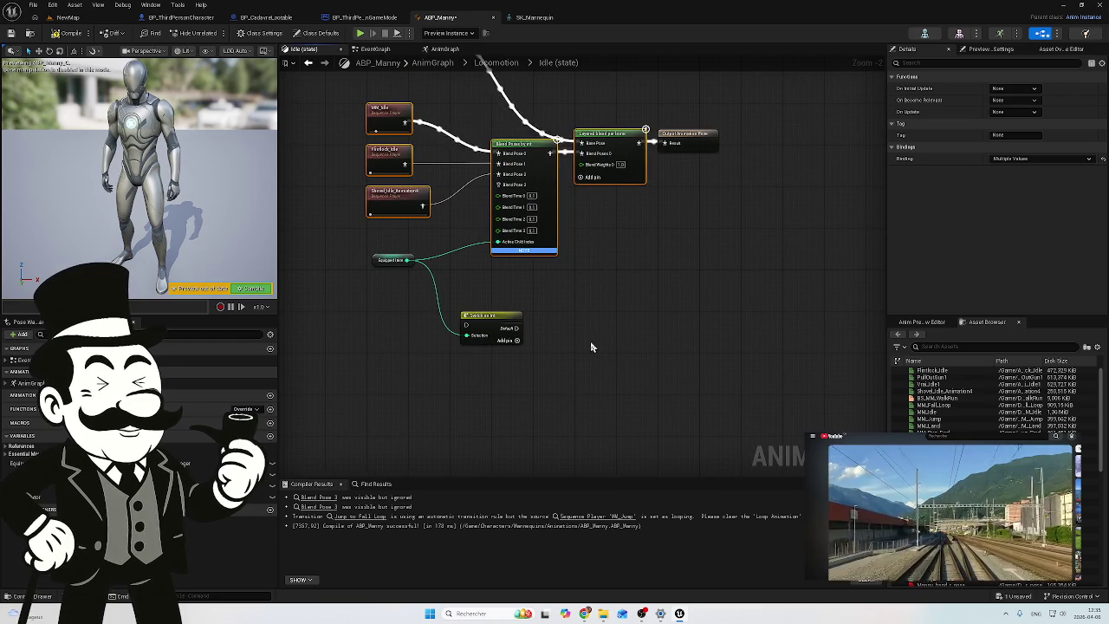
pyautogui.click(591, 347)
pyautogui.scroll(-3, 593, 286)
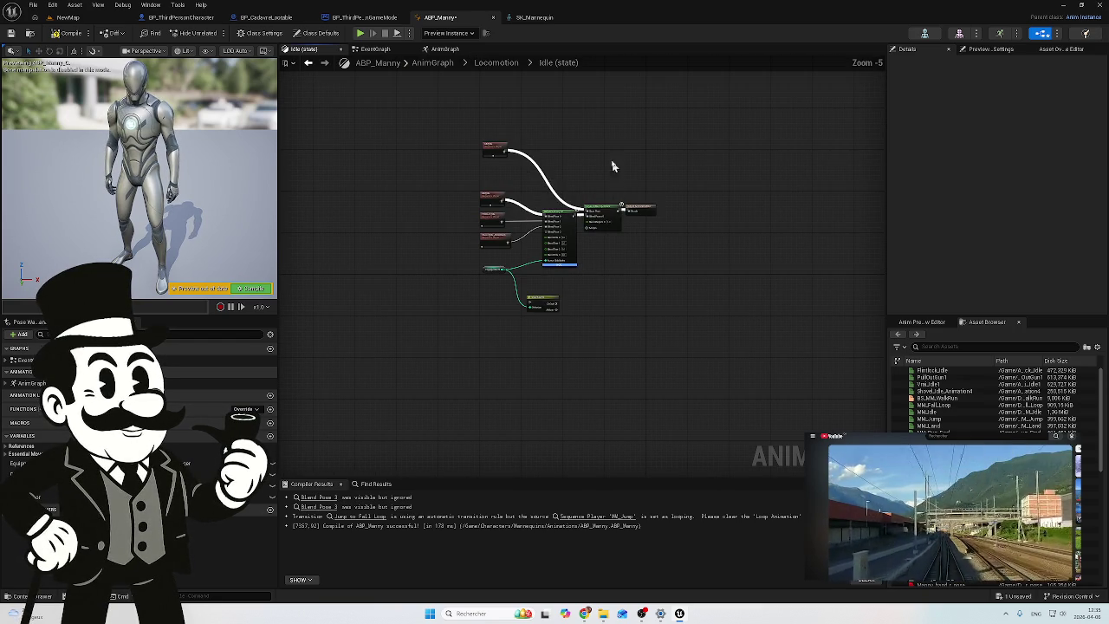
pyautogui.moveTo(552, 210); pyautogui.dragTo(504, 270)
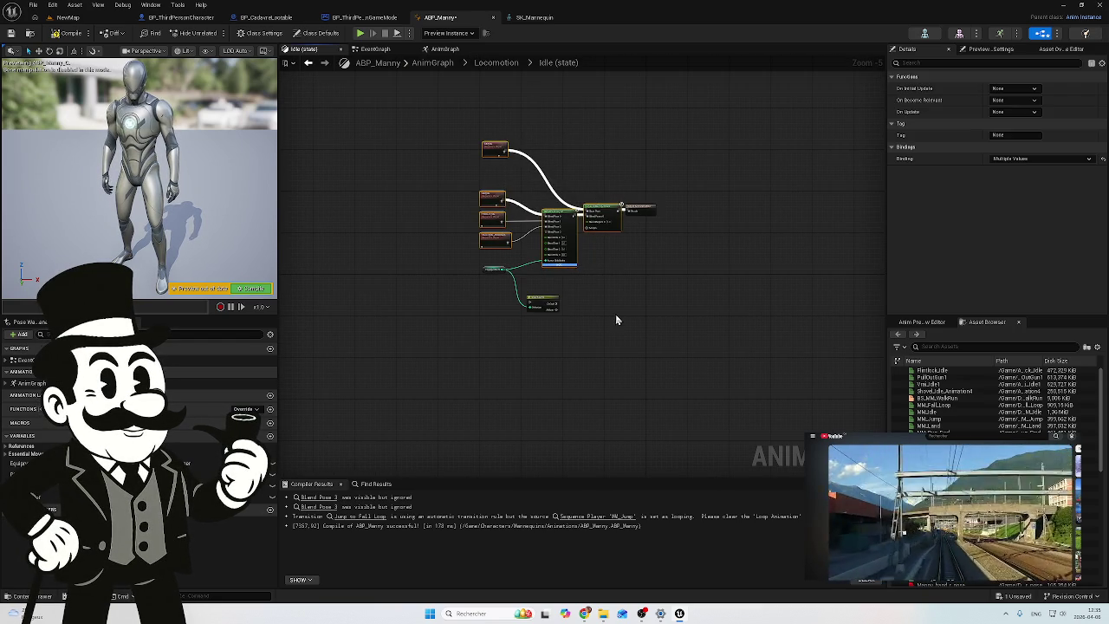
pyautogui.hotkey('ctrl', 'v')
pyautogui.scroll(3, 673, 280)
# Step: Move the copied group aside and add output pins 0 to 3 on Switch on Int
pyautogui.moveTo(687, 304); pyautogui.dragTo(736, 297)
pyautogui.scroll(2, 478, 272)
pyautogui.click(488, 270)
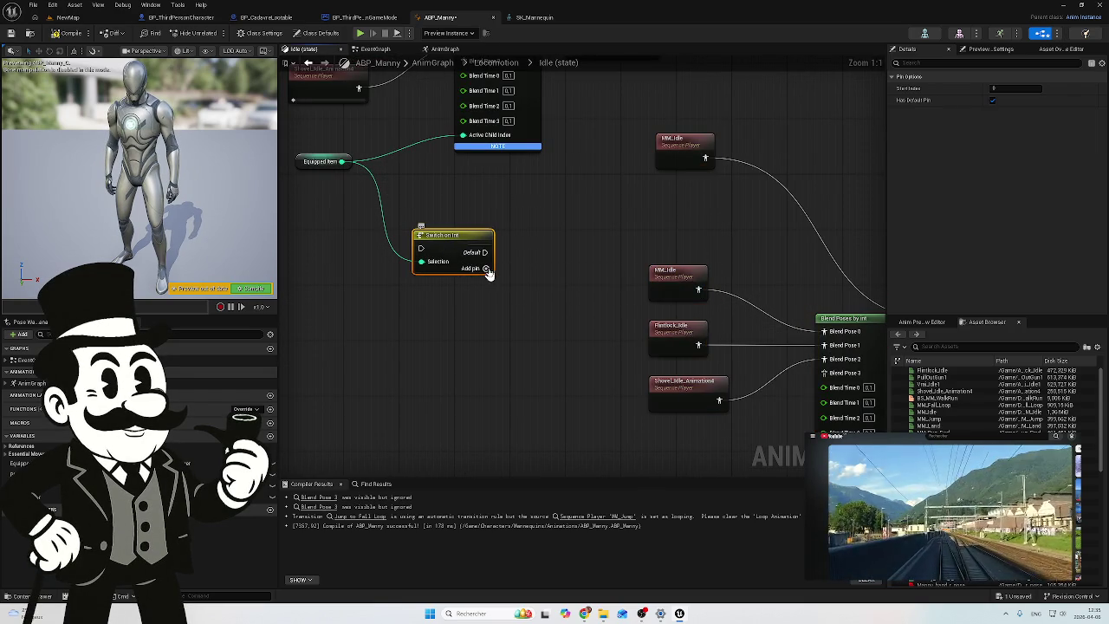
pyautogui.click(486, 269)
pyautogui.click(486, 282)
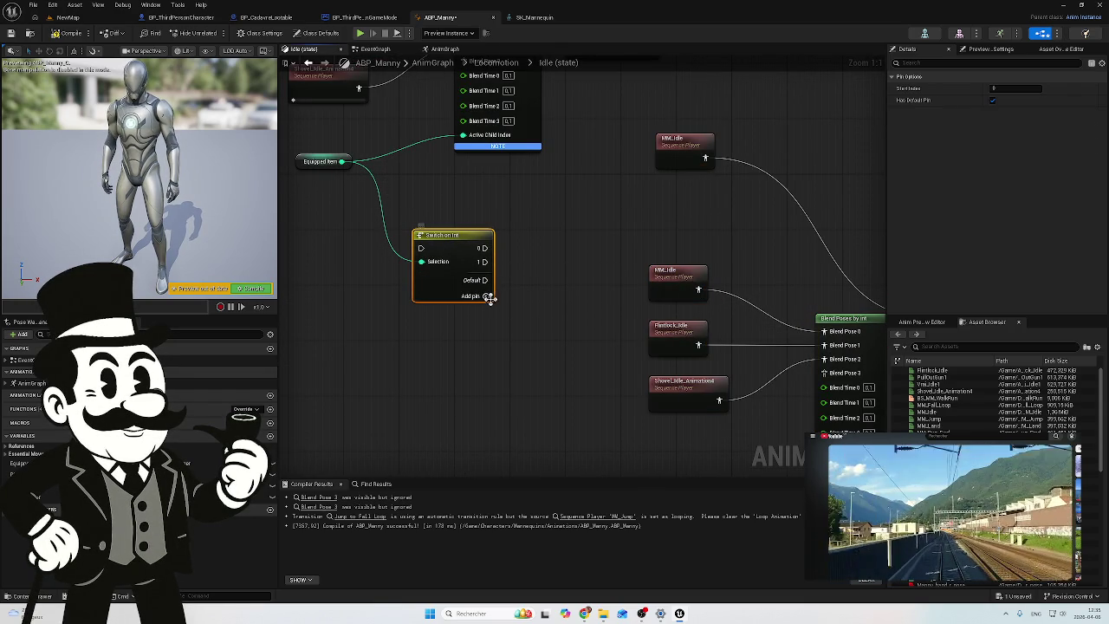
pyautogui.click(486, 295)
pyautogui.click(486, 309)
# Step: Wire MM_Idle's output pose toward the Switch and blend nodes
pyautogui.moveTo(549, 297)
pyautogui.mouseDown()
pyautogui.moveTo(509, 243)
pyautogui.moveTo(438, 236)
pyautogui.moveTo(517, 275)
pyautogui.moveTo(539, 364)
pyautogui.moveTo(601, 416)
pyautogui.moveTo(631, 409)
pyautogui.moveTo(561, 307)
pyautogui.mouseUp()
pyautogui.scroll(-1, 443, 235)
pyautogui.scroll(-1, 439, 236)
pyautogui.scroll(-1, 561, 308)
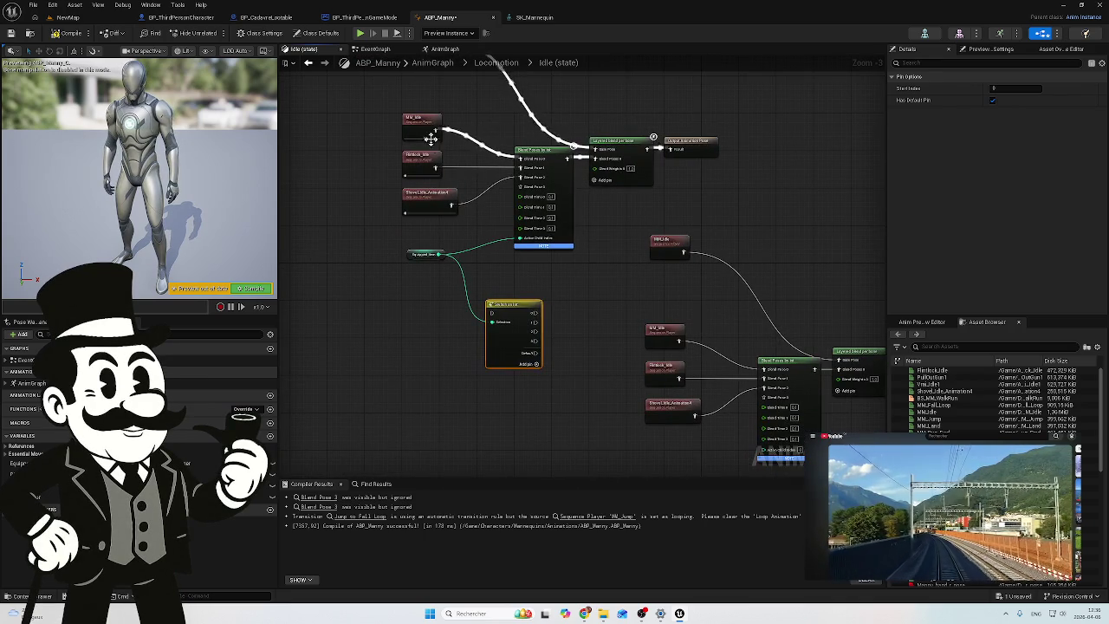
pyautogui.moveTo(433, 130)
pyautogui.mouseDown()
pyautogui.moveTo(471, 299)
pyautogui.moveTo(500, 319)
pyautogui.mouseUp()
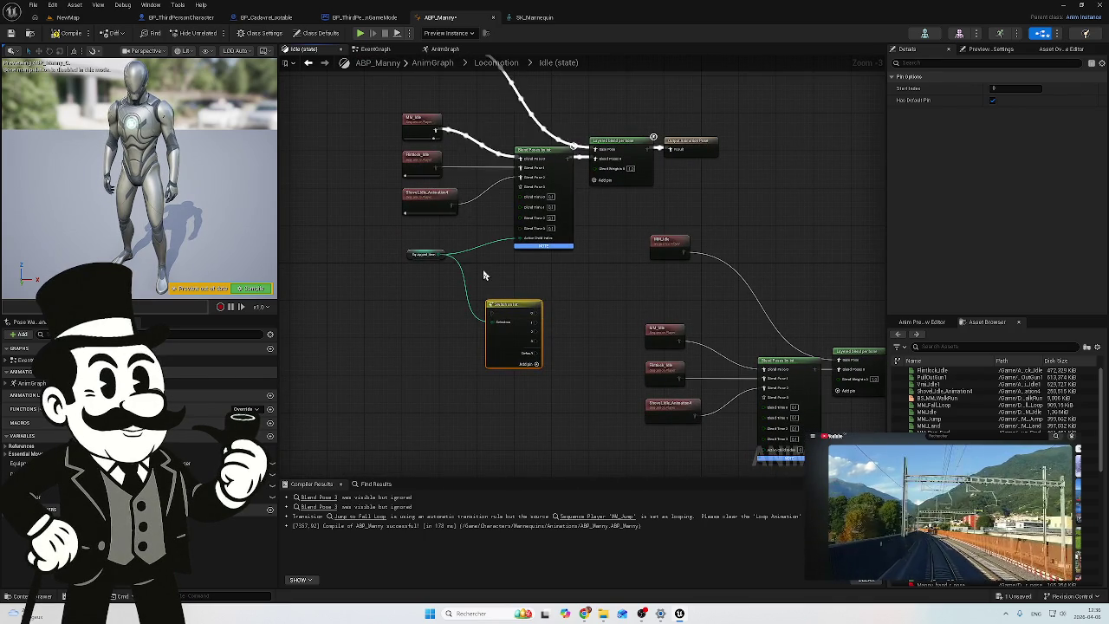
pyautogui.scroll(-4, 501, 319)
pyautogui.moveTo(427, 419); pyautogui.dragTo(475, 364)
pyautogui.scroll(4, 474, 363)
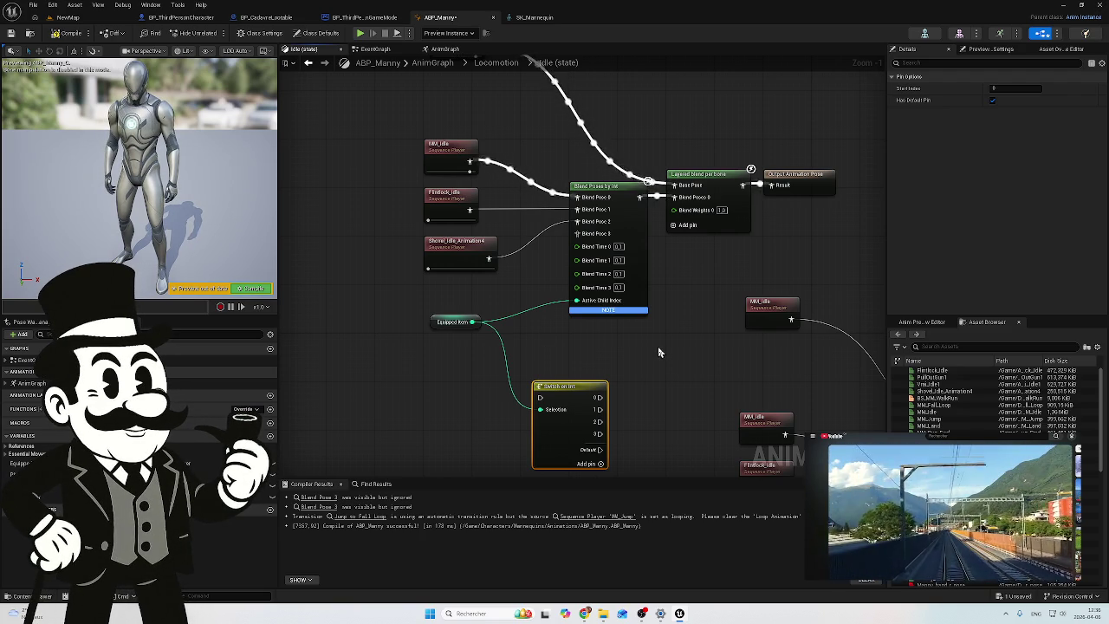
pyautogui.moveTo(658, 353); pyautogui.dragTo(534, 311)
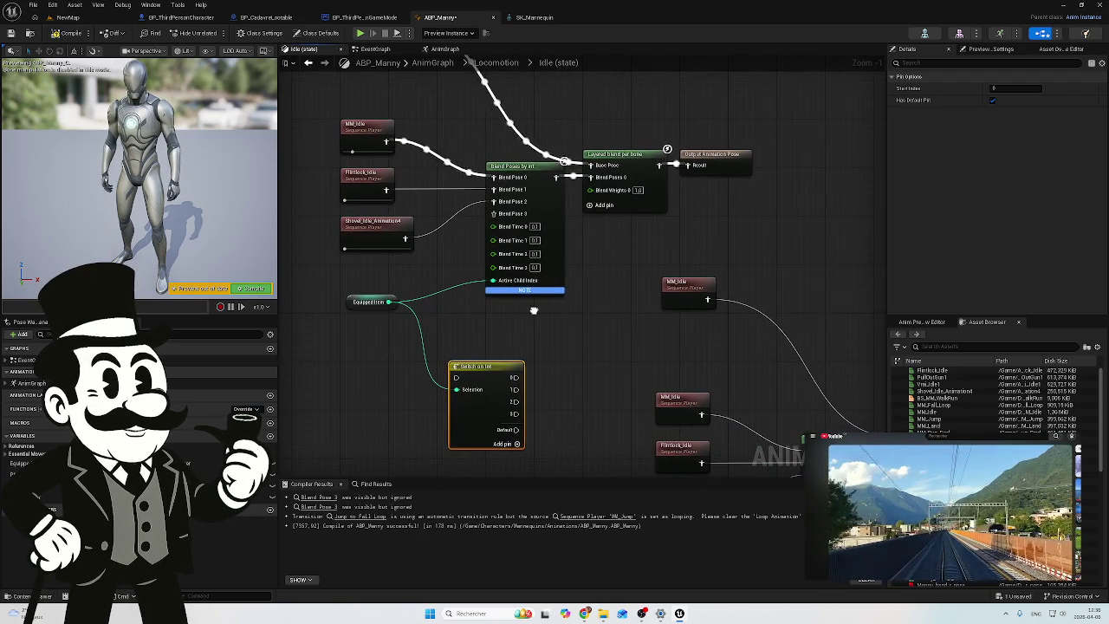
pyautogui.scroll(1, 533, 310)
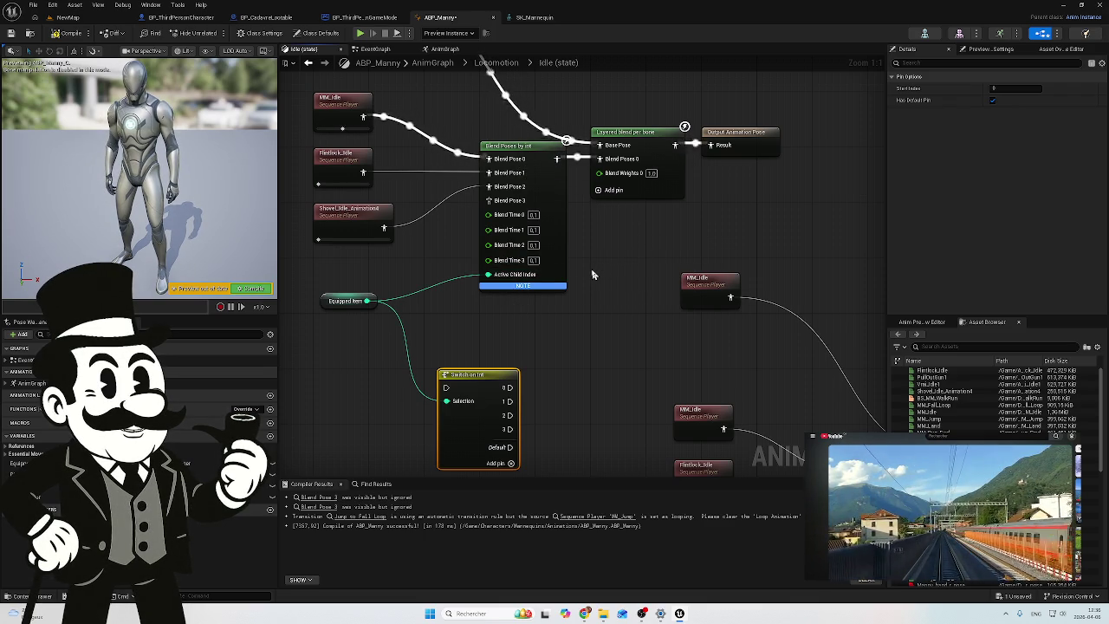
pyautogui.moveTo(596, 273)
pyautogui.mouseDown()
pyautogui.moveTo(638, 391)
pyautogui.moveTo(633, 407)
pyautogui.moveTo(619, 363)
pyautogui.mouseUp()
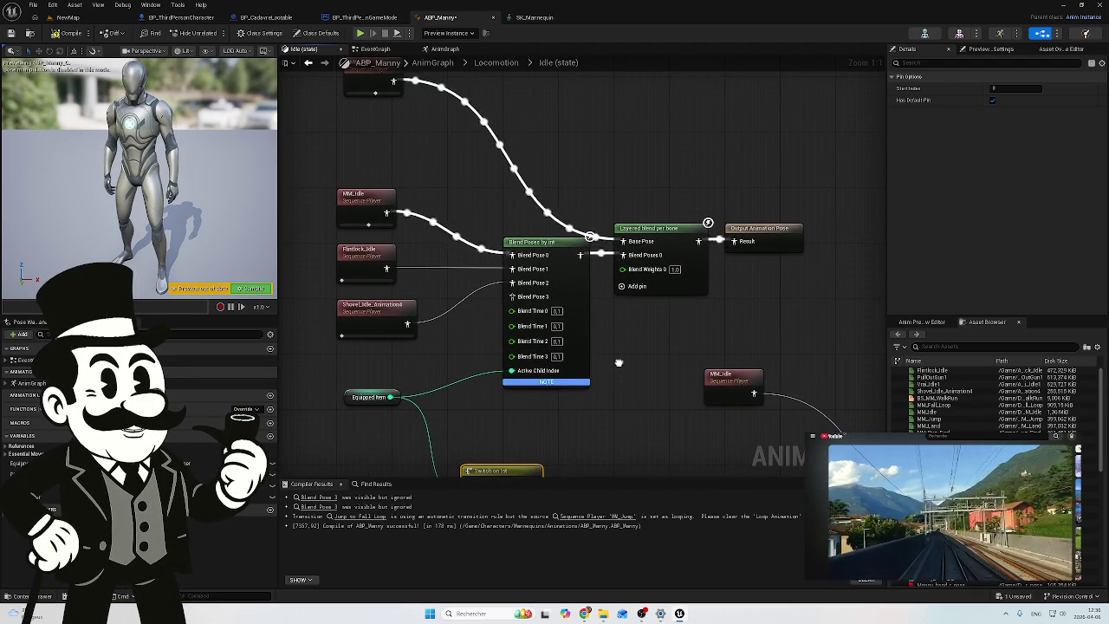
pyautogui.moveTo(619, 363); pyautogui.dragTo(614, 352)
# Step: Delete the duplicated idle node group and the Switch on Int node
pyautogui.click(663, 234)
pyautogui.scroll(-2, 663, 234)
pyautogui.moveTo(663, 233); pyautogui.dragTo(559, 183)
pyautogui.moveTo(773, 221)
pyautogui.mouseDown()
pyautogui.moveTo(571, 415)
pyautogui.moveTo(463, 451)
pyautogui.moveTo(461, 435)
pyautogui.mouseUp()
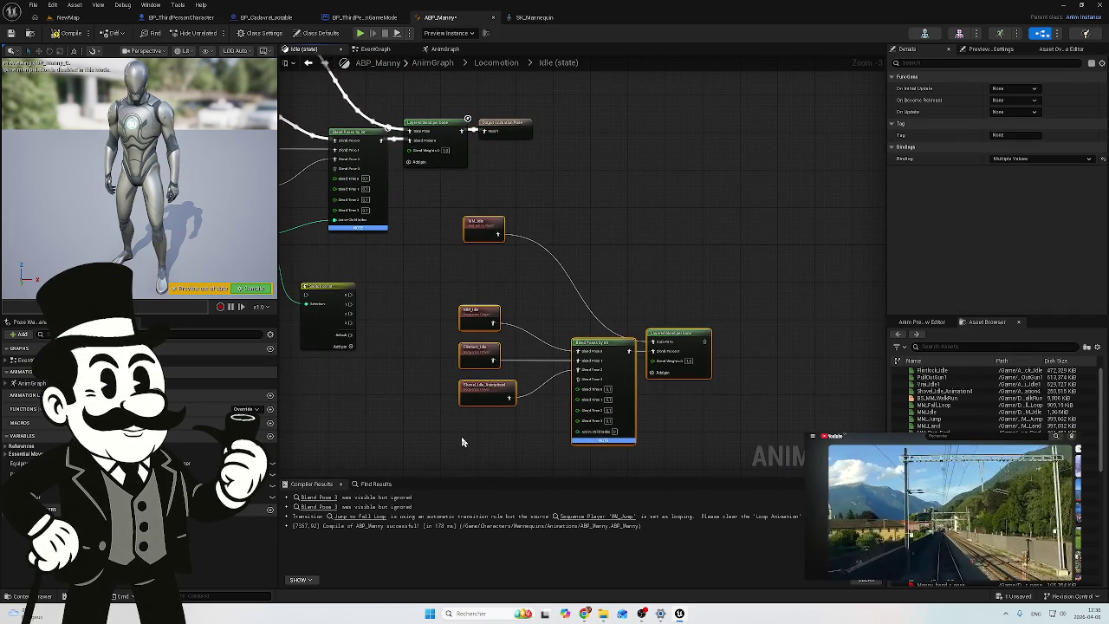
pyautogui.press('Delete')
pyautogui.moveTo(453, 376)
pyautogui.mouseDown()
pyautogui.moveTo(643, 317)
pyautogui.moveTo(562, 307)
pyautogui.moveTo(479, 400)
pyautogui.mouseUp()
pyautogui.press('Delete')
# Step: Move Equipped Item closer to Blend Poses by int and re-centre the graph
pyautogui.scroll(2, 639, 248)
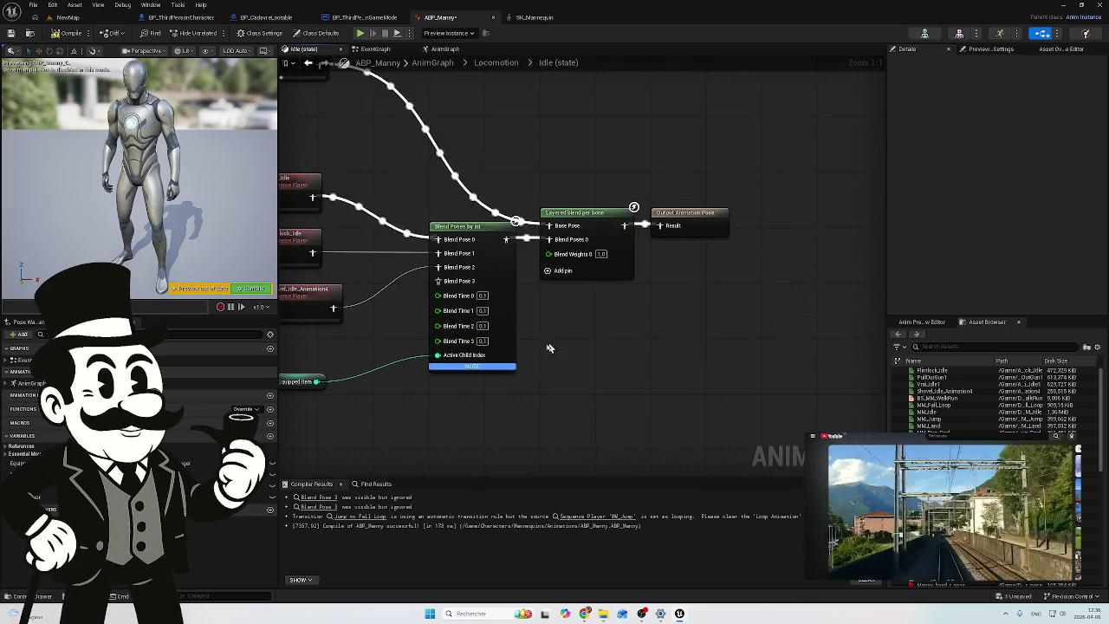
pyautogui.press('Home')
pyautogui.moveTo(441, 426); pyautogui.dragTo(472, 405)
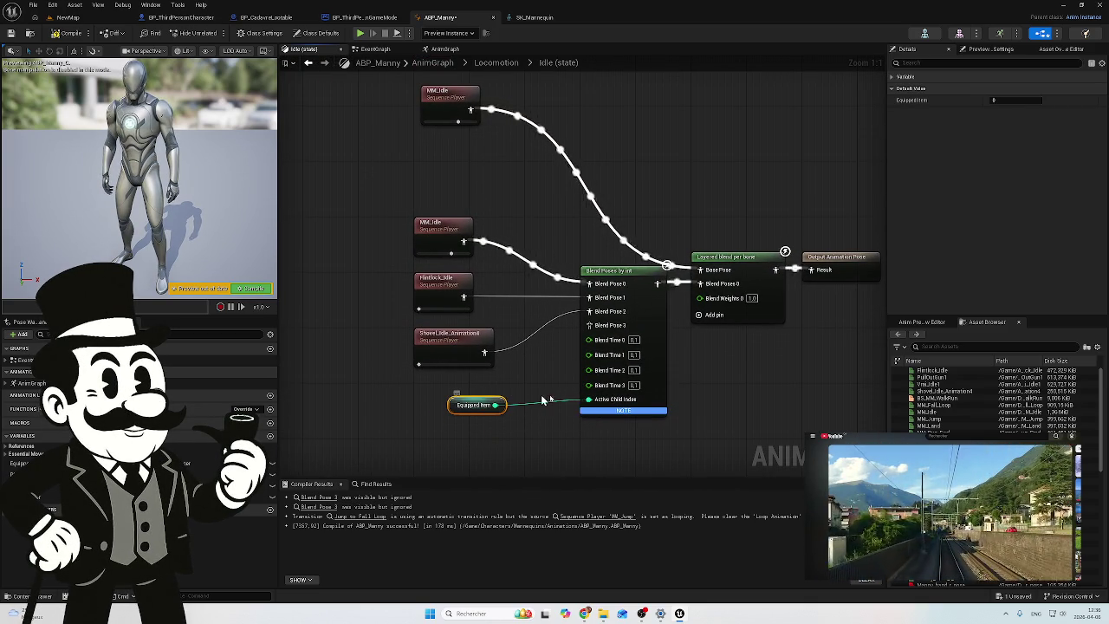
pyautogui.press('Home')
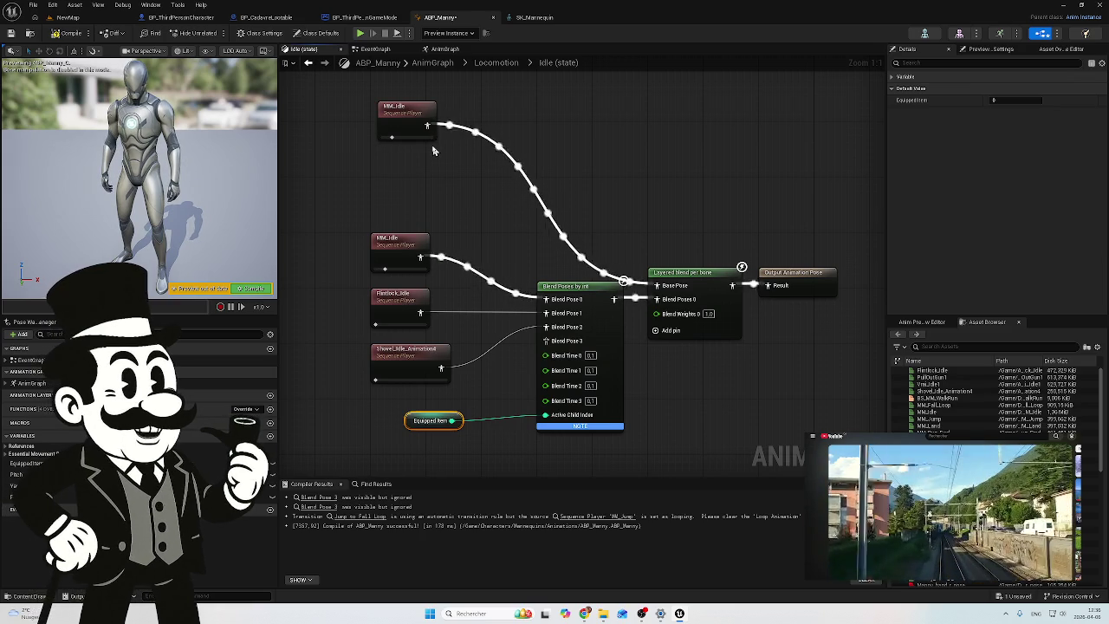
pyautogui.click(697, 273)
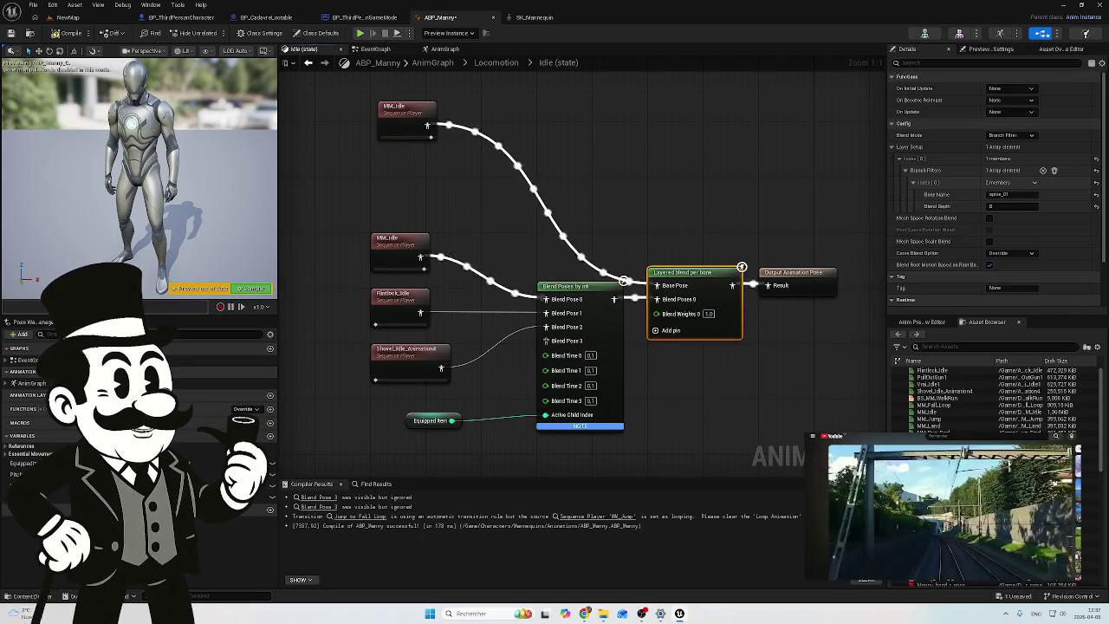
pyautogui.press('XF86AudioLowerVolume')
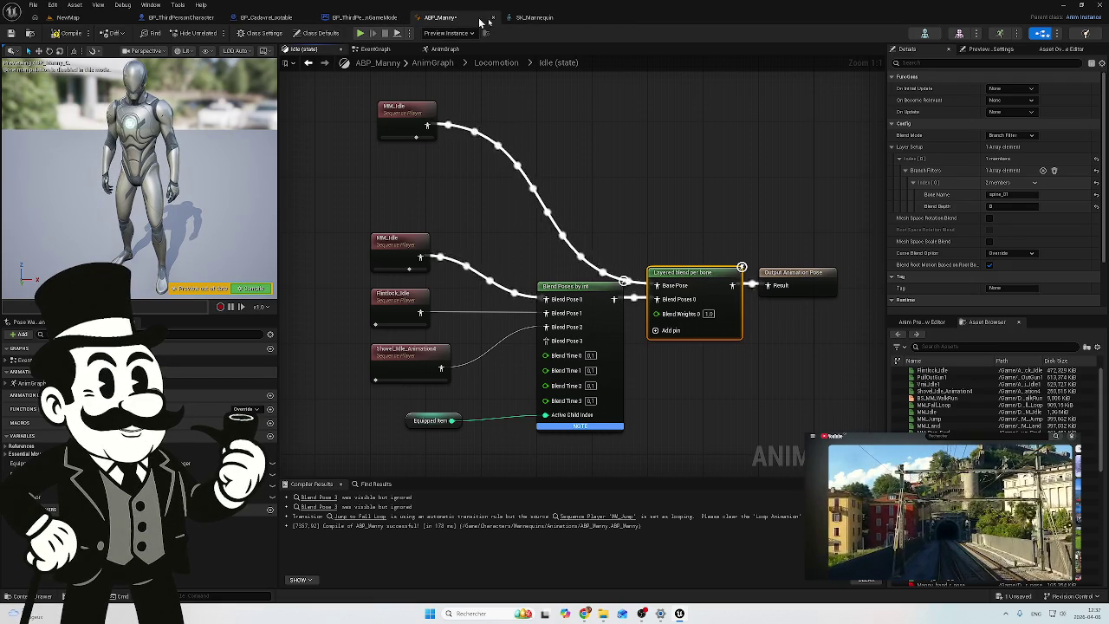
# Step: Set the second Transform (Modify) Bone node's Bone to Modify to upperarm_r
pyautogui.click(375, 48)
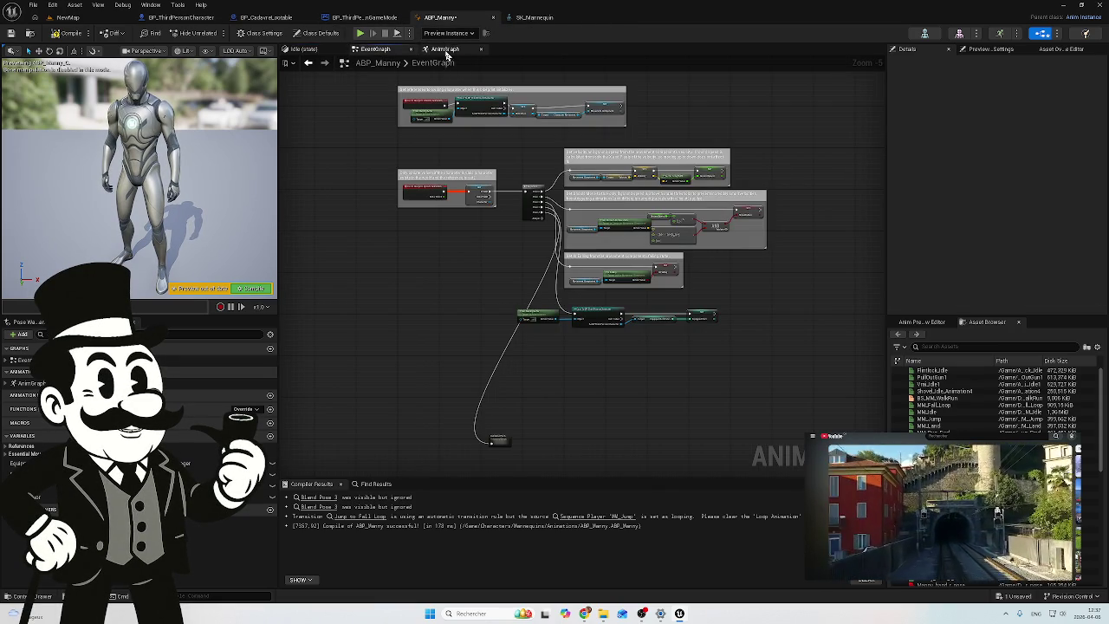
pyautogui.click(445, 49)
pyautogui.scroll(3, 690, 186)
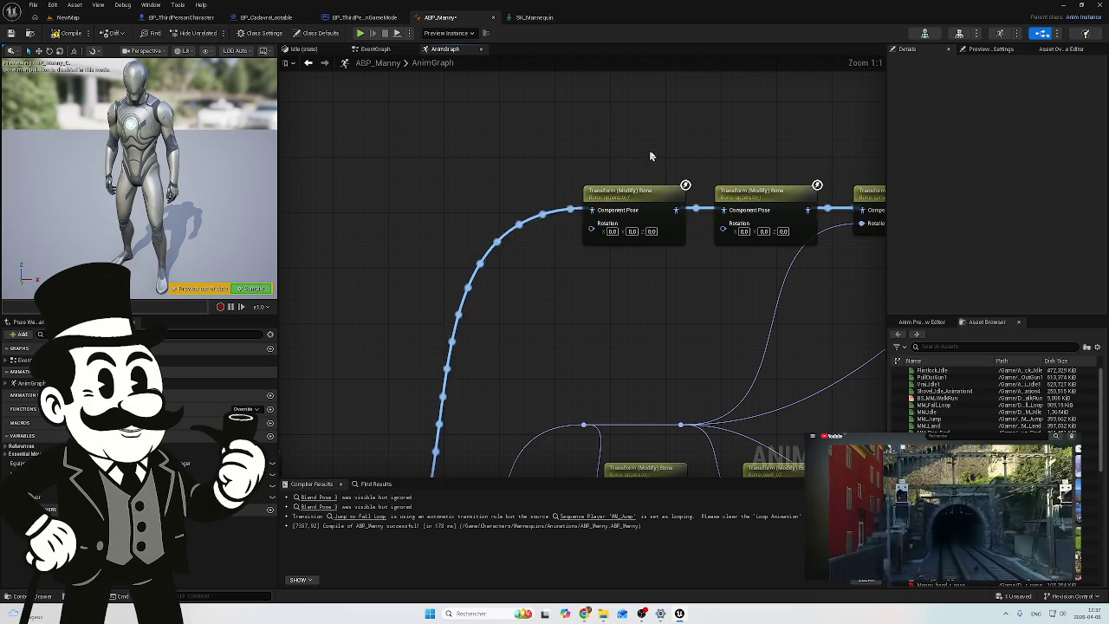
pyautogui.click(752, 189)
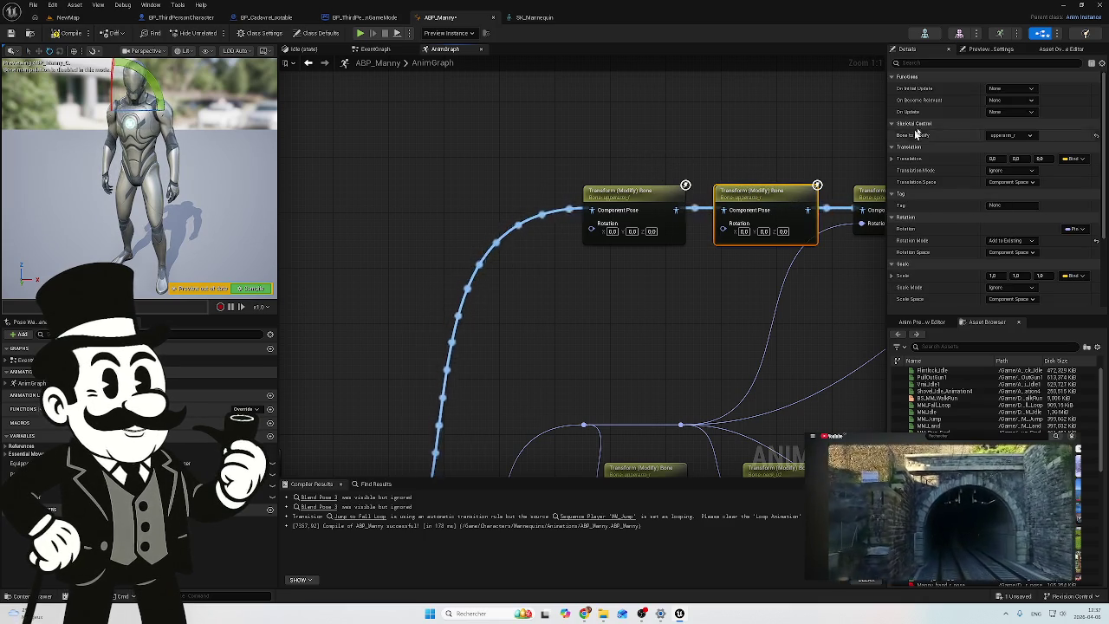
pyautogui.click(1008, 137)
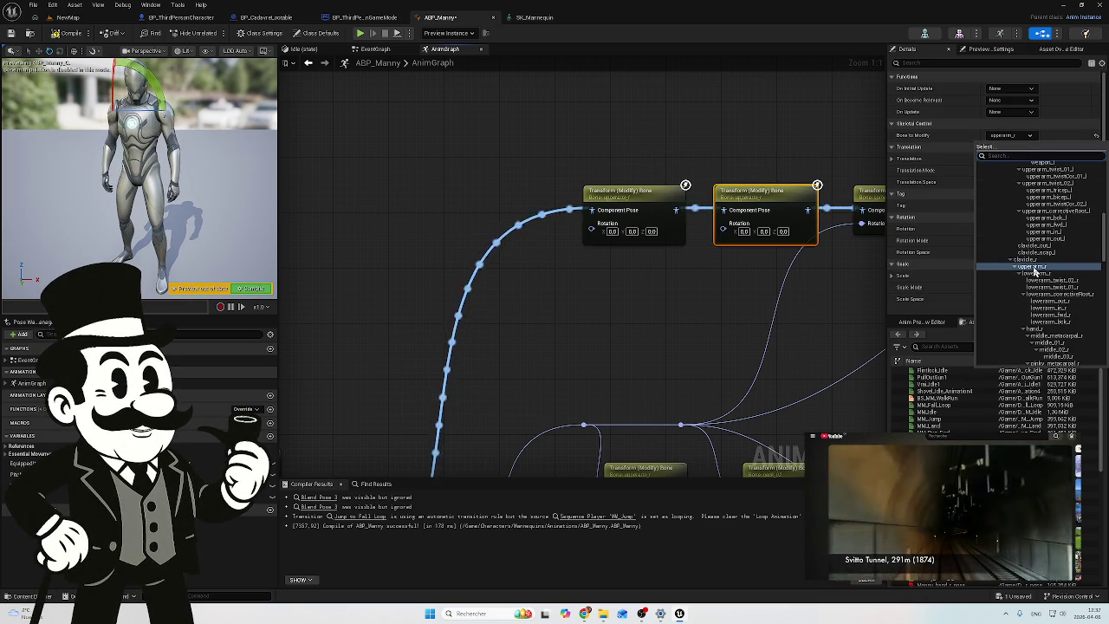
pyautogui.click(1034, 269)
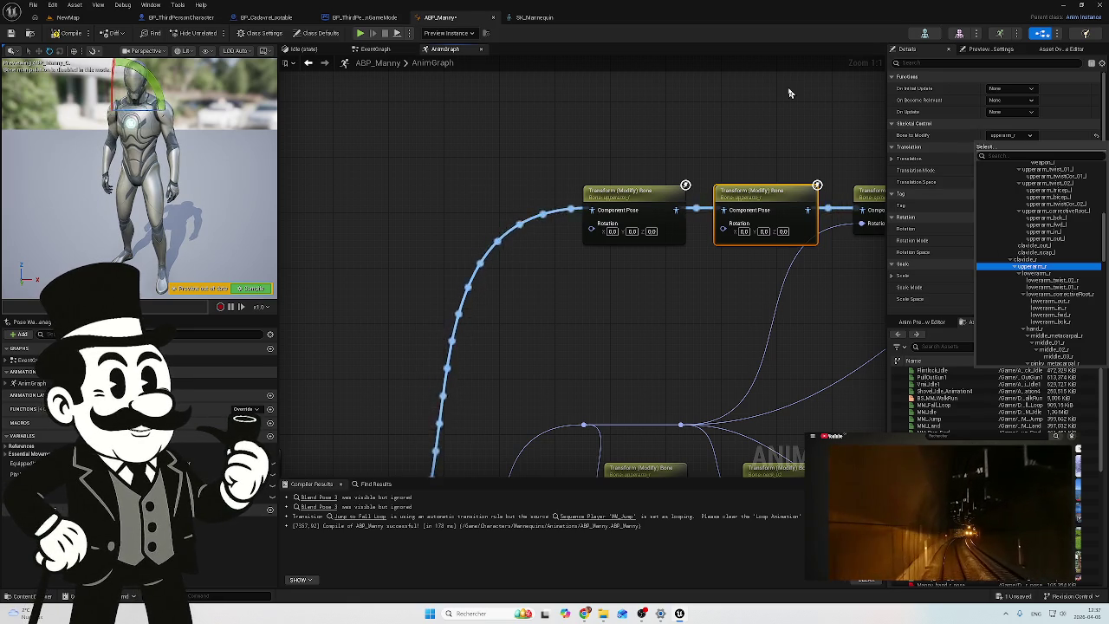
pyautogui.click(754, 82)
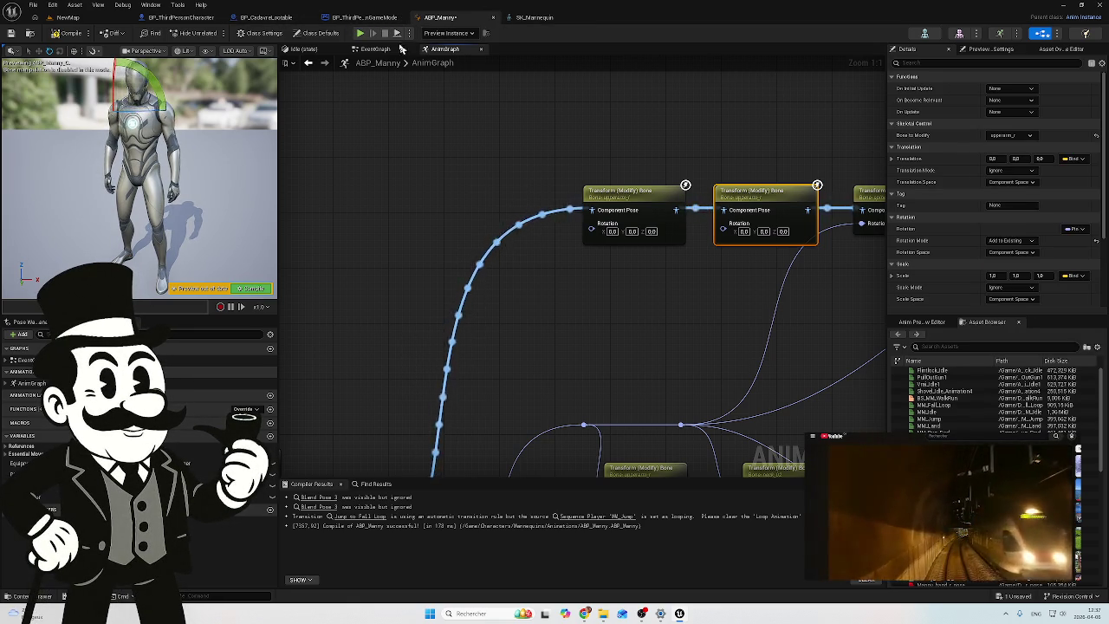
# Step: In the Idle state, undo an accidental paste so the blend filter bone stays spine_01
pyautogui.click(303, 48)
pyautogui.click(1026, 196)
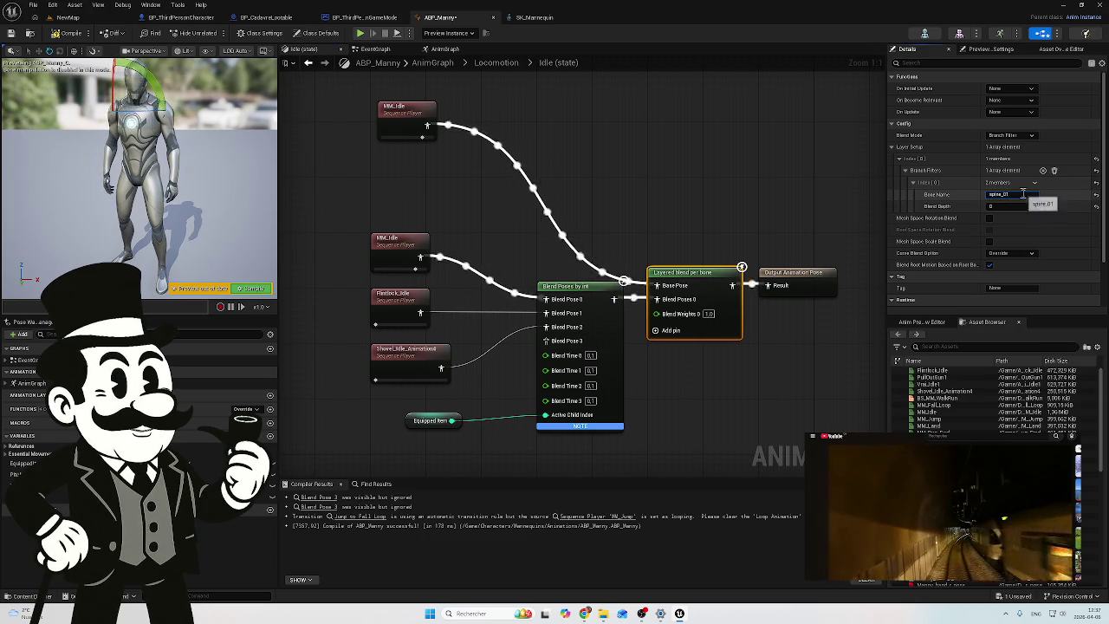
pyautogui.hotkey('ctrl', 'v')
pyautogui.hotkey('ctrl', 'z')
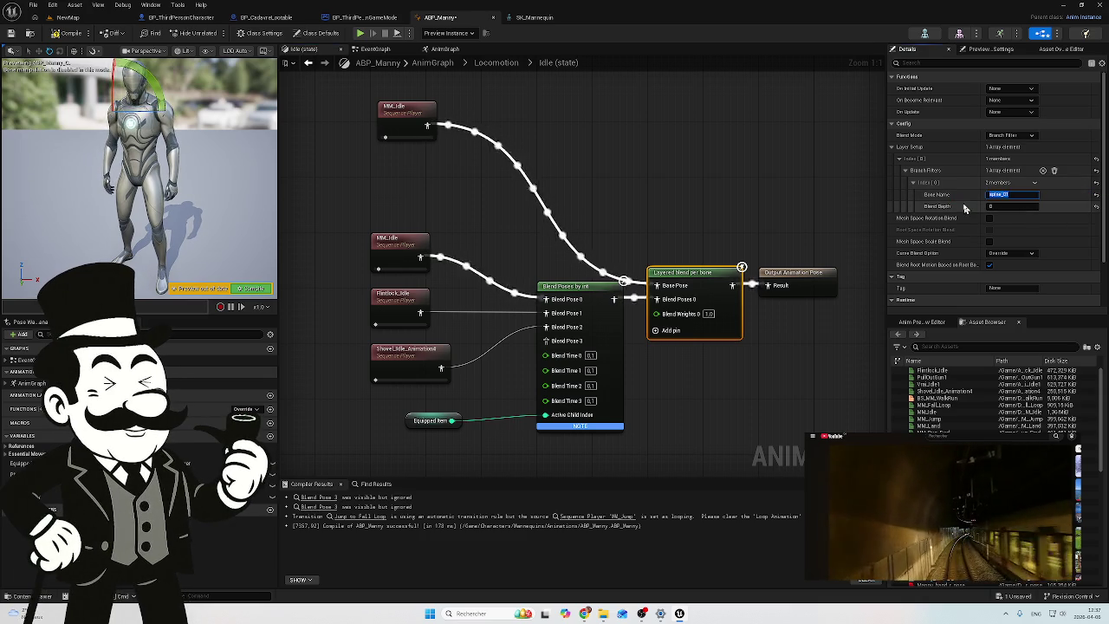
pyautogui.click(544, 19)
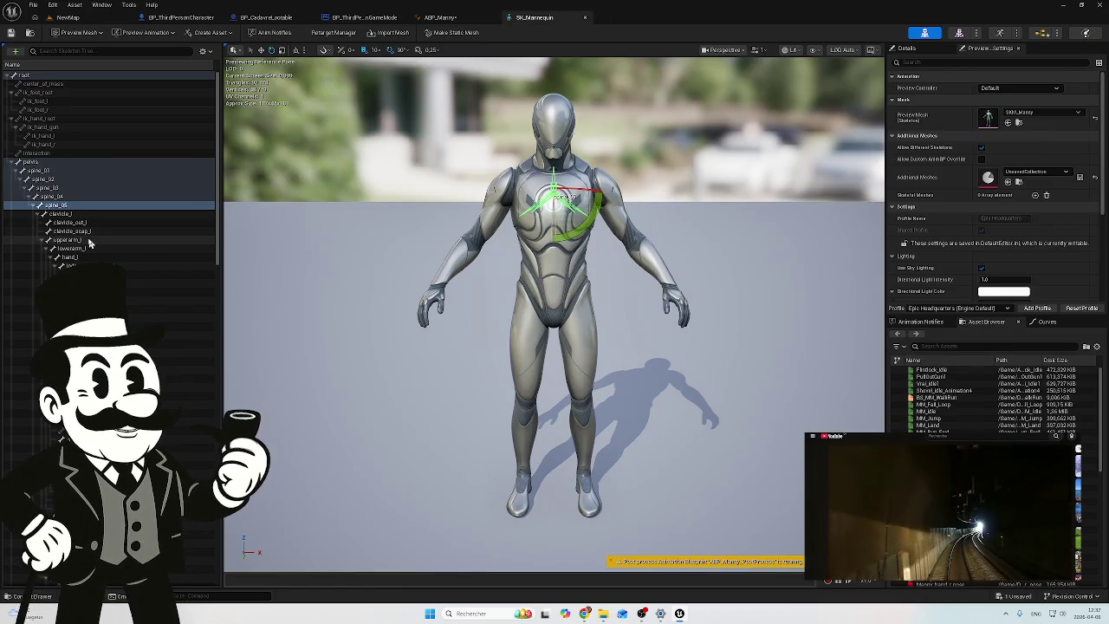
# Step: Browse the right-arm bones from lowerarm_r up to clavicle_r and view clavicle_r's name in Details
pyautogui.scroll(-3, 149, 259)
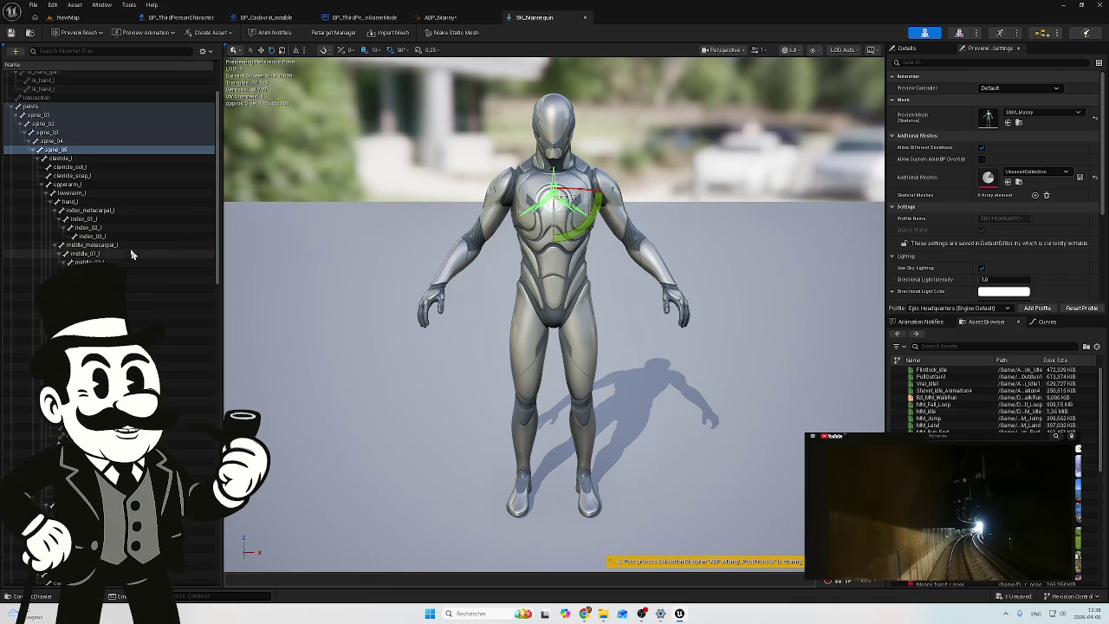
pyautogui.scroll(-10, 135, 256)
pyautogui.scroll(-5, 121, 251)
pyautogui.scroll(-5, 130, 256)
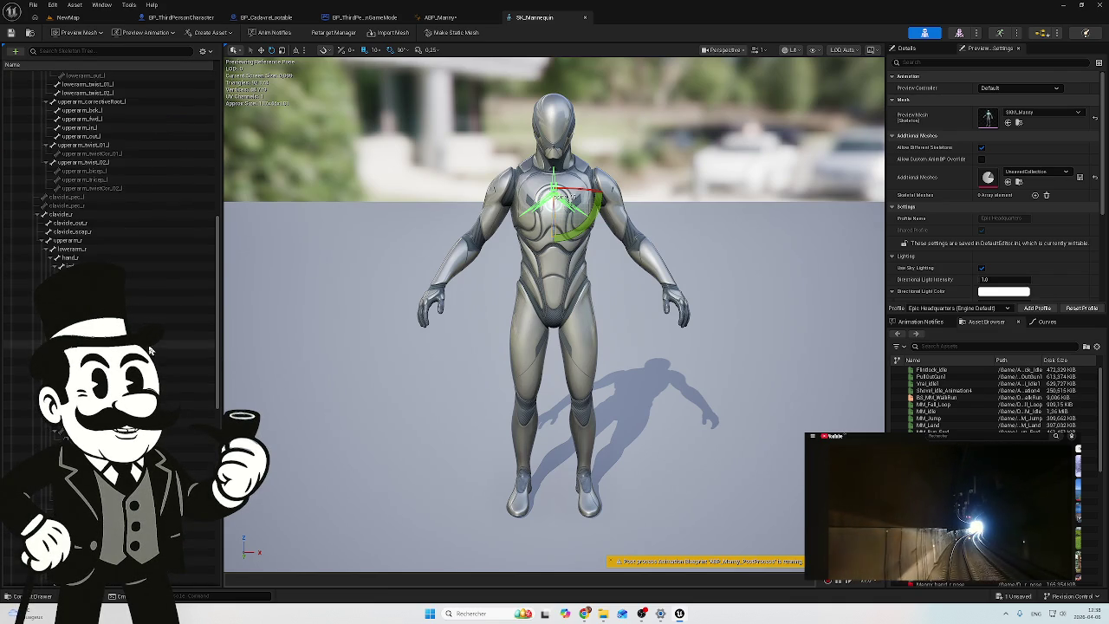
pyautogui.click(116, 250)
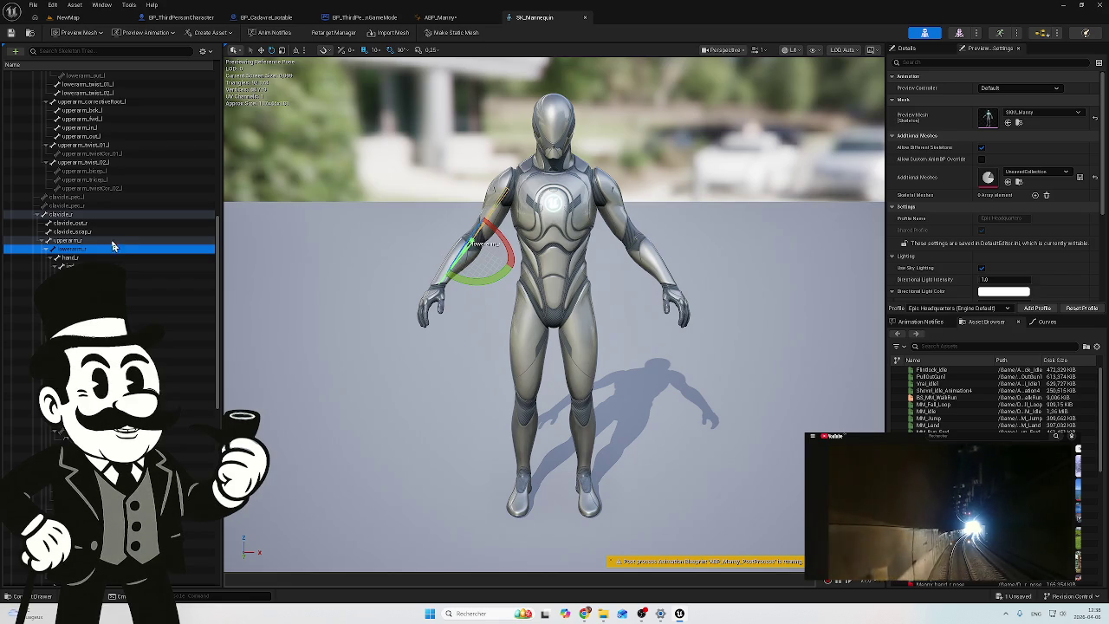
pyautogui.click(93, 240)
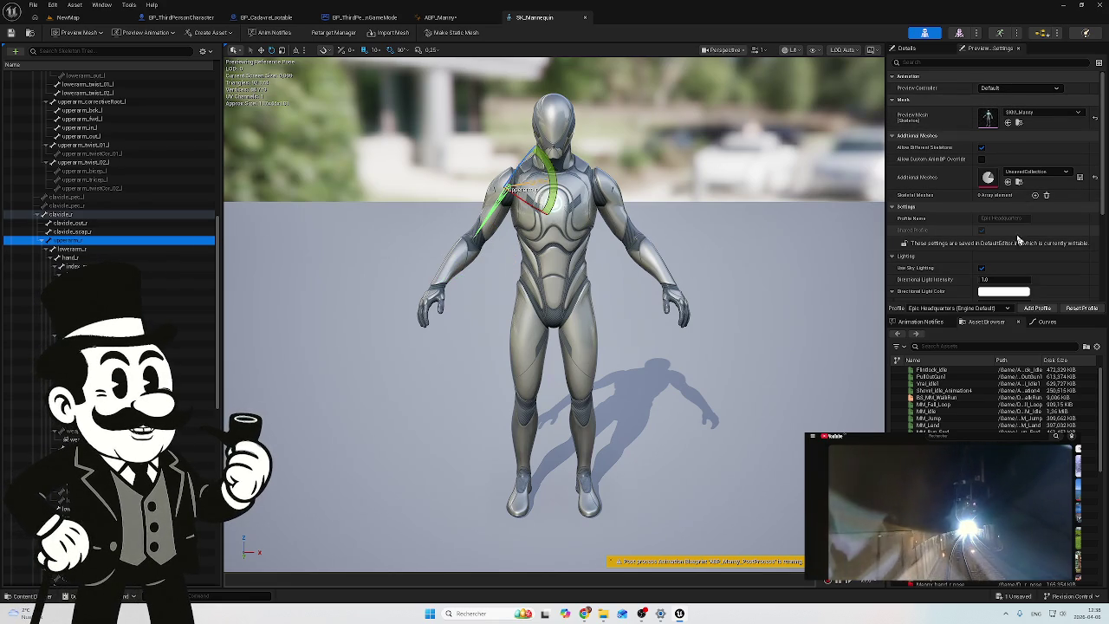
pyautogui.click(99, 233)
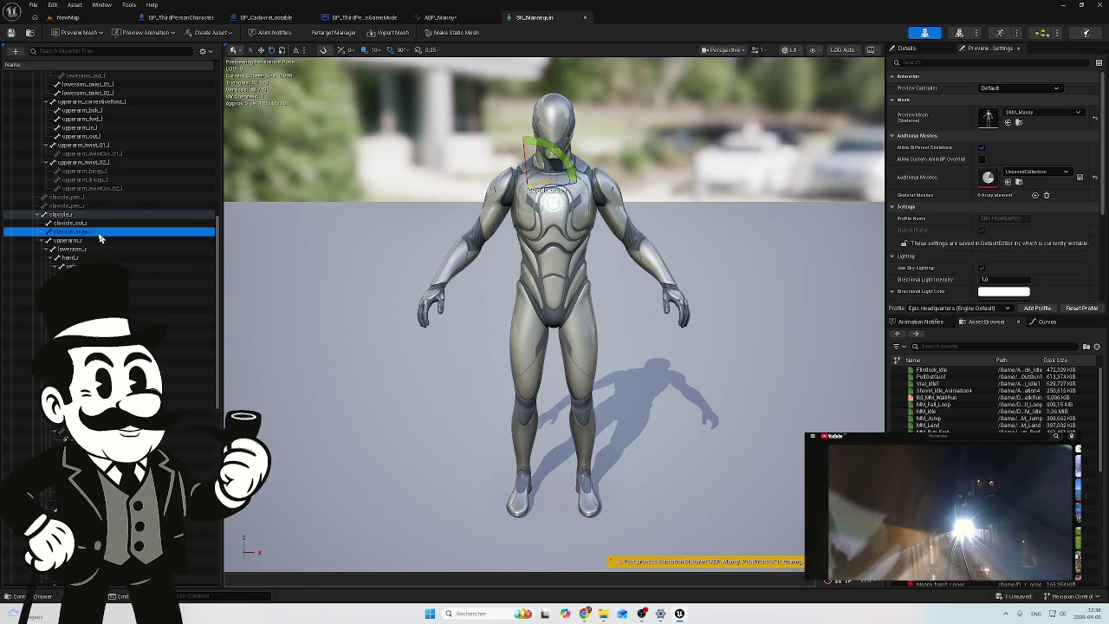
pyautogui.click(79, 223)
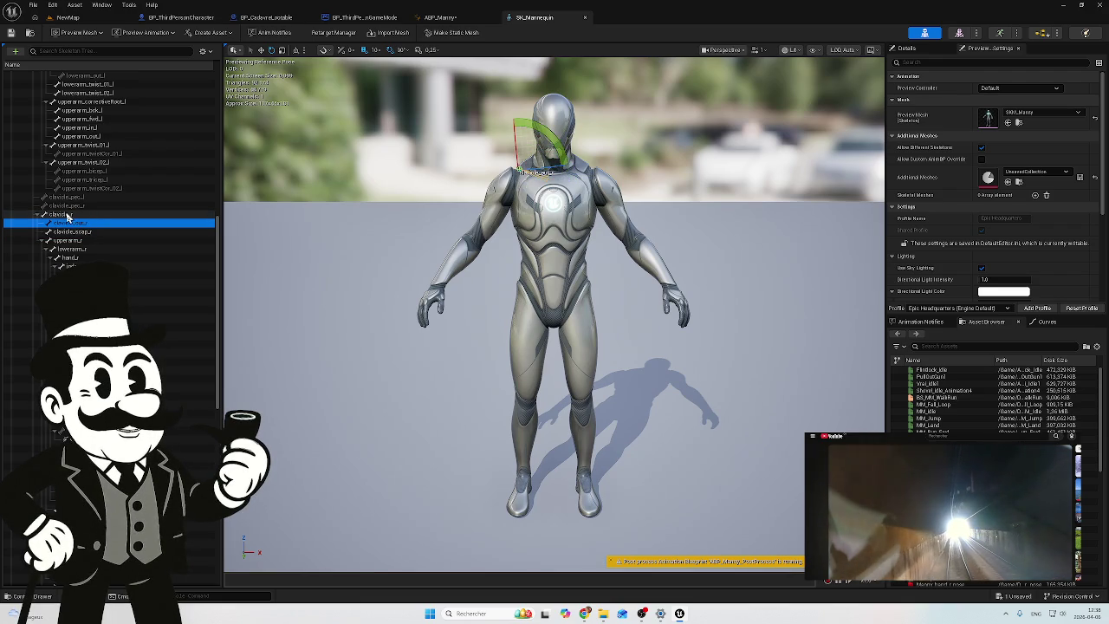
pyautogui.click(68, 215)
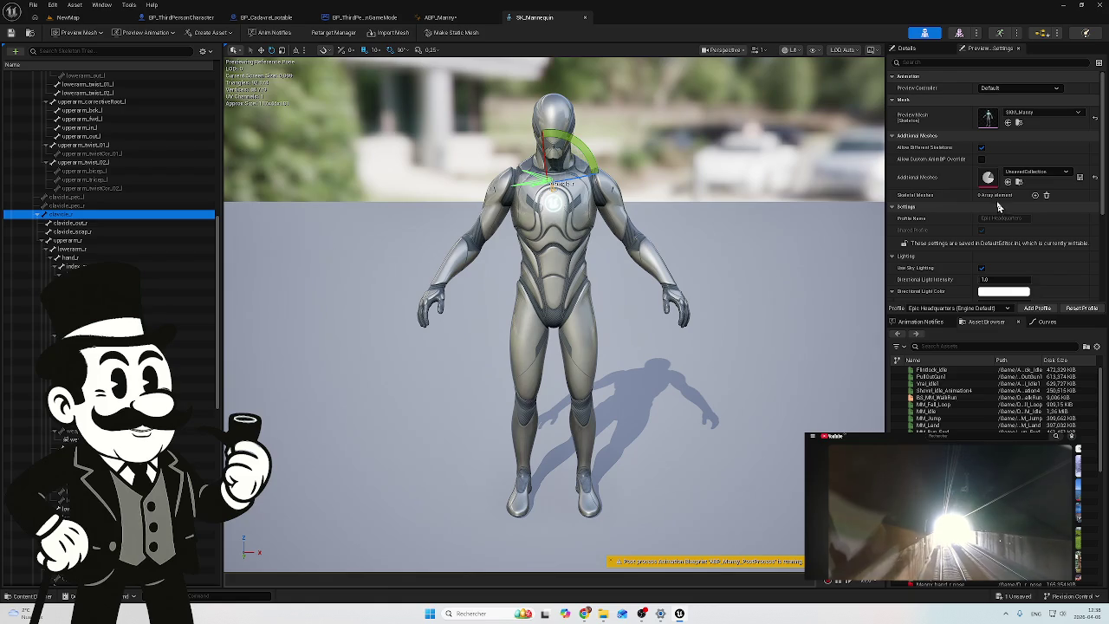
pyautogui.click(906, 48)
pyautogui.click(1014, 87)
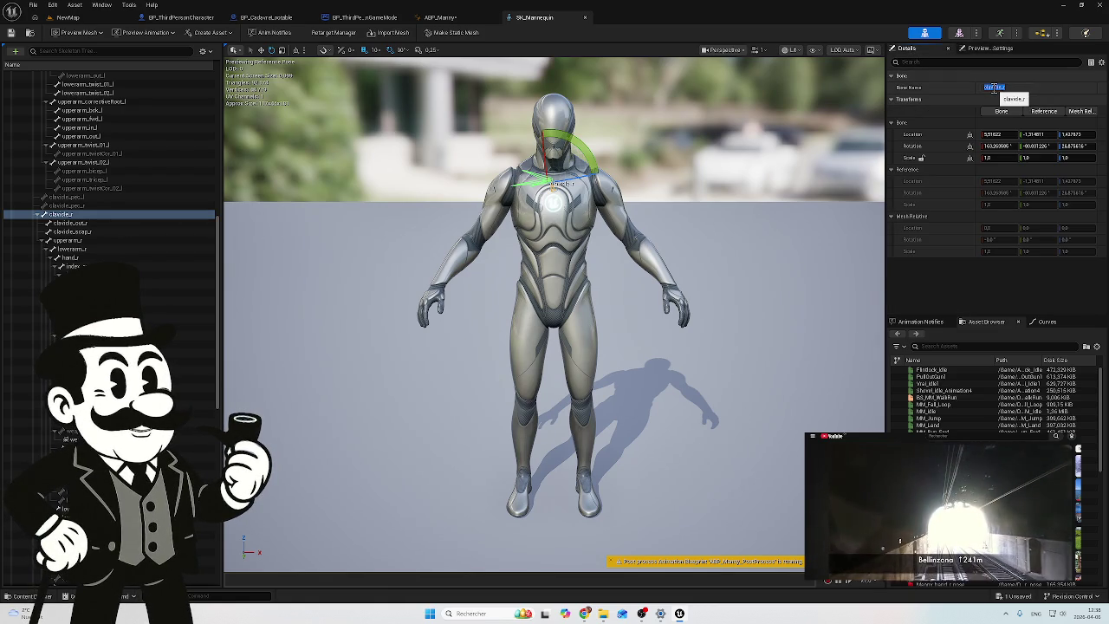
pyautogui.click(448, 20)
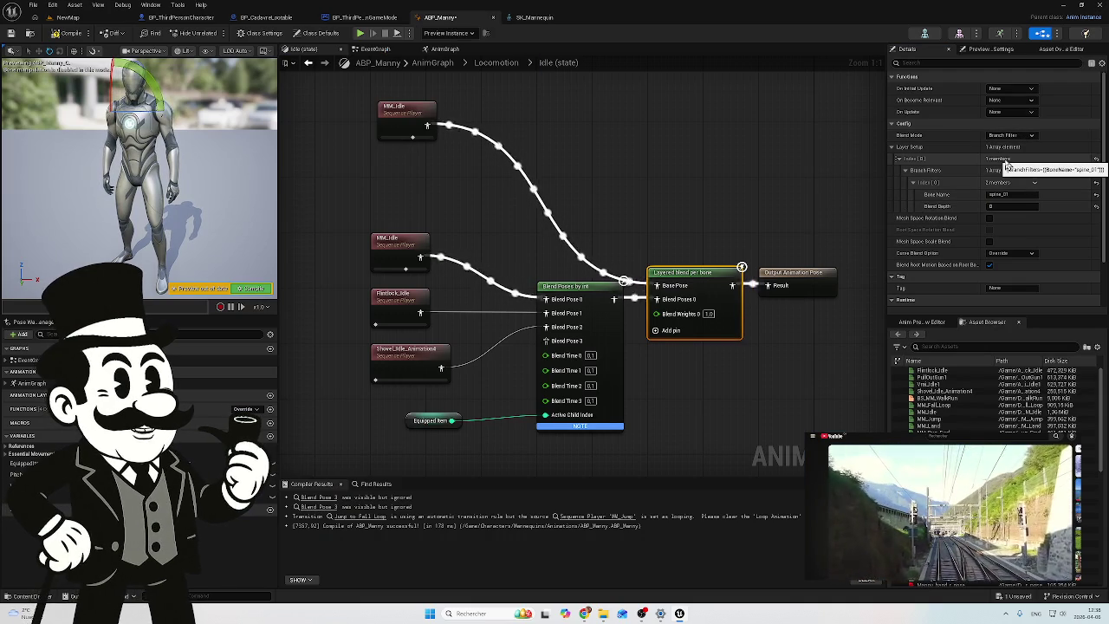
# Step: Set Layered blend per bone's filter Bone Name to clavicle_l
pyautogui.doubleClick(1012, 195)
pyautogui.write('clavicle_l')
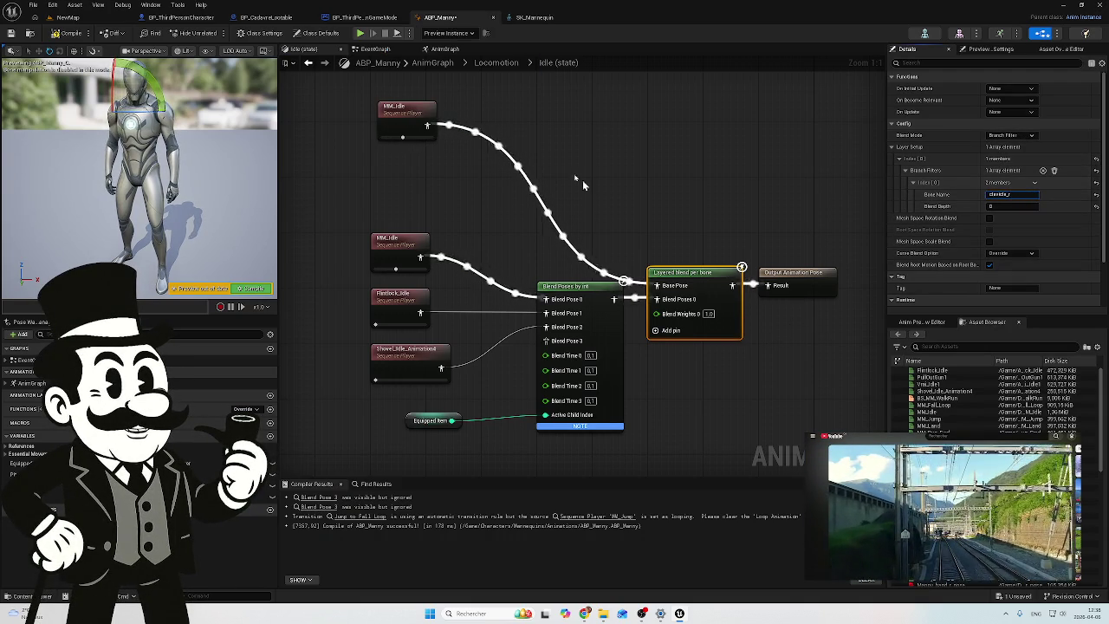
pyautogui.click(69, 36)
# Step: Compile and save ABP_Manny, then go back to the NewMap level
pyautogui.click(70, 36)
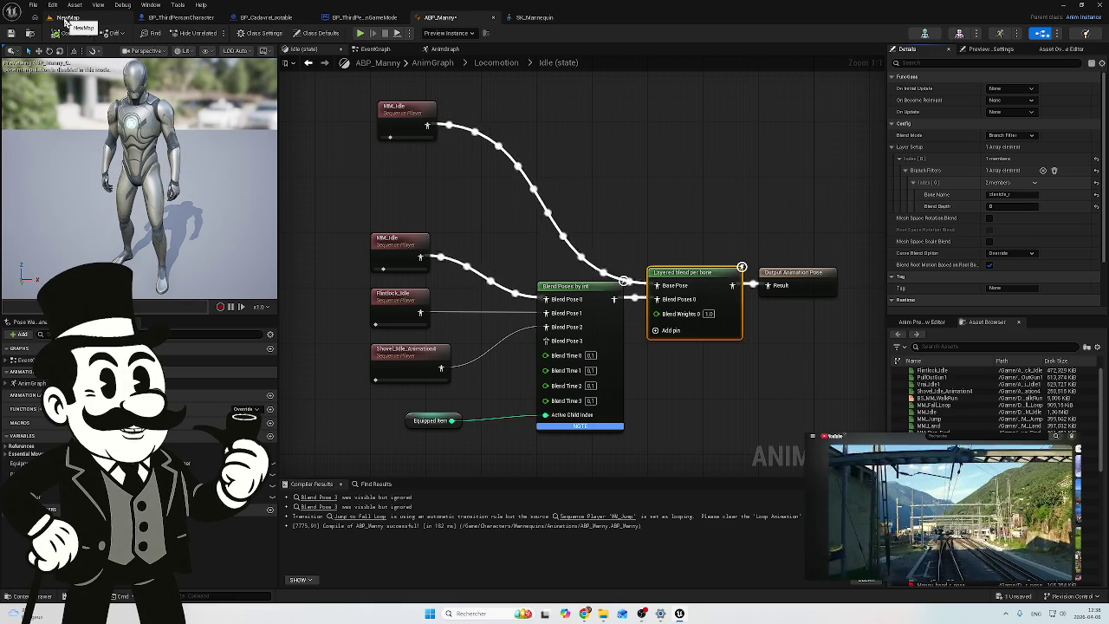
pyautogui.click(10, 34)
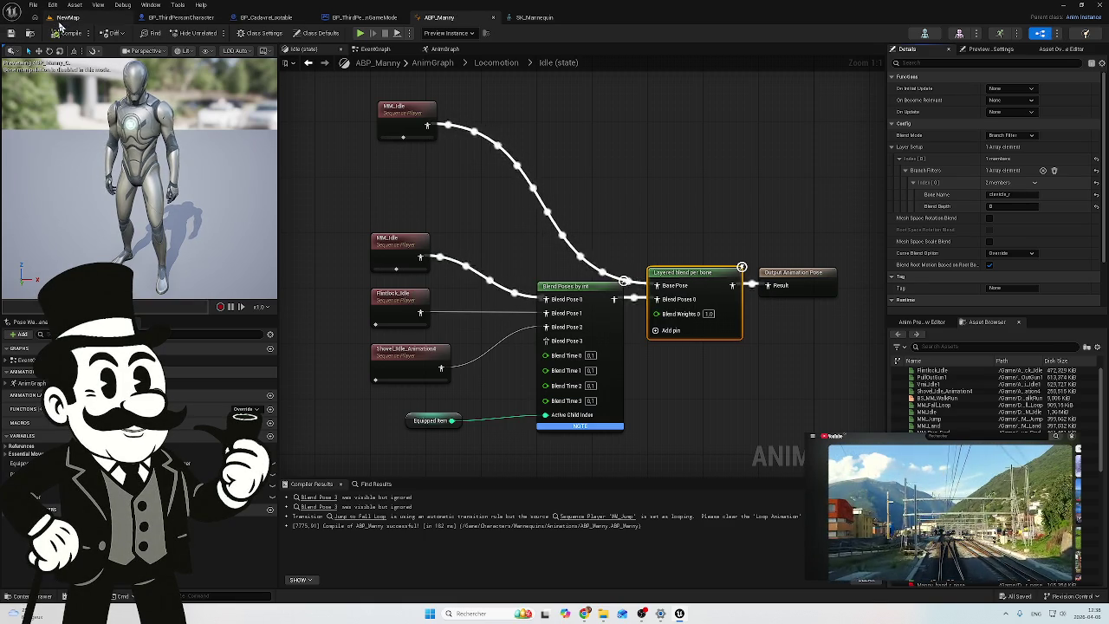
pyautogui.click(83, 18)
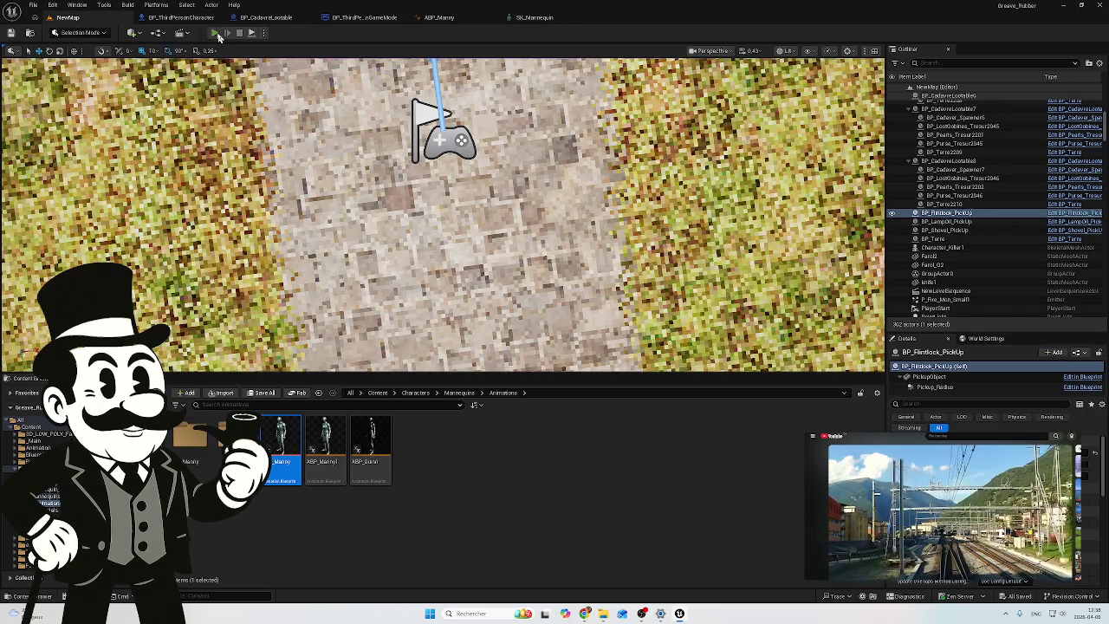
pyautogui.click(215, 33)
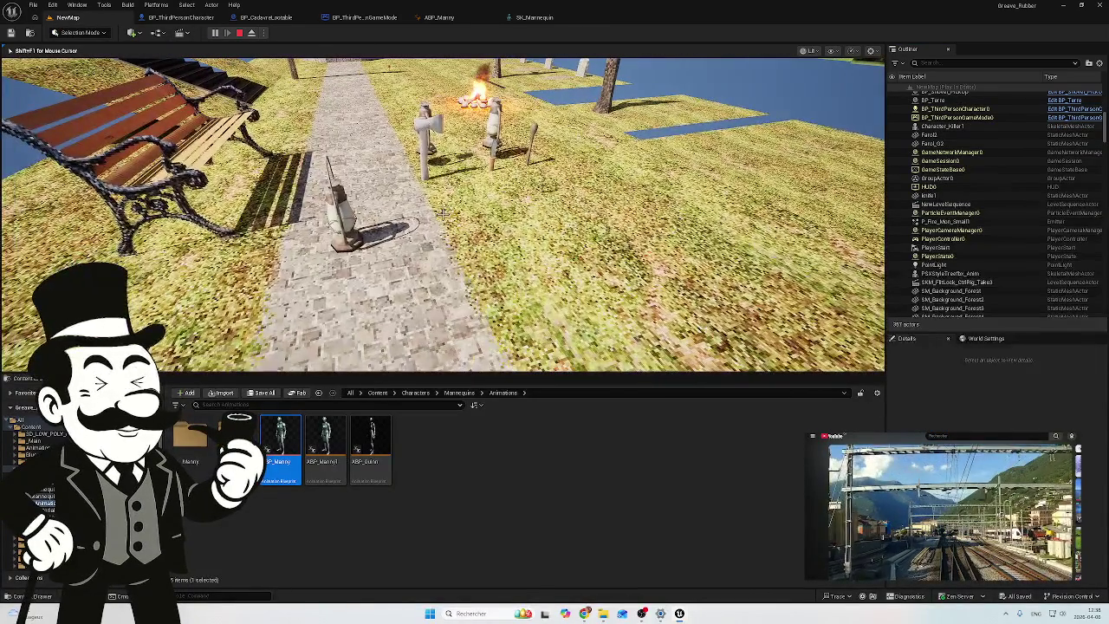
pyautogui.press('F8')
pyautogui.moveTo(441, 213); pyautogui.dragTo(528, 194)
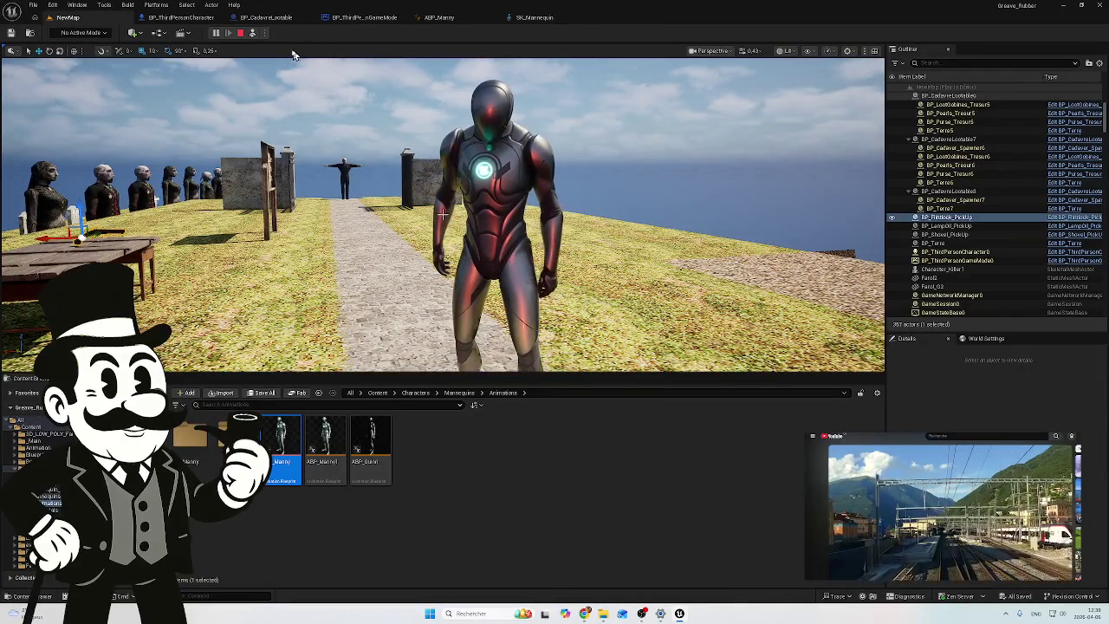
pyautogui.moveTo(441, 213); pyautogui.dragTo(443, 214)
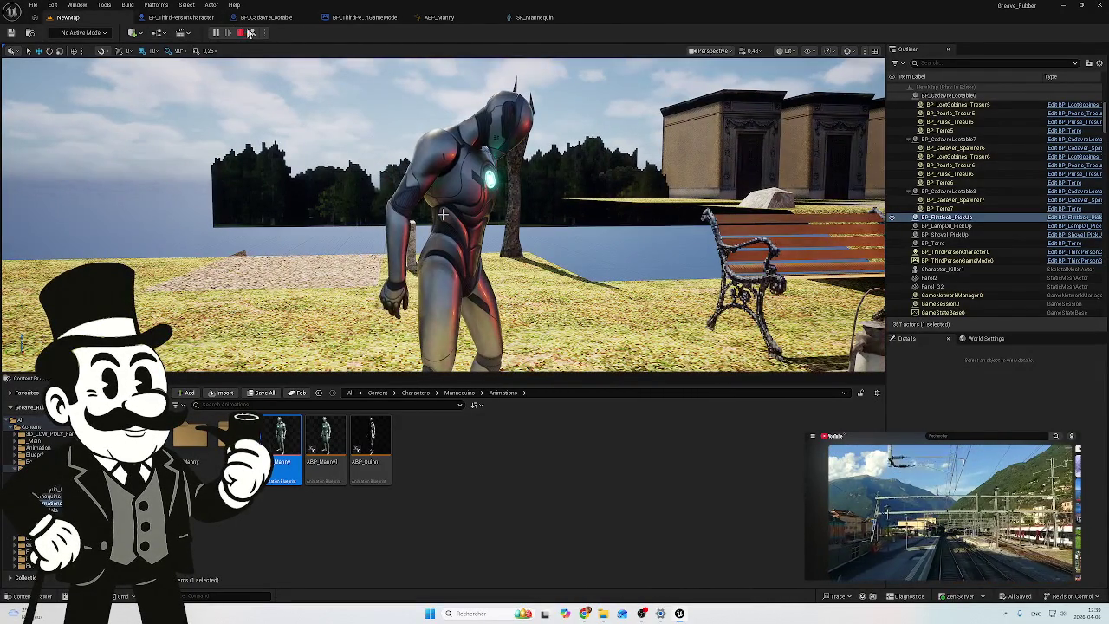
pyautogui.click(251, 33)
pyautogui.press('w')
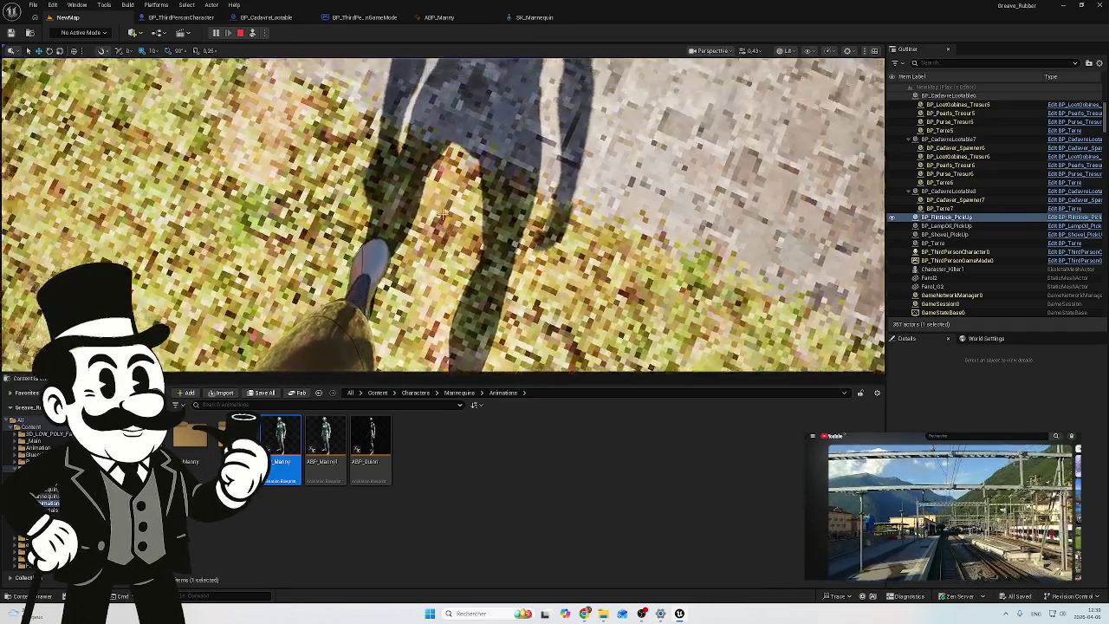
pyautogui.press('F8')
pyautogui.moveTo(442, 215); pyautogui.dragTo(442, 214)
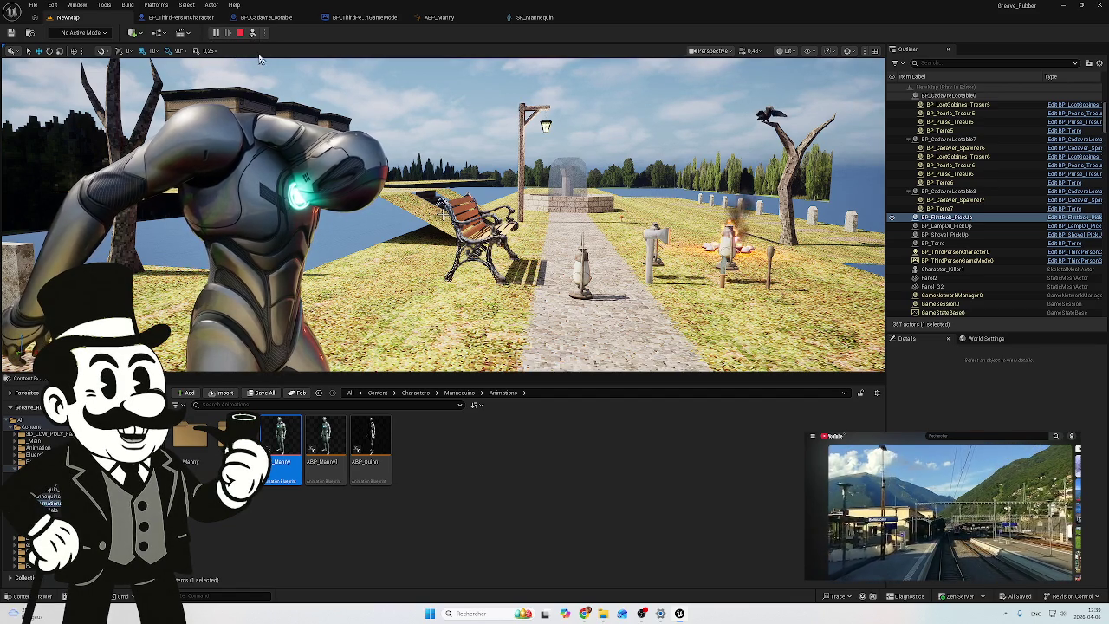
pyautogui.click(253, 33)
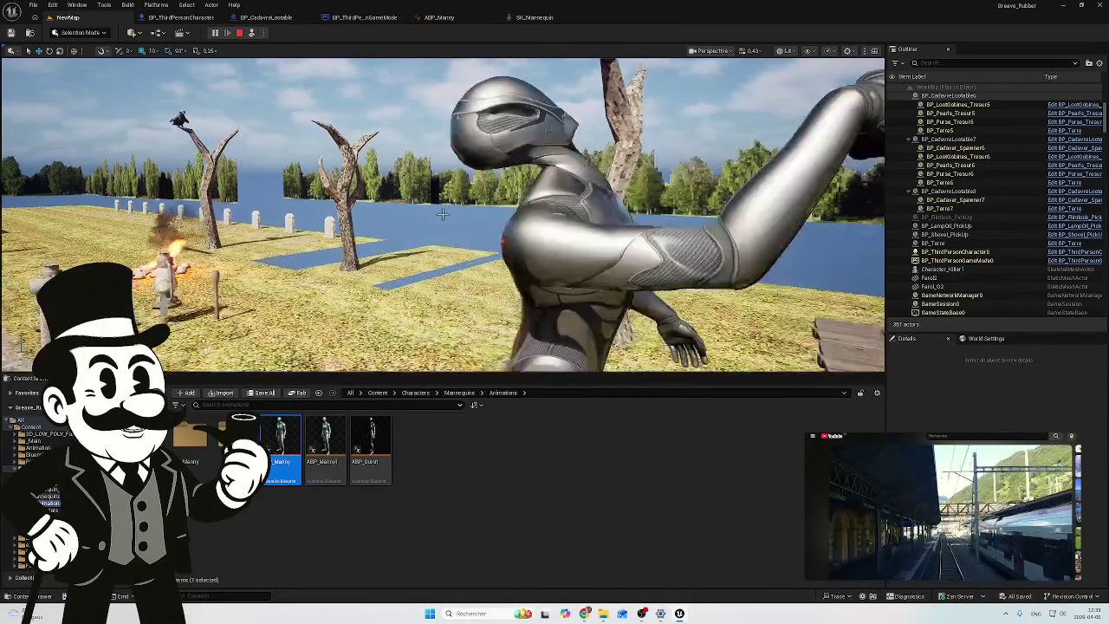
pyautogui.press('Escape')
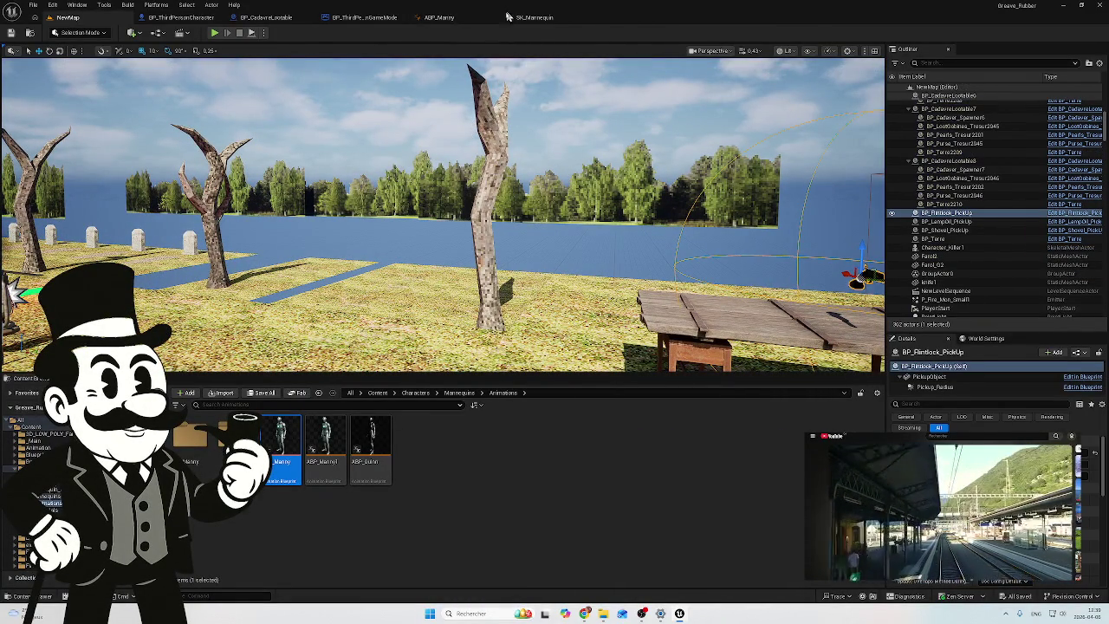
pyautogui.click(520, 18)
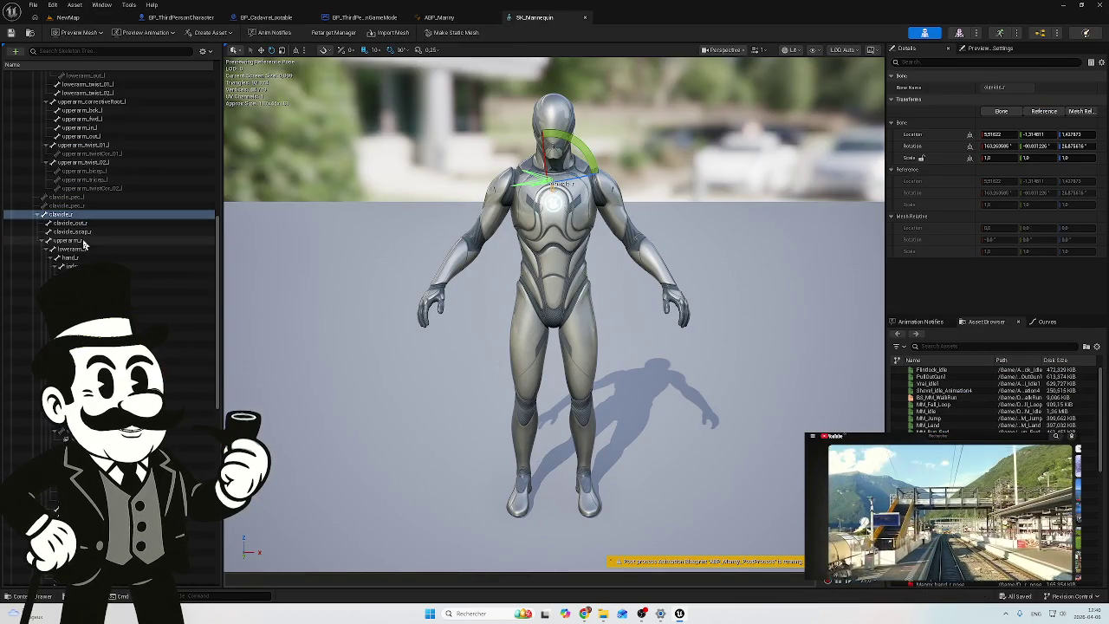
# Step: Select upperarm_r in the Skeleton Tree and copy its Bone Name from Details
pyautogui.click(80, 240)
pyautogui.click(998, 87)
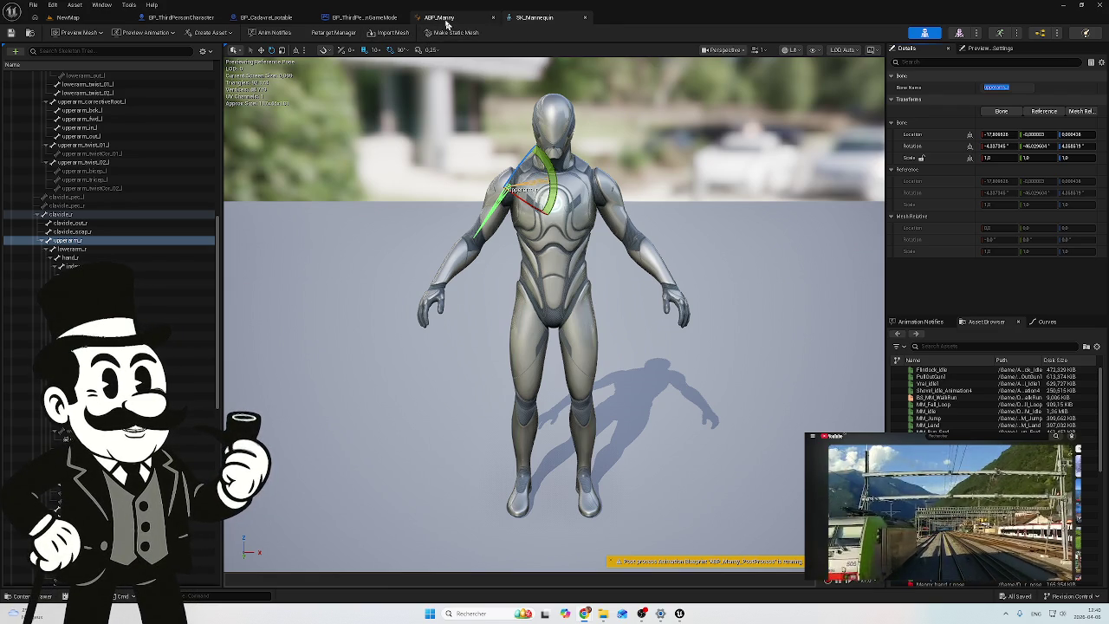
pyautogui.click(447, 23)
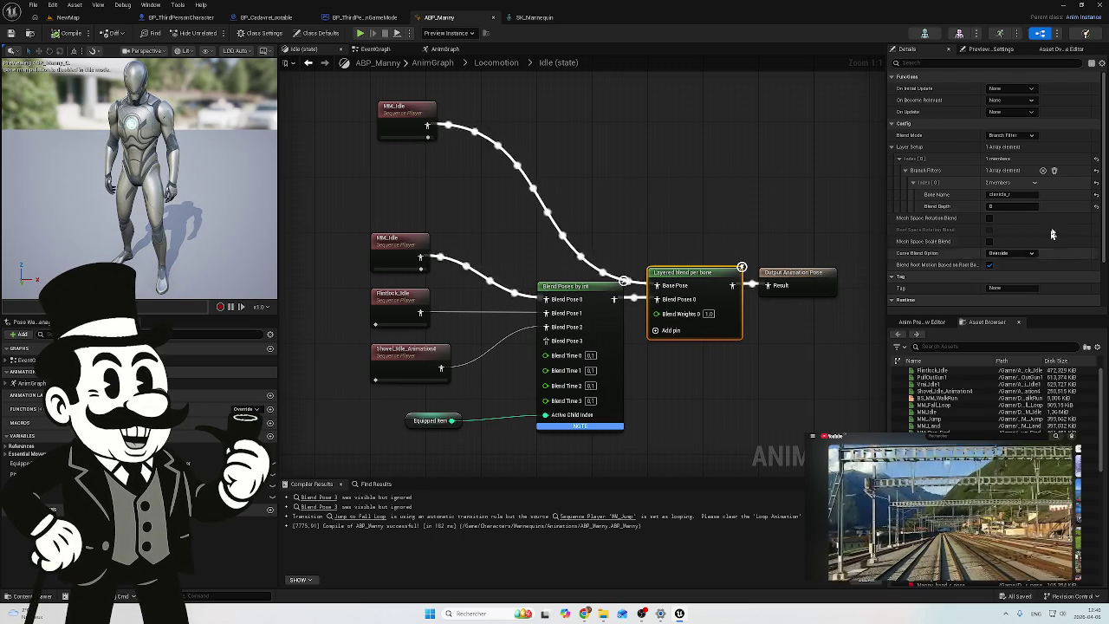
# Step: Set the blend filter Bone Name to upperarm_r, recompile, and return to the graveyard level
pyautogui.click(992, 196)
pyautogui.write('upperarm_r')
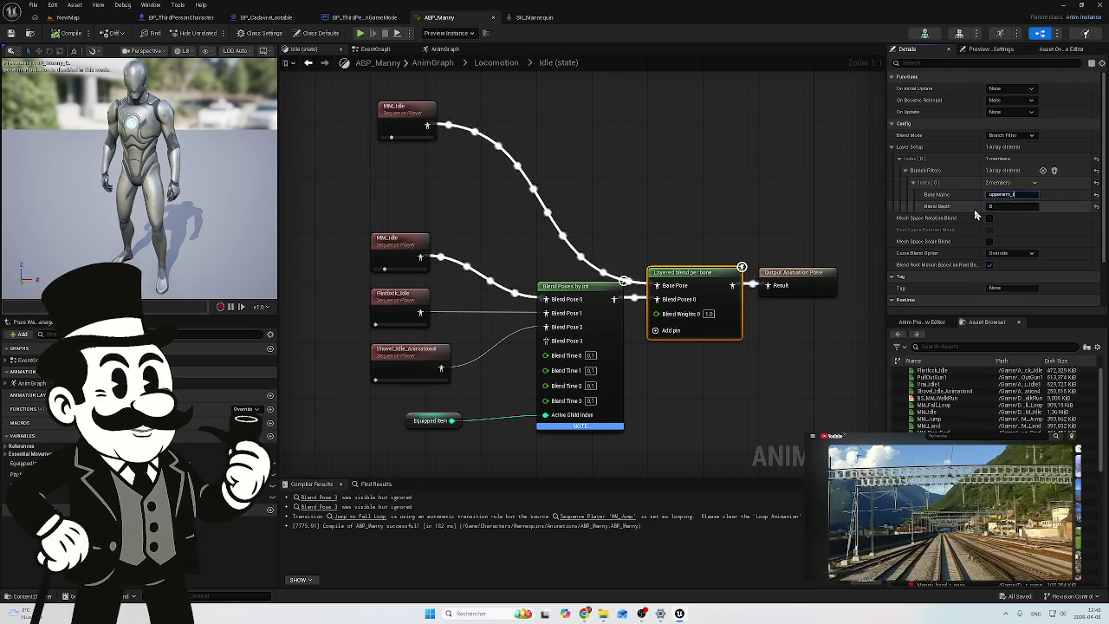
pyautogui.click(68, 33)
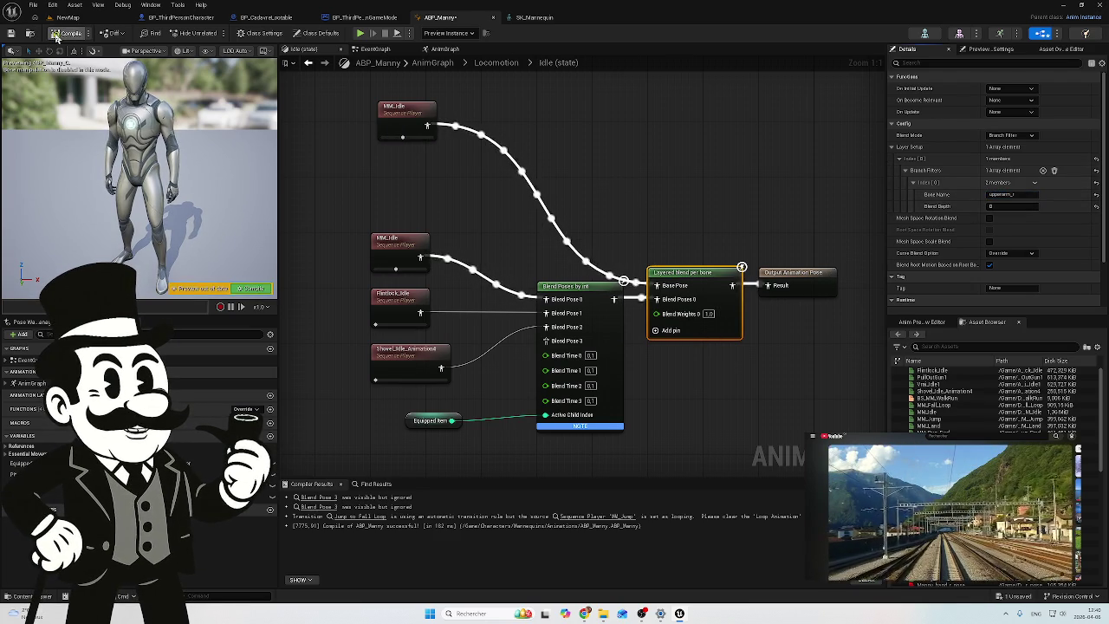
pyautogui.click(67, 18)
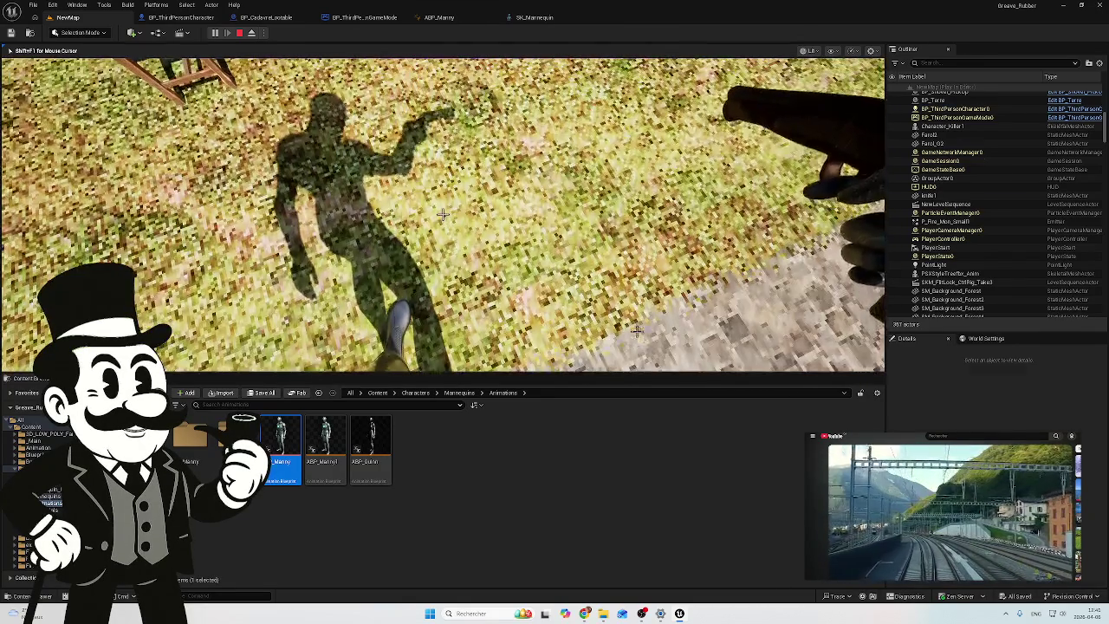
# Step: Play-test the flintlock-holding character in the graveyard level, then bring up BP_ThirdPersonCharacter's event graph
pyautogui.press('Escape')
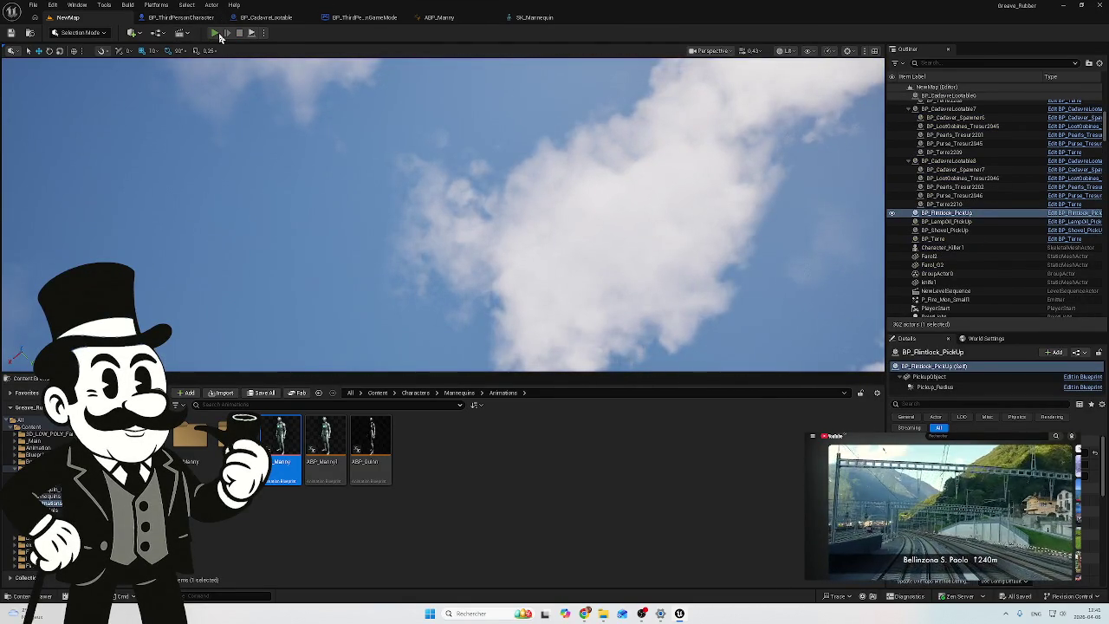
pyautogui.click(216, 34)
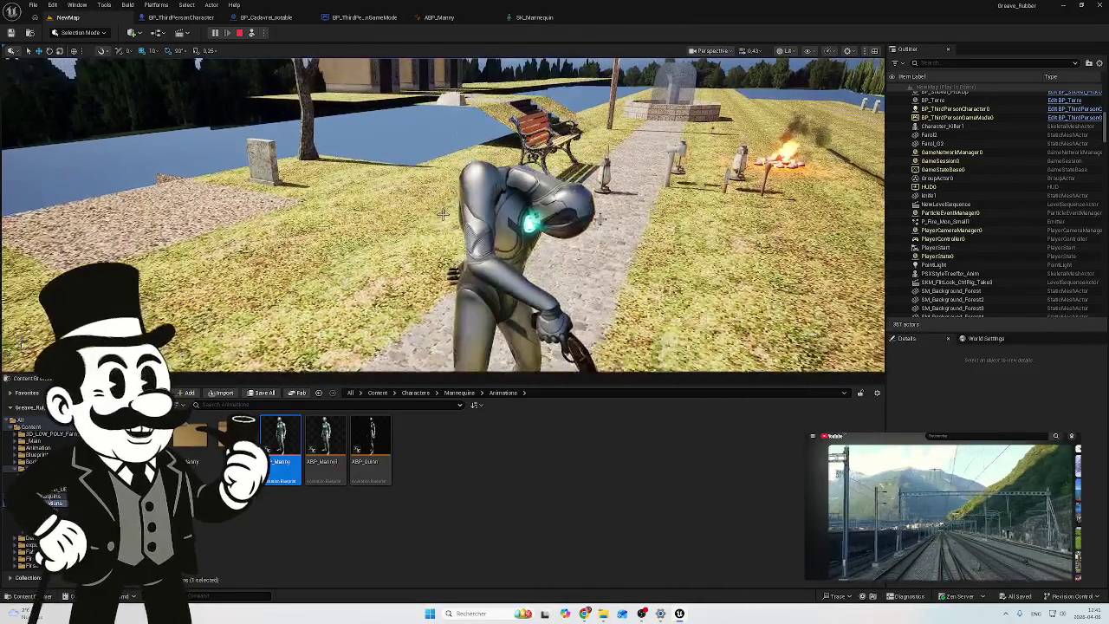
pyautogui.click(239, 34)
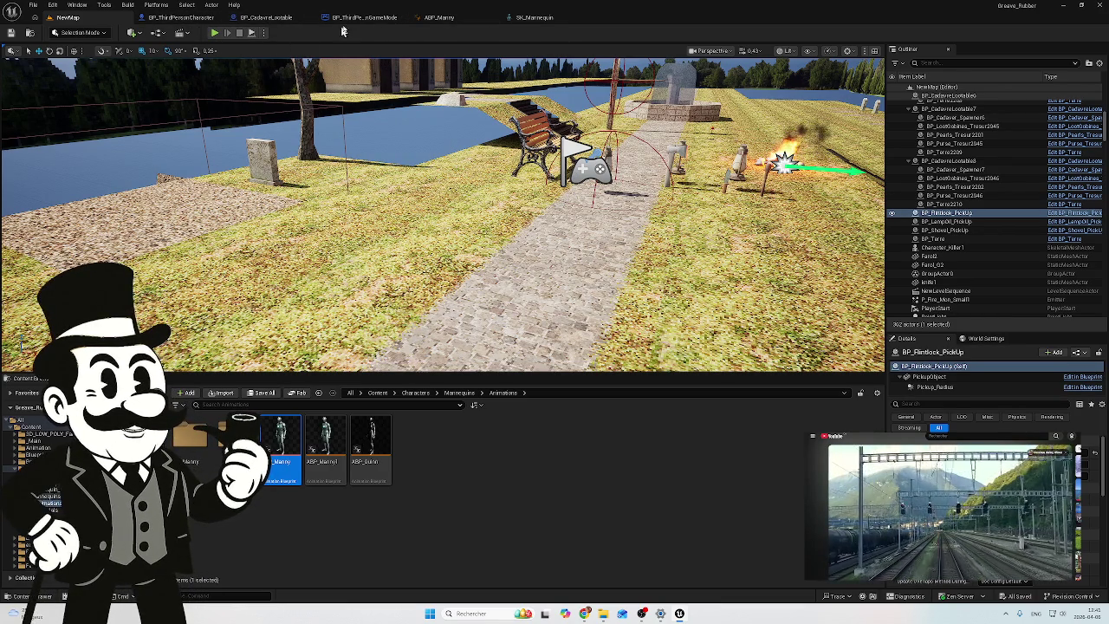
pyautogui.click(161, 19)
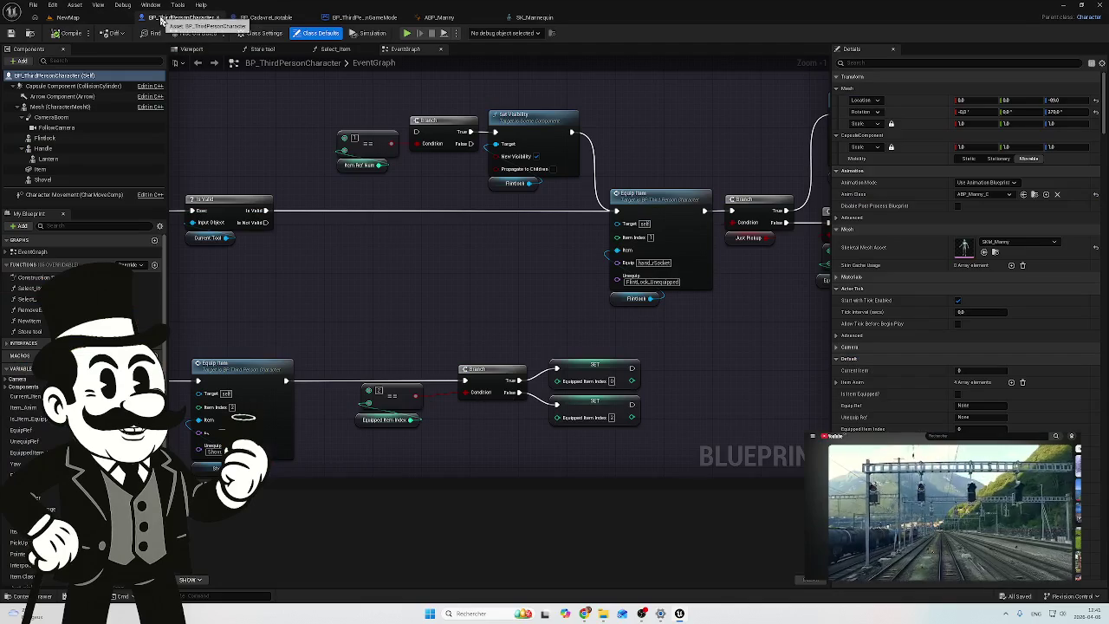
# Step: Browse the BP_CadavreLootable, BP_ThirdPersonGameMode, NewMap and SK_Mannequin tabs before returning to ABP_Manny
pyautogui.moveTo(412, 240)
pyautogui.mouseDown()
pyautogui.moveTo(554, 248)
pyautogui.moveTo(442, 230)
pyautogui.mouseUp()
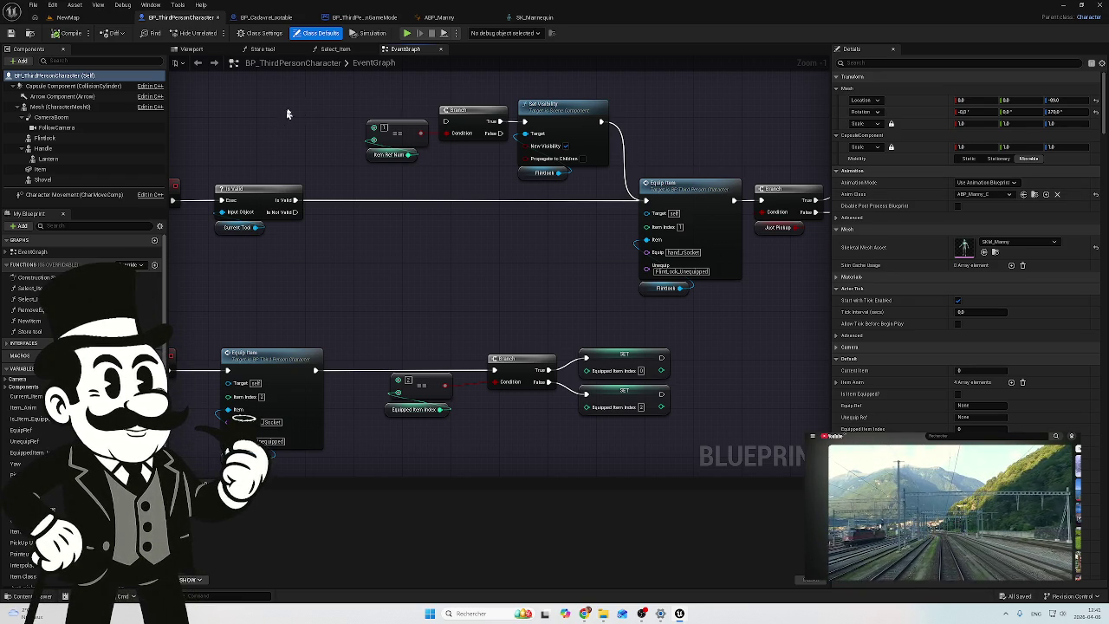
pyautogui.click(264, 17)
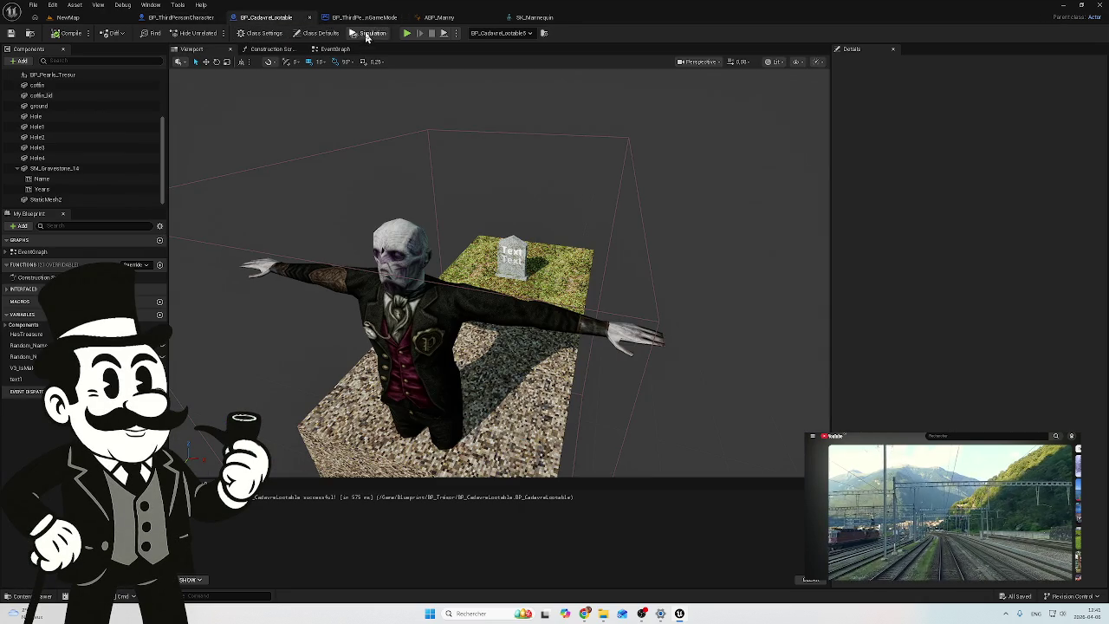
pyautogui.click(363, 17)
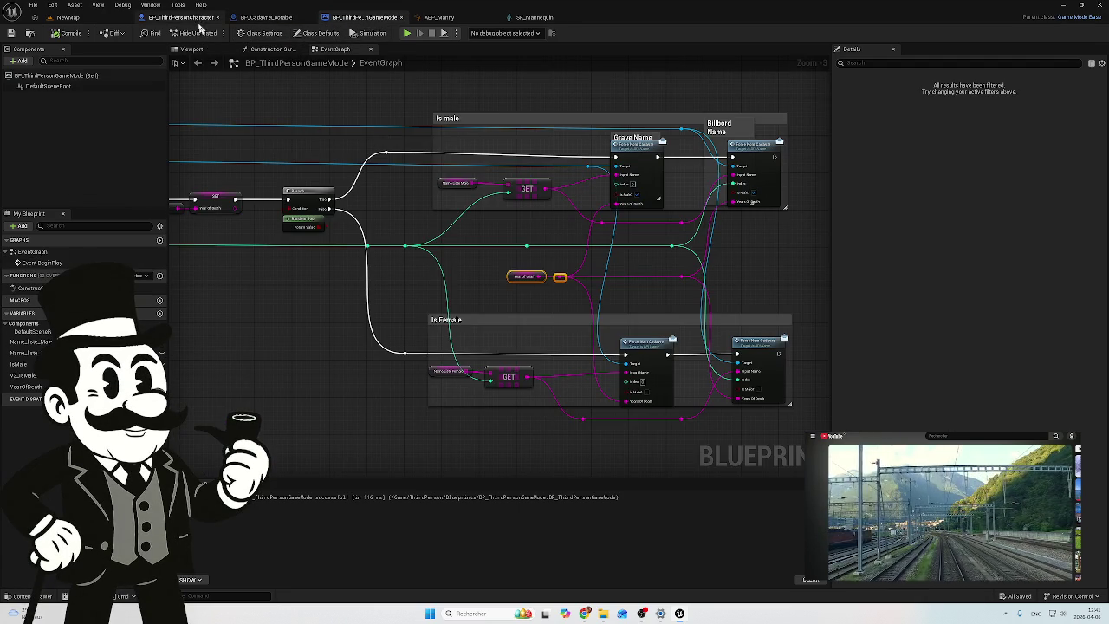
pyautogui.click(179, 17)
pyautogui.click(364, 17)
pyautogui.click(266, 18)
pyautogui.click(68, 17)
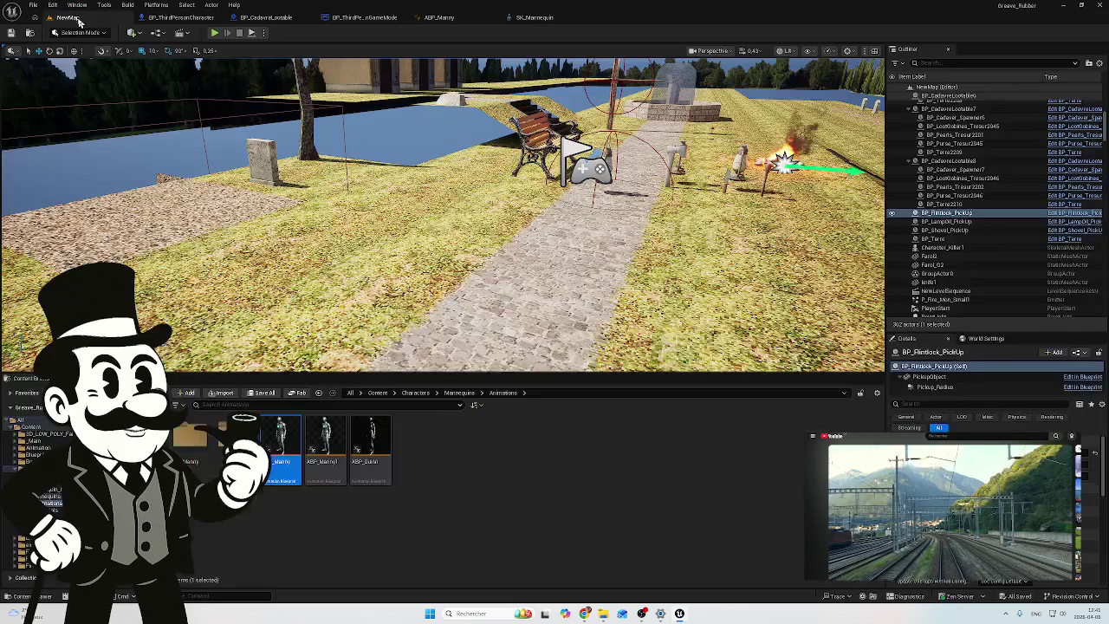
pyautogui.click(533, 17)
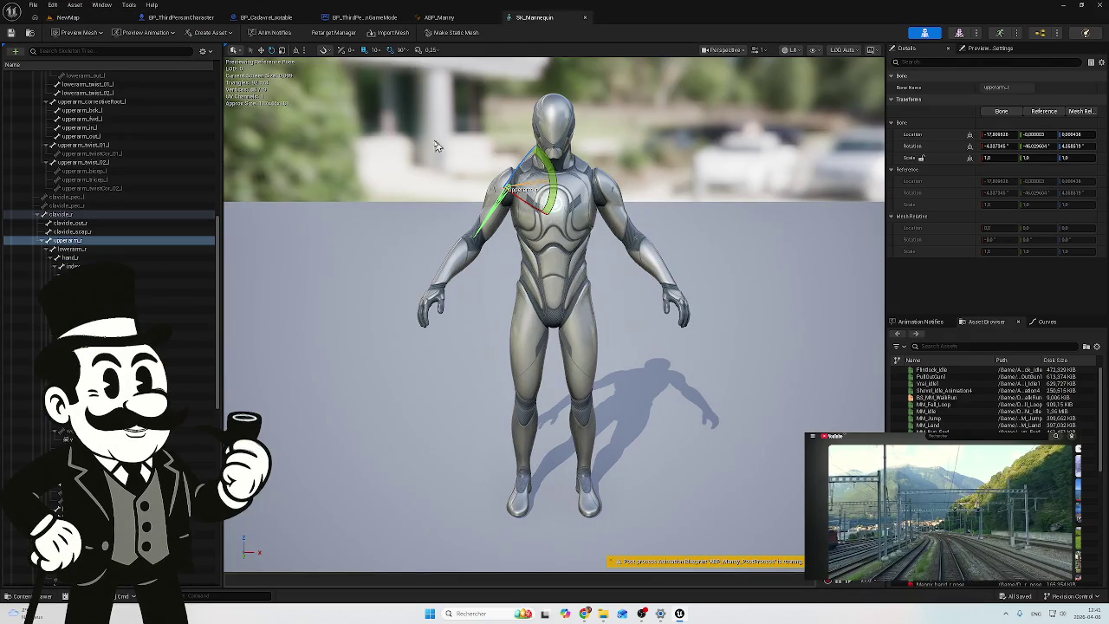
pyautogui.click(439, 17)
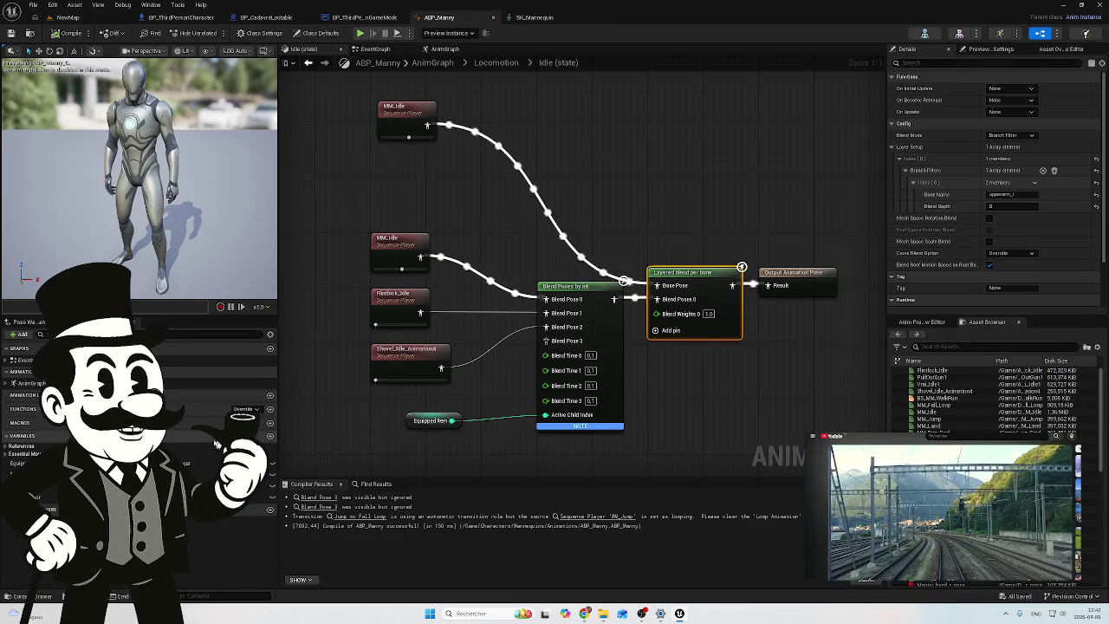
# Step: Glance along the AnimGraph's bone nodes, then open the Calculate Pitch collapsed graph from the EventGraph
pyautogui.click(444, 49)
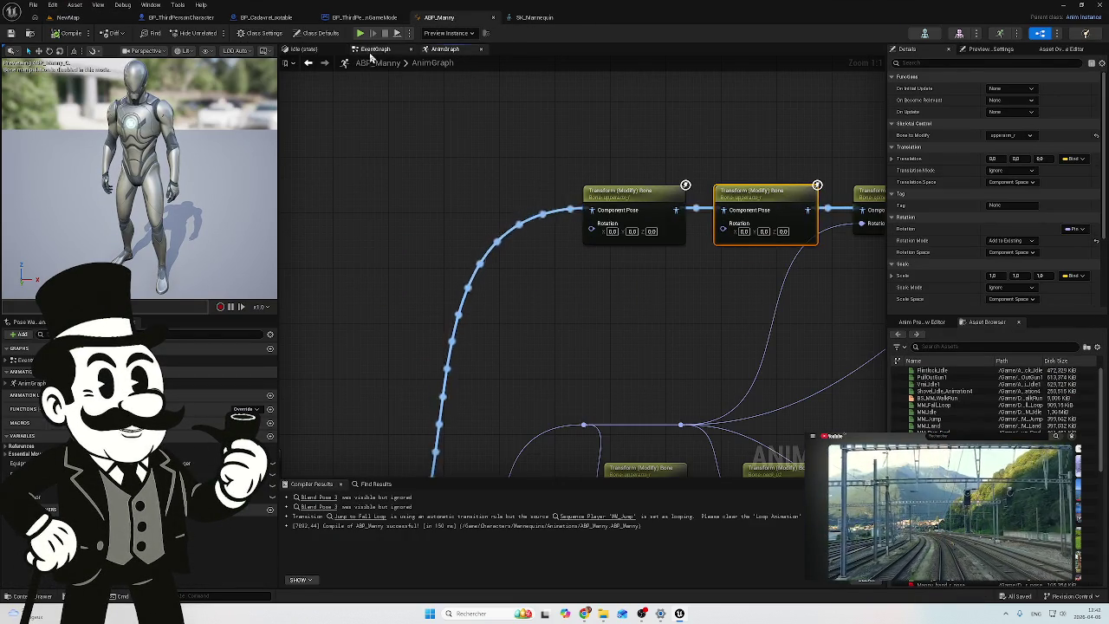
pyautogui.moveTo(574, 144)
pyautogui.mouseDown()
pyautogui.moveTo(427, 152)
pyautogui.moveTo(231, 139)
pyautogui.mouseUp()
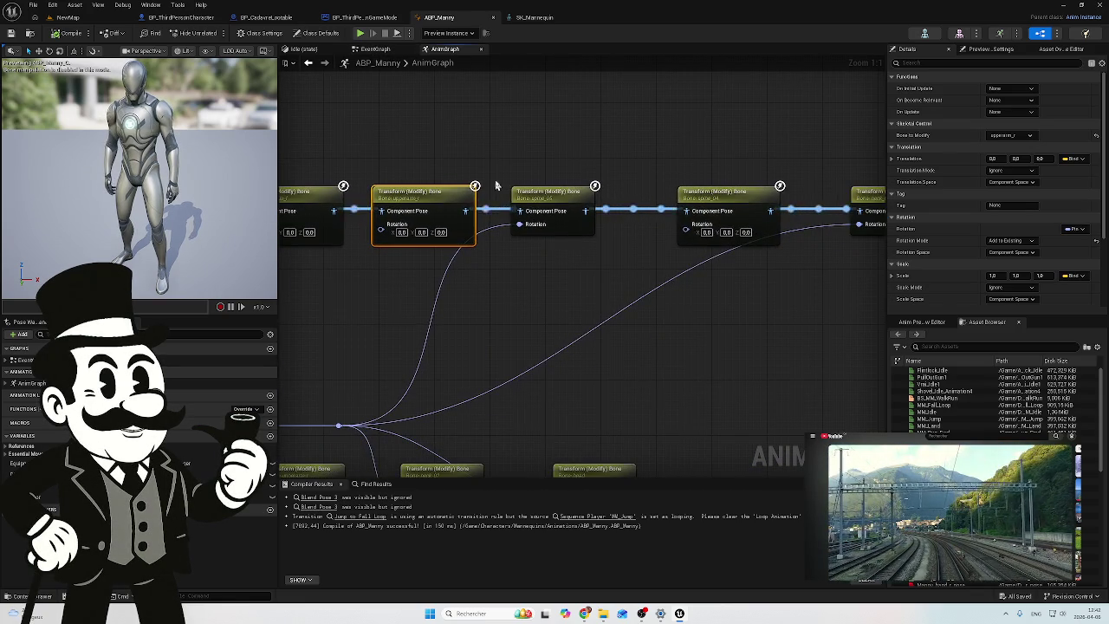
pyautogui.click(303, 49)
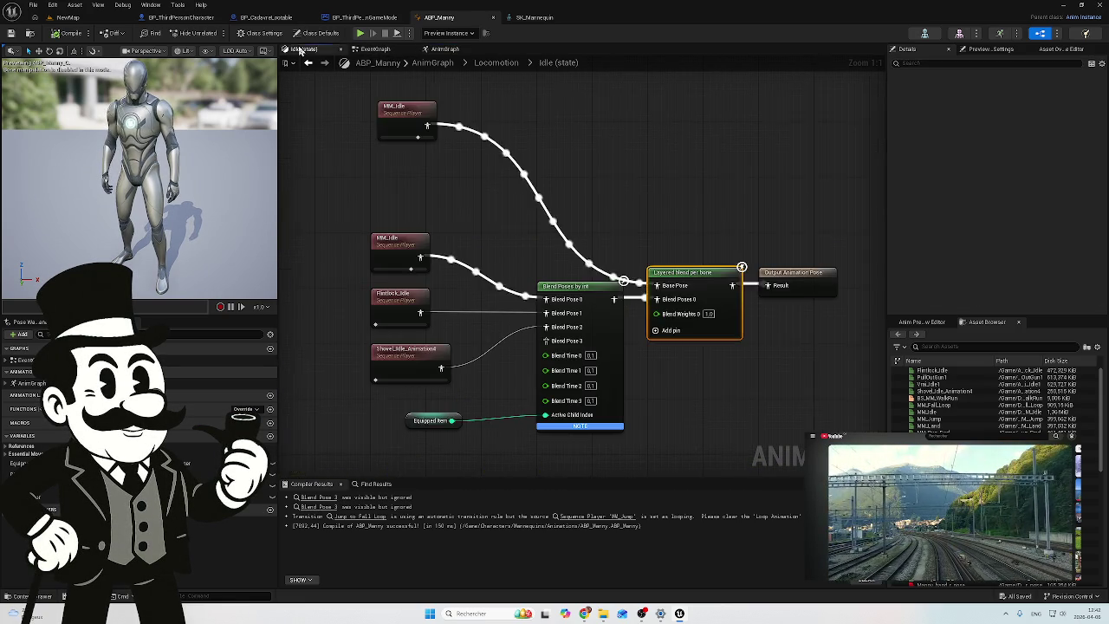
pyautogui.click(372, 51)
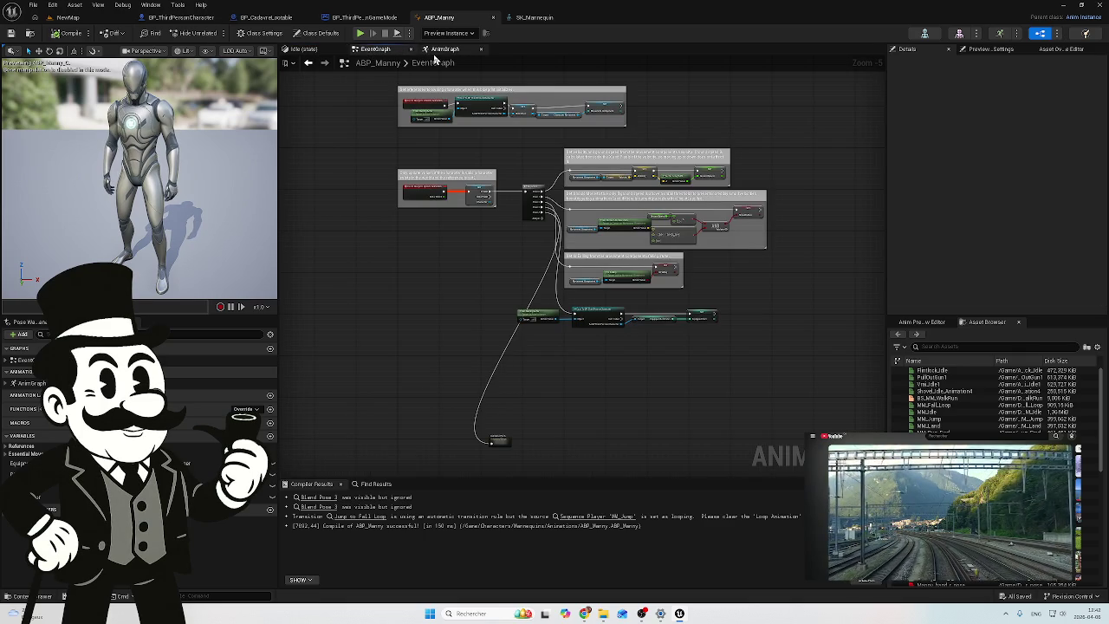
pyautogui.doubleClick(499, 441)
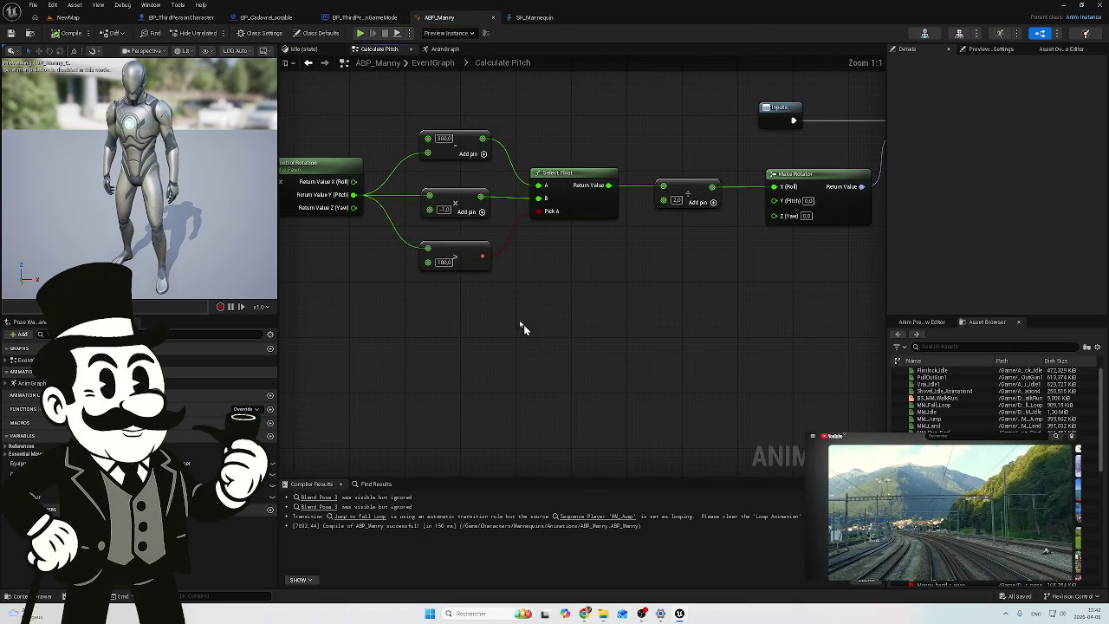
# Step: Review the Transform (Modify) Bone chain, then return to Calculate Pitch's Get Control Rotation nodes
pyautogui.click(444, 48)
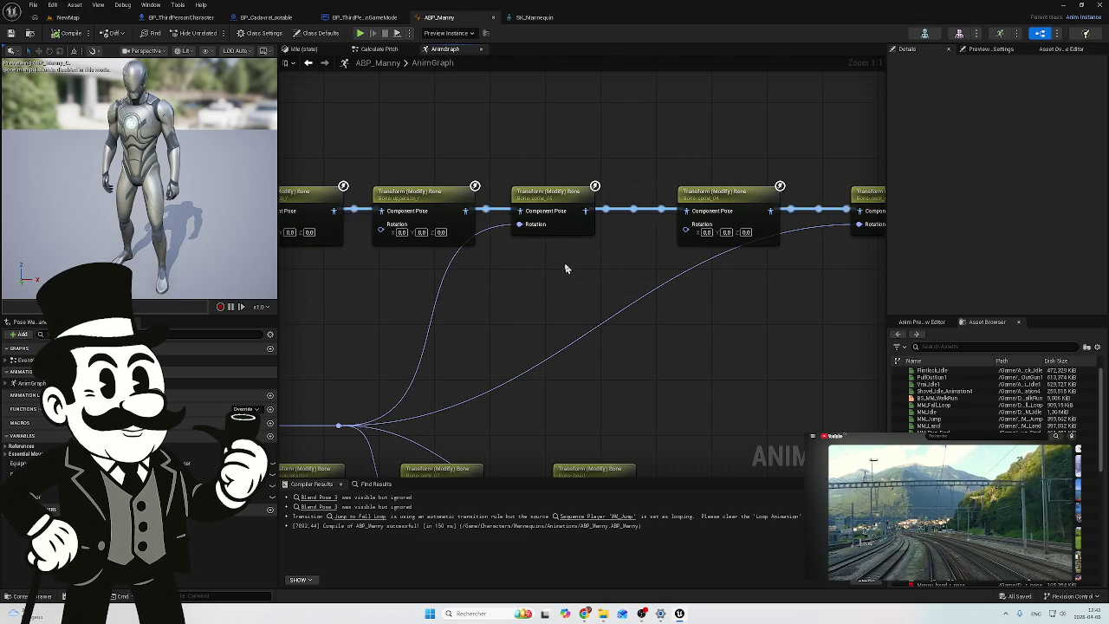
pyautogui.moveTo(572, 262)
pyautogui.mouseDown()
pyautogui.moveTo(585, 256)
pyautogui.moveTo(434, 226)
pyautogui.mouseUp()
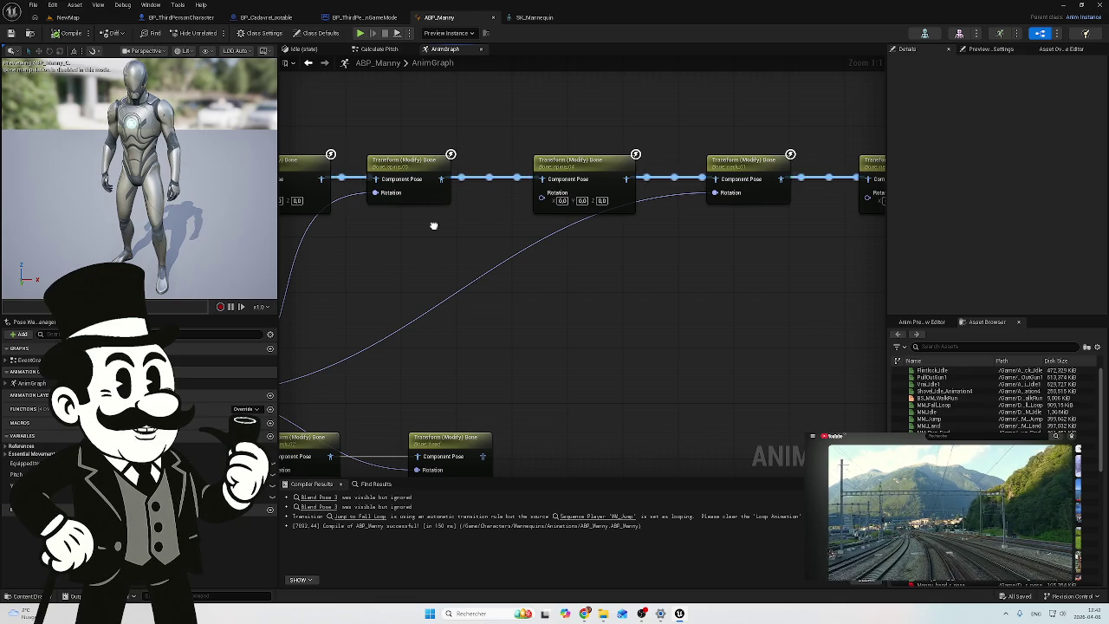
pyautogui.moveTo(434, 226)
pyautogui.mouseDown()
pyautogui.moveTo(485, 234)
pyautogui.moveTo(357, 215)
pyautogui.mouseUp()
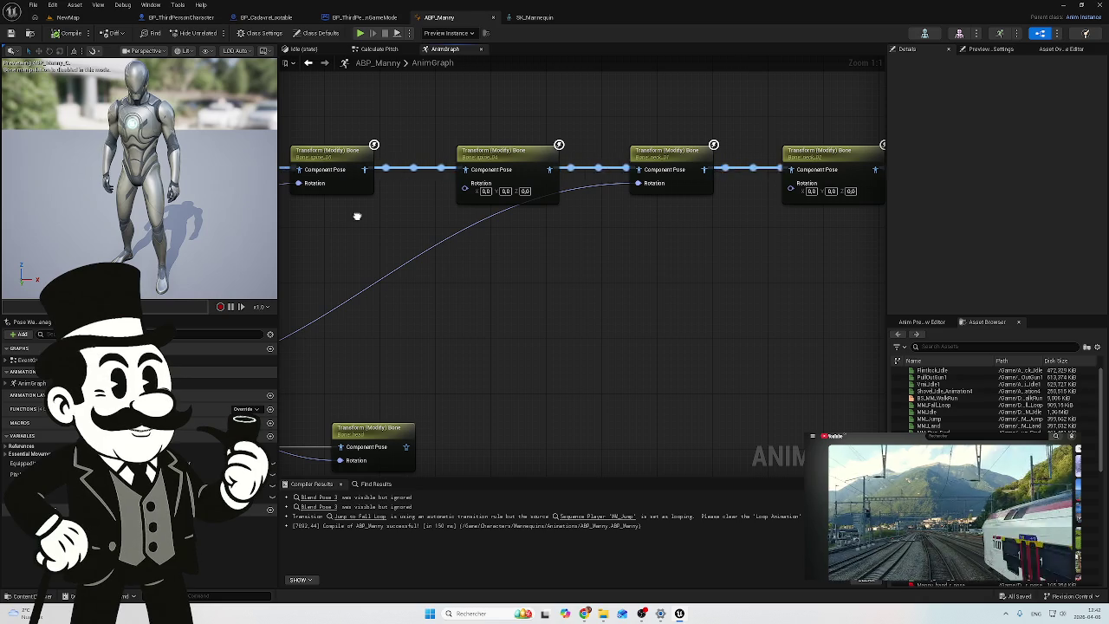
pyautogui.moveTo(357, 216)
pyautogui.mouseDown()
pyautogui.moveTo(478, 254)
pyautogui.moveTo(612, 233)
pyautogui.mouseUp()
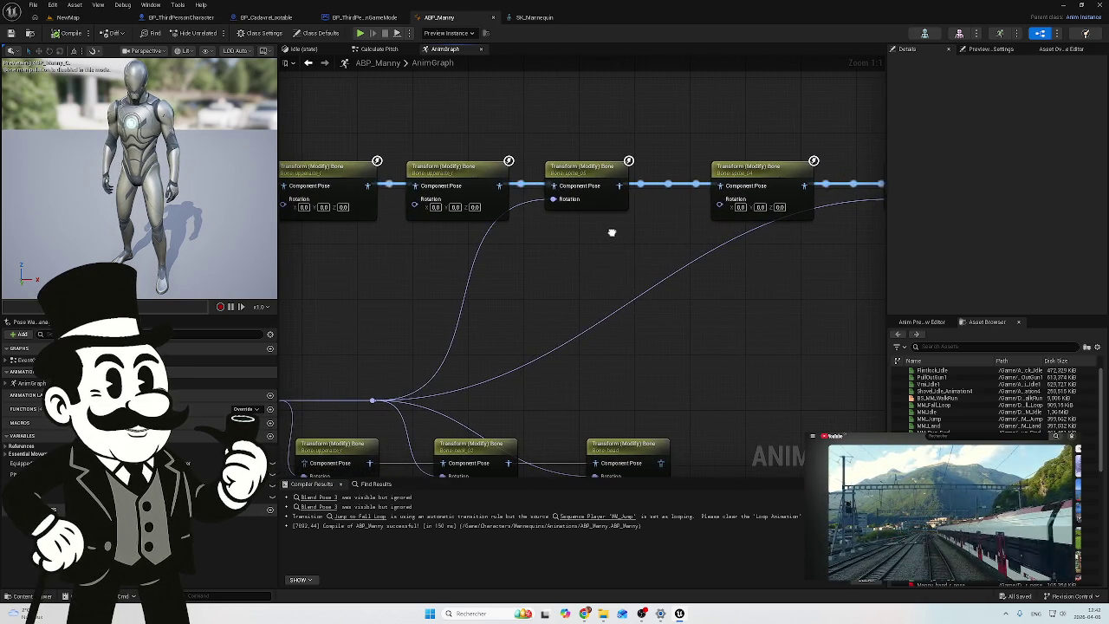
pyautogui.click(312, 50)
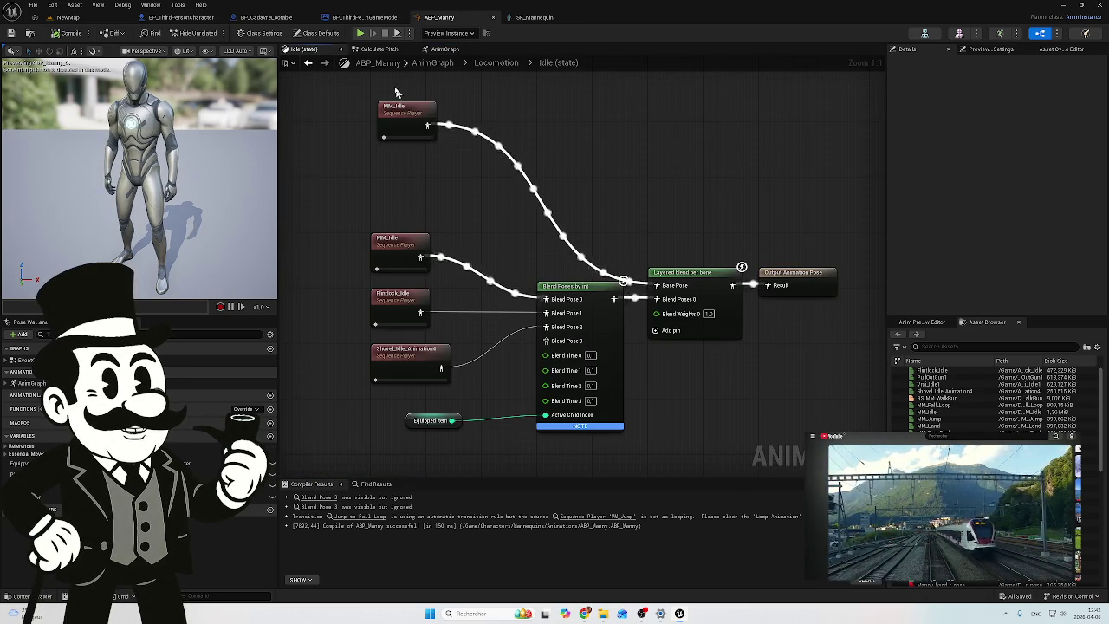
pyautogui.click(379, 50)
pyautogui.moveTo(579, 294)
pyautogui.mouseDown()
pyautogui.moveTo(747, 351)
pyautogui.moveTo(768, 349)
pyautogui.moveTo(757, 334)
pyautogui.moveTo(728, 331)
pyautogui.moveTo(782, 341)
pyautogui.moveTo(525, 351)
pyautogui.moveTo(459, 333)
pyautogui.moveTo(462, 324)
pyautogui.moveTo(445, 329)
pyautogui.moveTo(554, 367)
pyautogui.moveTo(549, 376)
pyautogui.mouseUp()
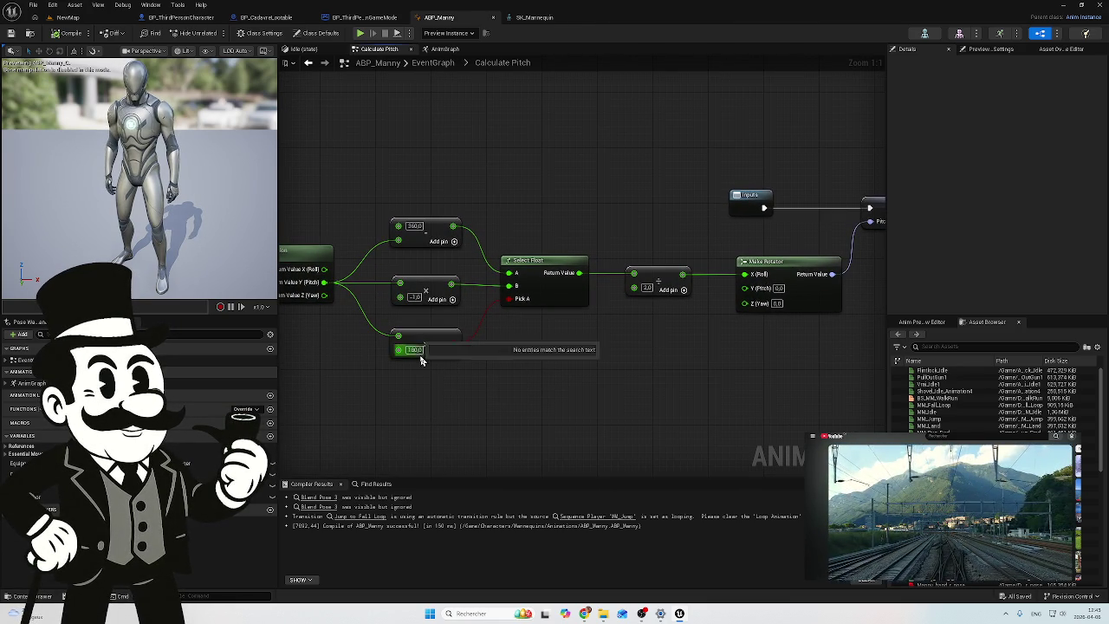
# Step: Connect the > comparison result to Select Float's Pick A input
pyautogui.moveTo(514, 338)
pyautogui.mouseDown()
pyautogui.moveTo(624, 364)
pyautogui.moveTo(643, 327)
pyautogui.mouseUp()
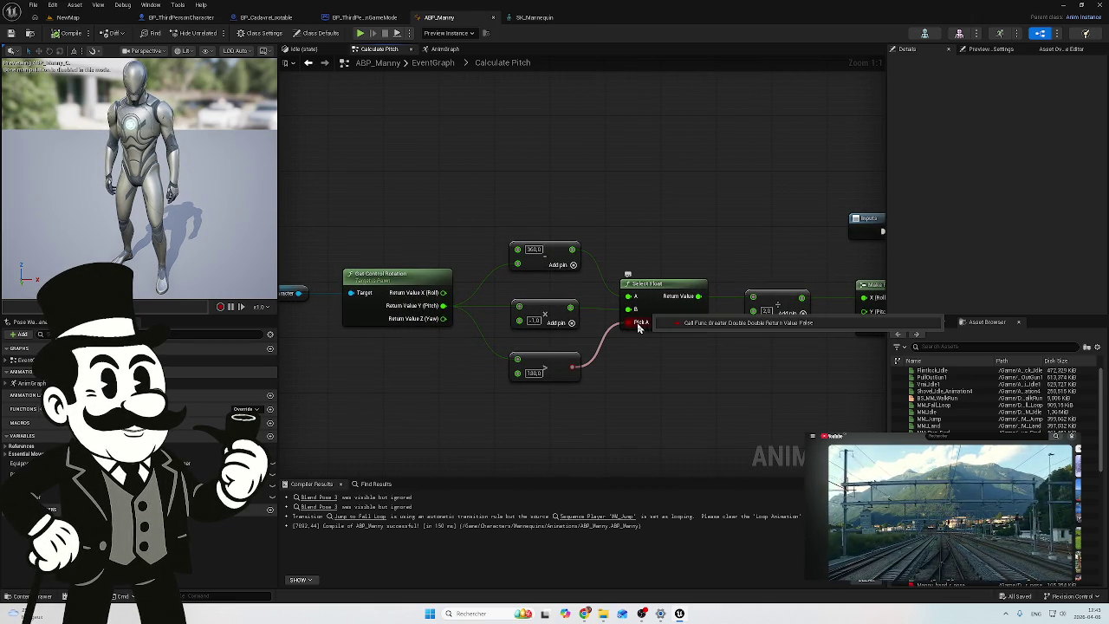
pyautogui.moveTo(636, 328); pyautogui.dragTo(636, 327)
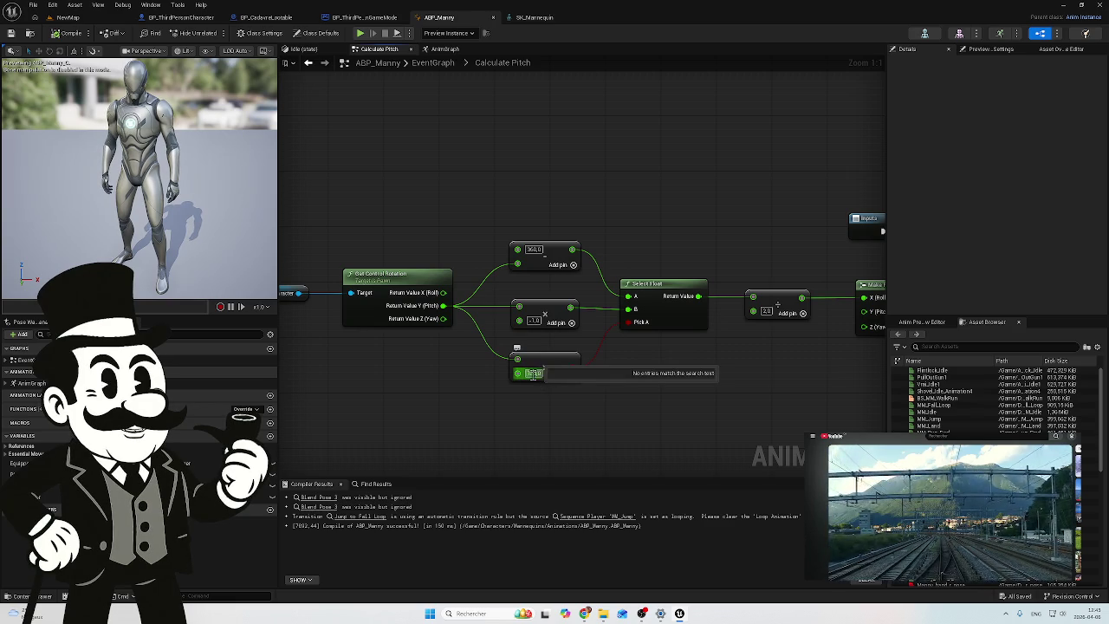
pyautogui.write('180')
pyautogui.click(553, 422)
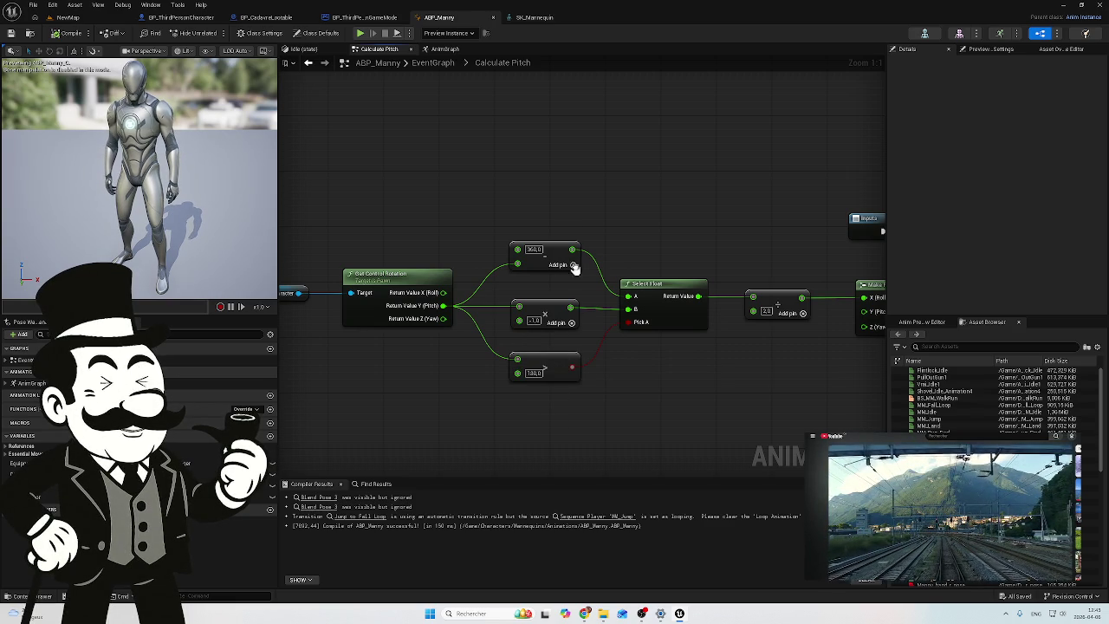
# Step: Change the top node's value from 360.0 to 180
pyautogui.click(535, 248)
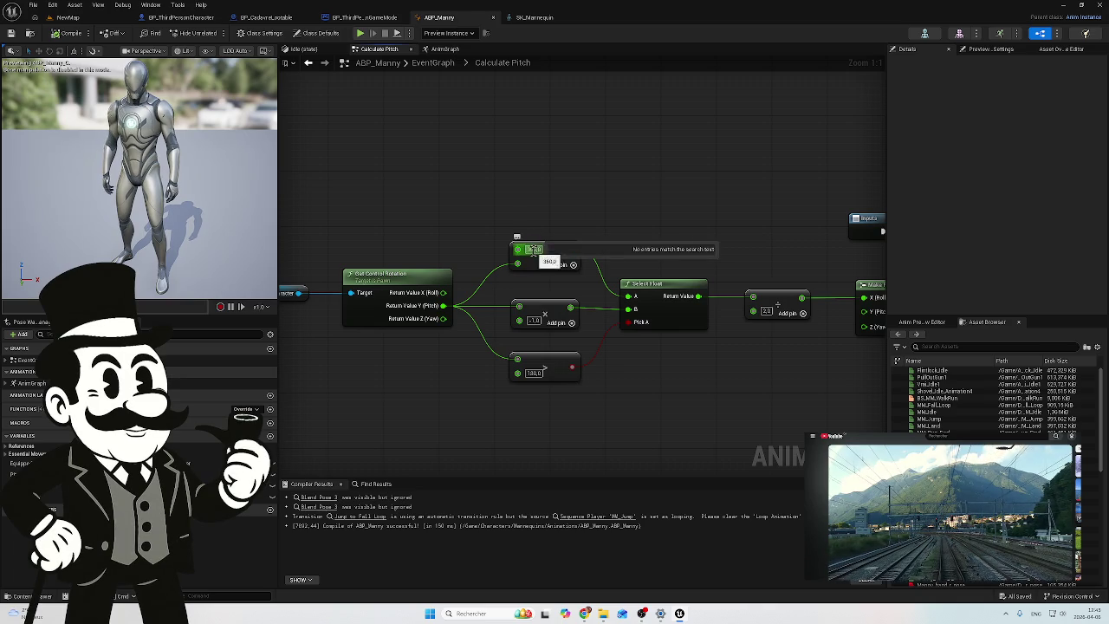
pyautogui.write('180')
pyautogui.press('Return')
pyautogui.click(544, 251)
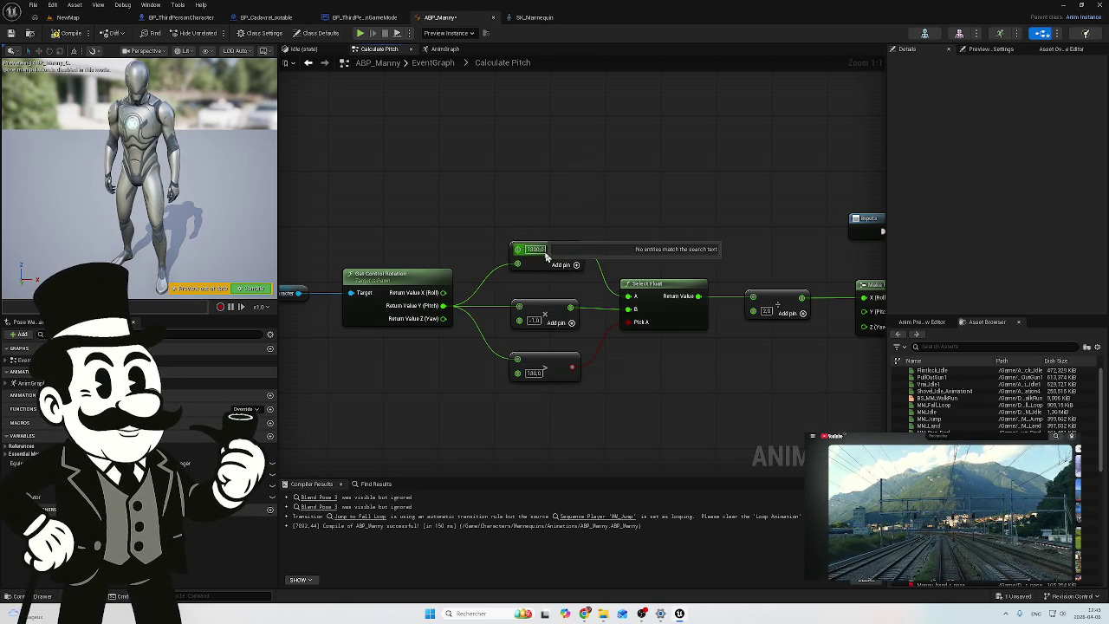
pyautogui.press('BackSpace')
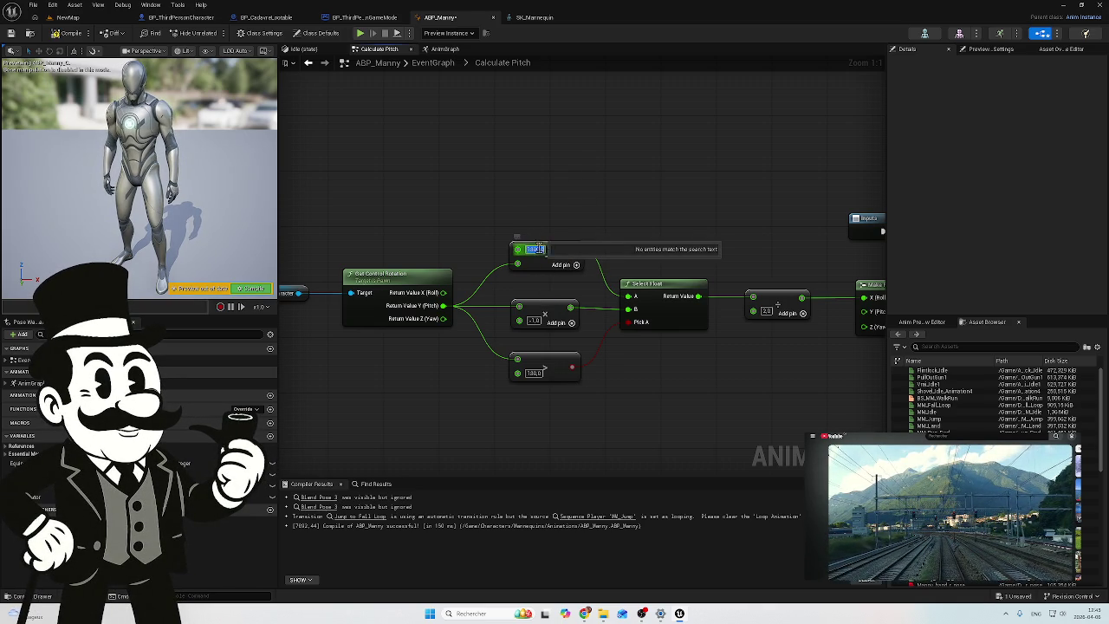
# Step: Set the > node's comparison value to 90, then compile and save ABP_Manny
pyautogui.click(543, 218)
pyautogui.click(531, 373)
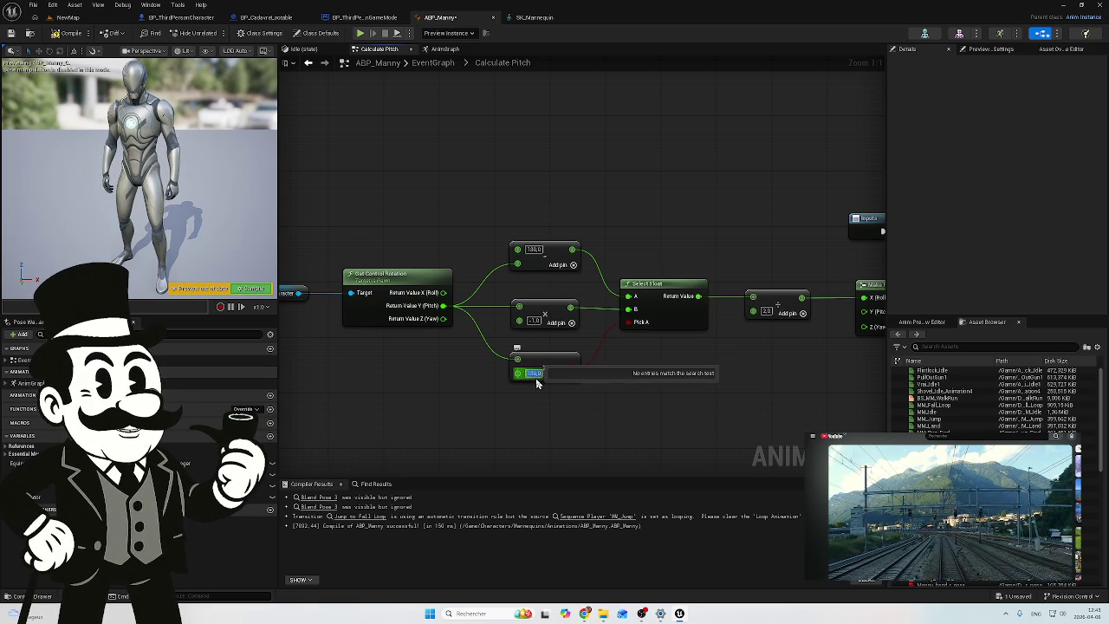
pyautogui.write('90')
pyautogui.press('Return')
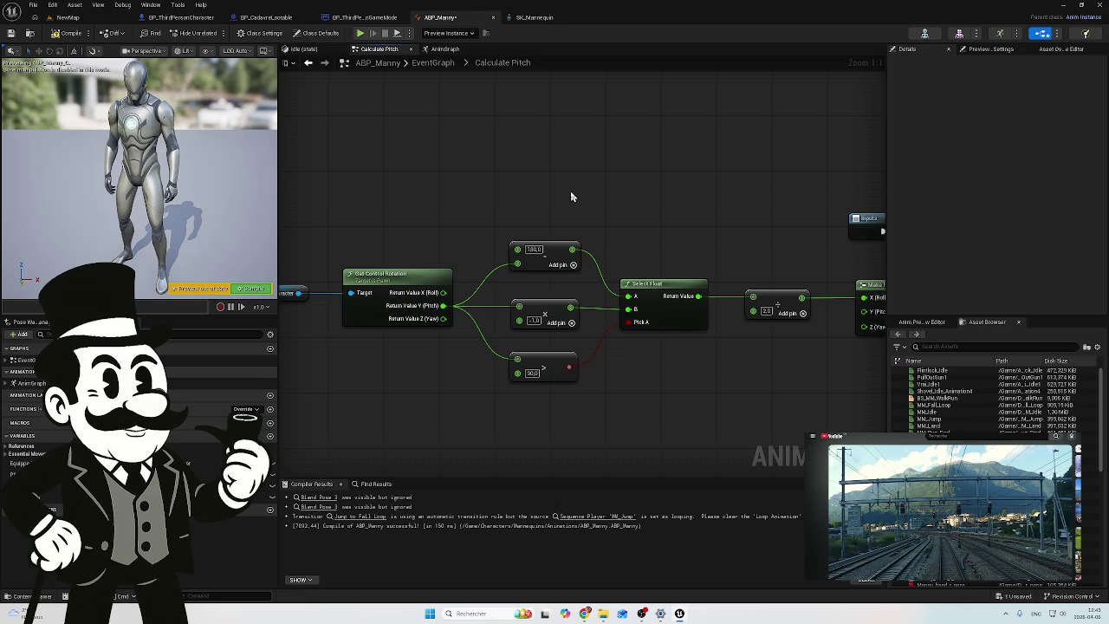
pyautogui.click(67, 34)
pyautogui.click(13, 34)
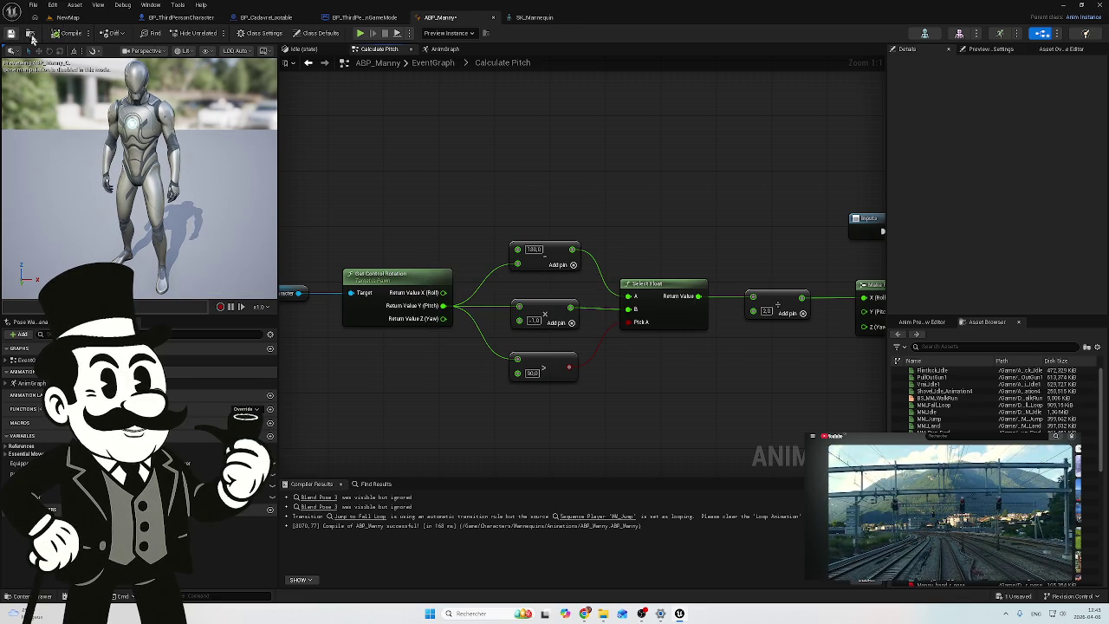
# Step: Restore the top node to 360.0, keeping the bottom comparison value at 90.0
pyautogui.click(69, 18)
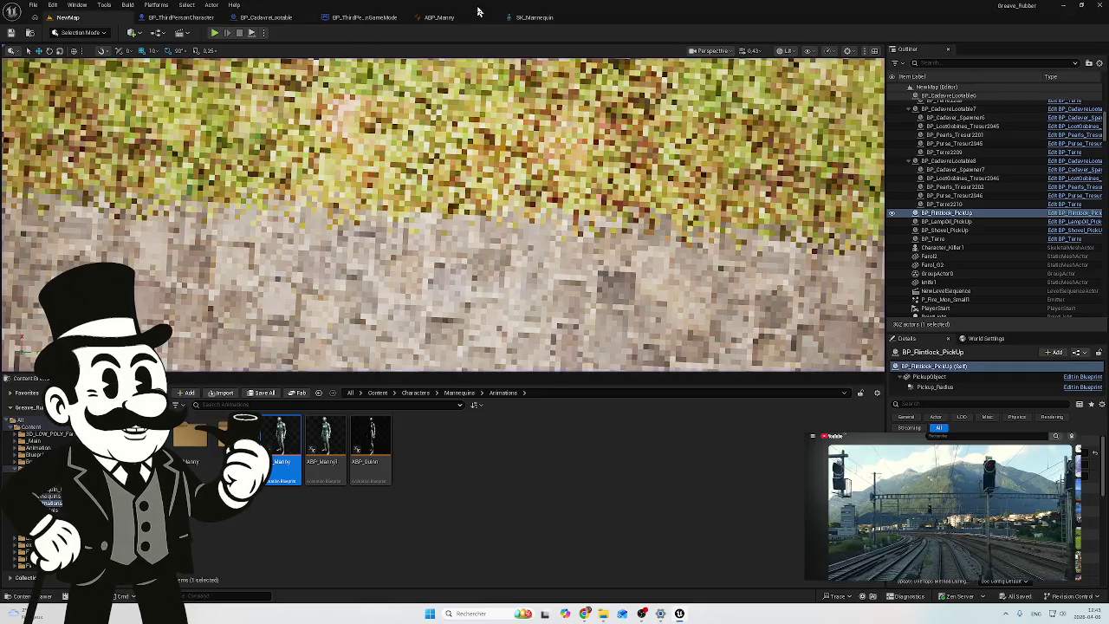
pyautogui.click(350, 18)
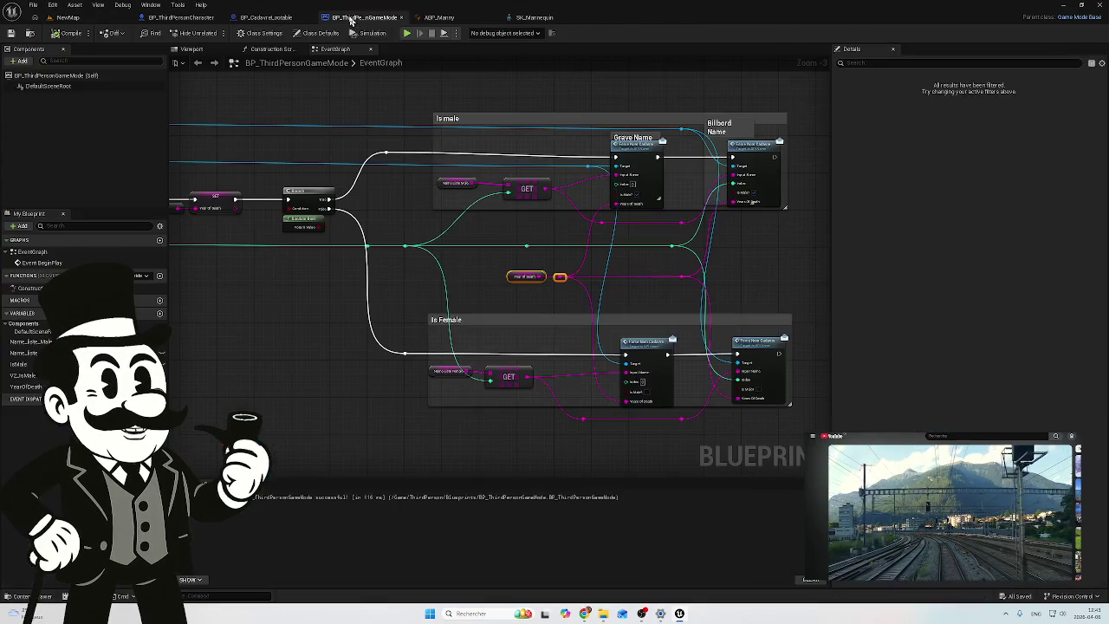
pyautogui.click(440, 18)
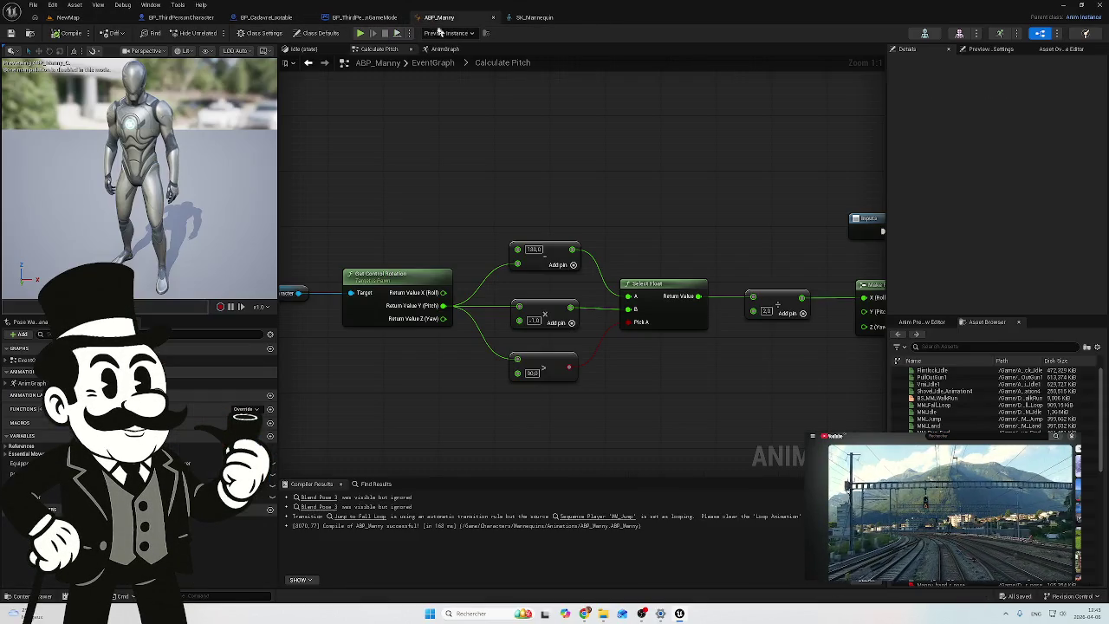
pyautogui.click(534, 250)
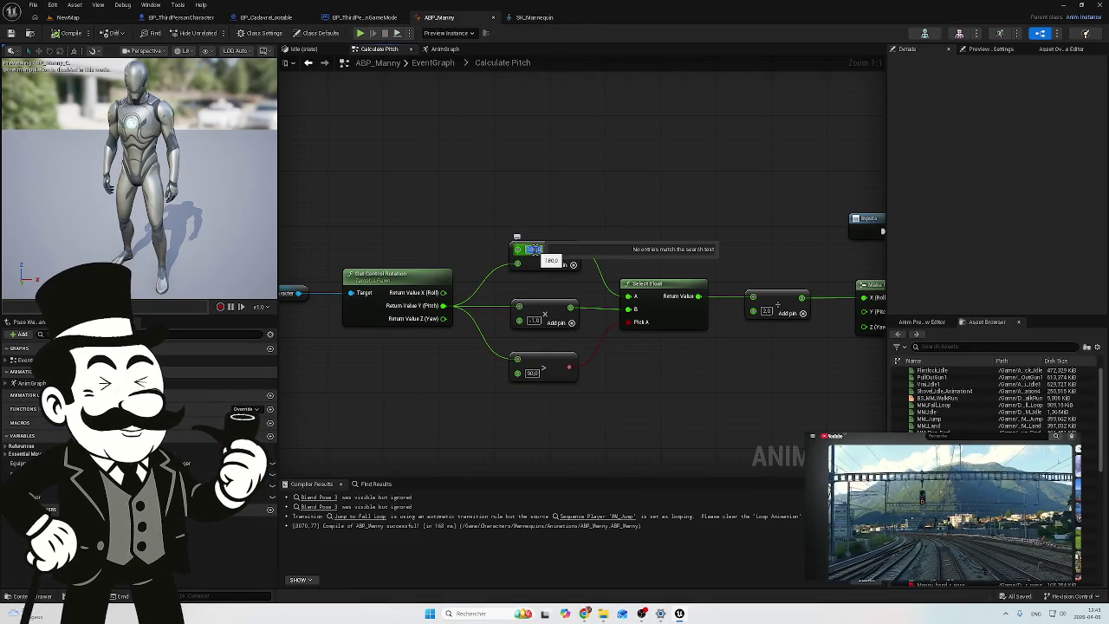
pyautogui.press('Escape')
pyautogui.click(522, 190)
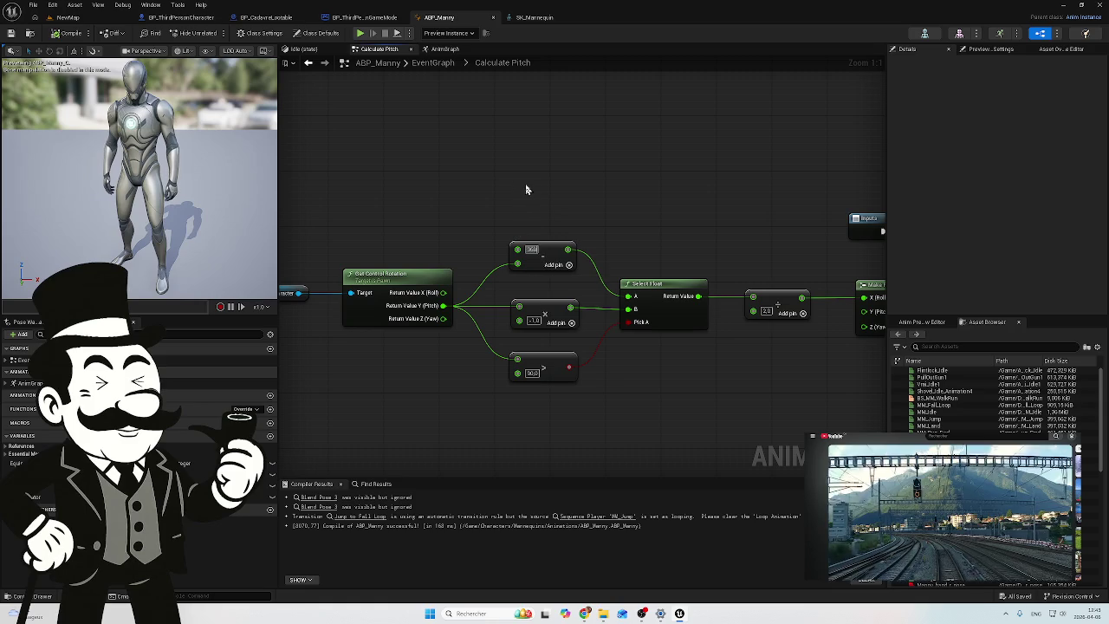
pyautogui.click(532, 375)
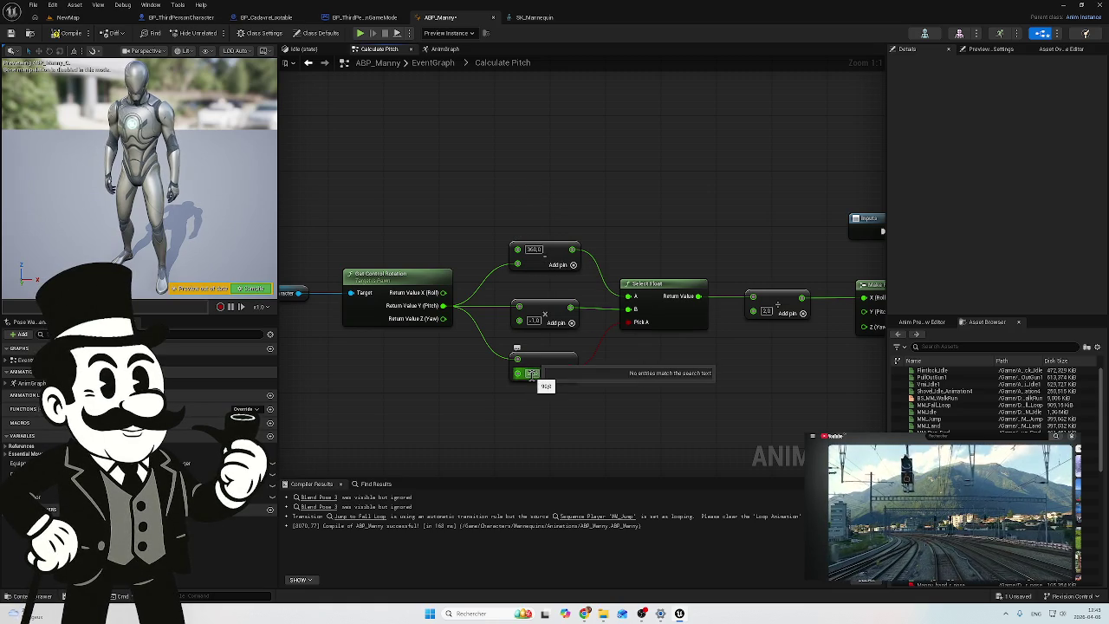
pyautogui.press('Escape')
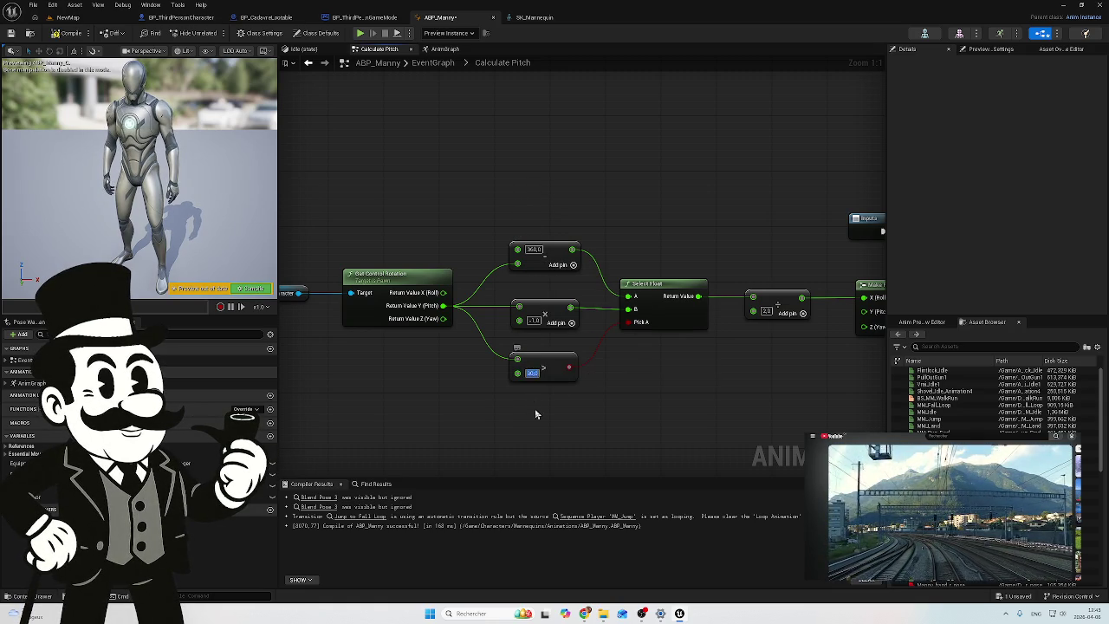
# Step: Recompile ABP_Manny and play-test the graveyard level, ejecting to the editor camera before returning
pyautogui.click(69, 33)
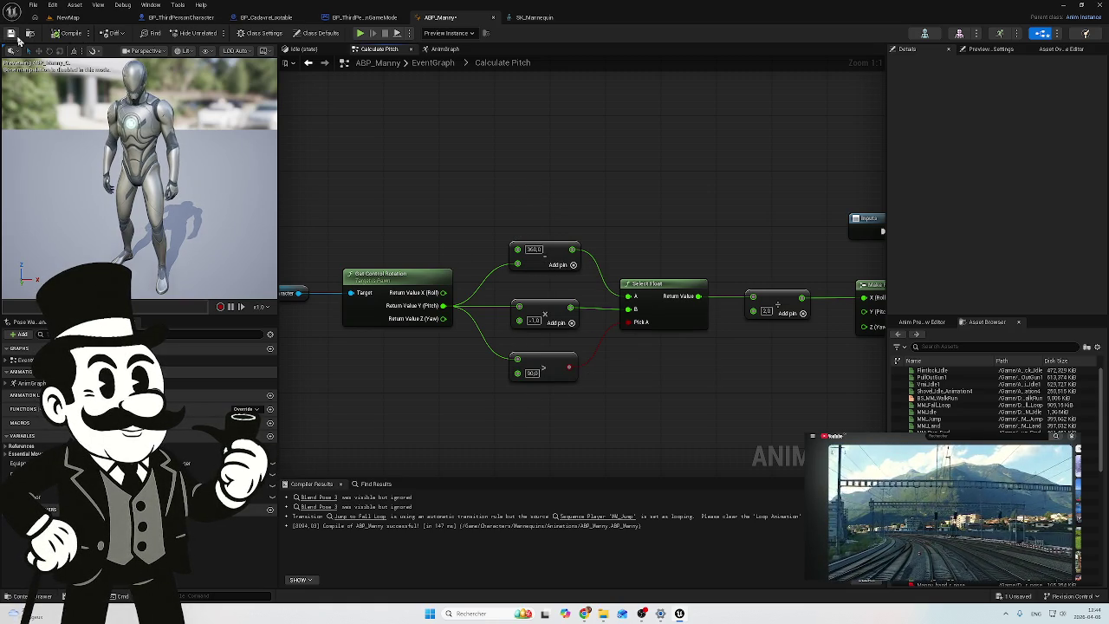
pyautogui.click(64, 17)
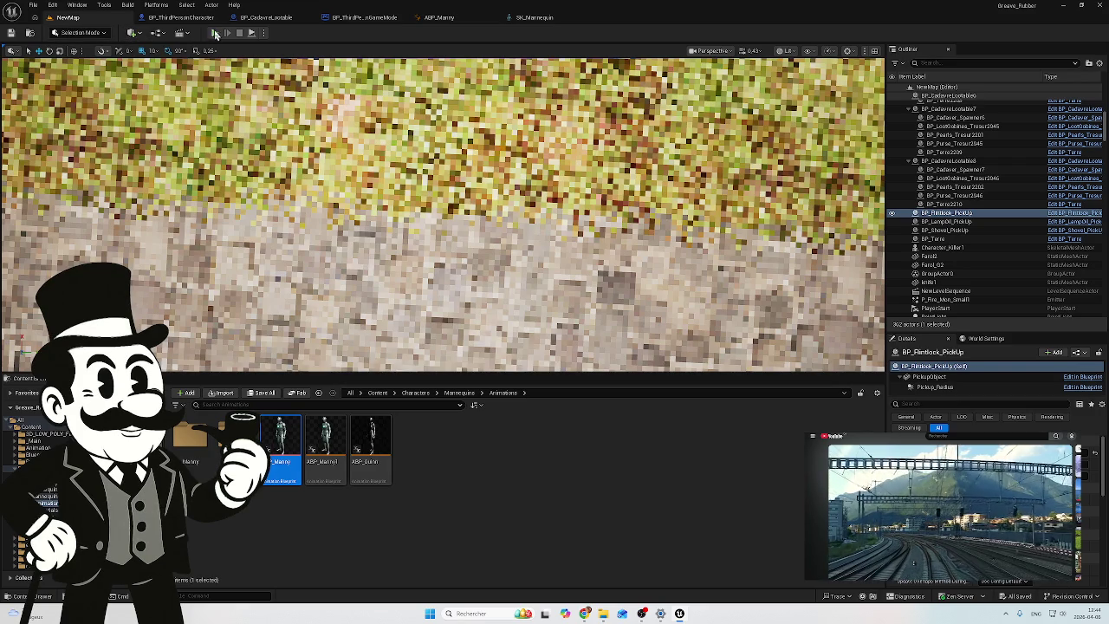
pyautogui.hotkey('alt', 'p')
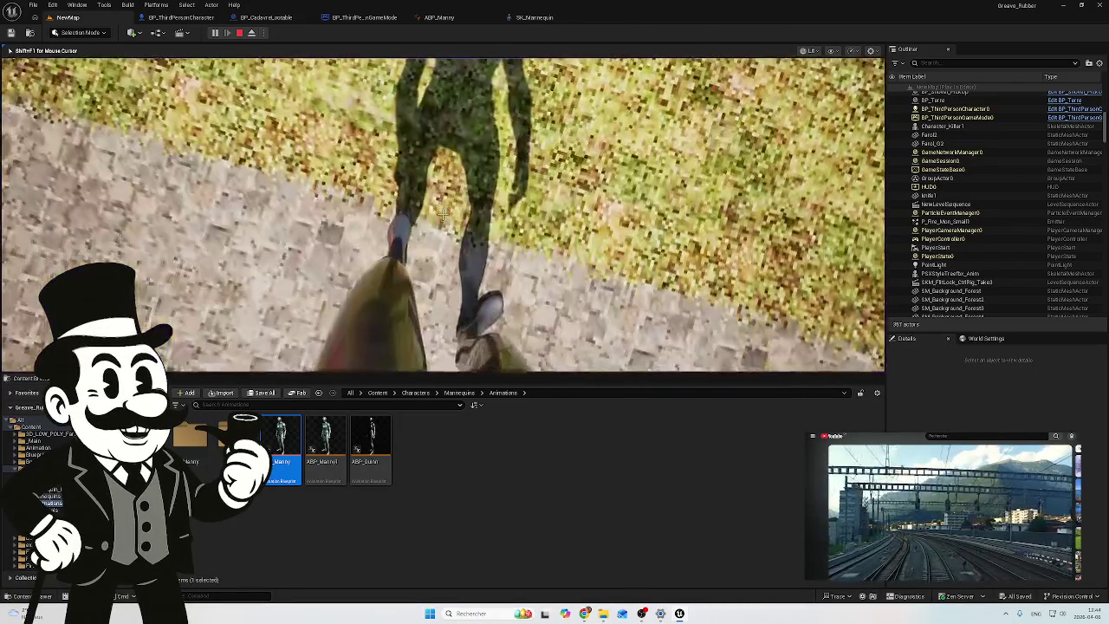
pyautogui.press('F8')
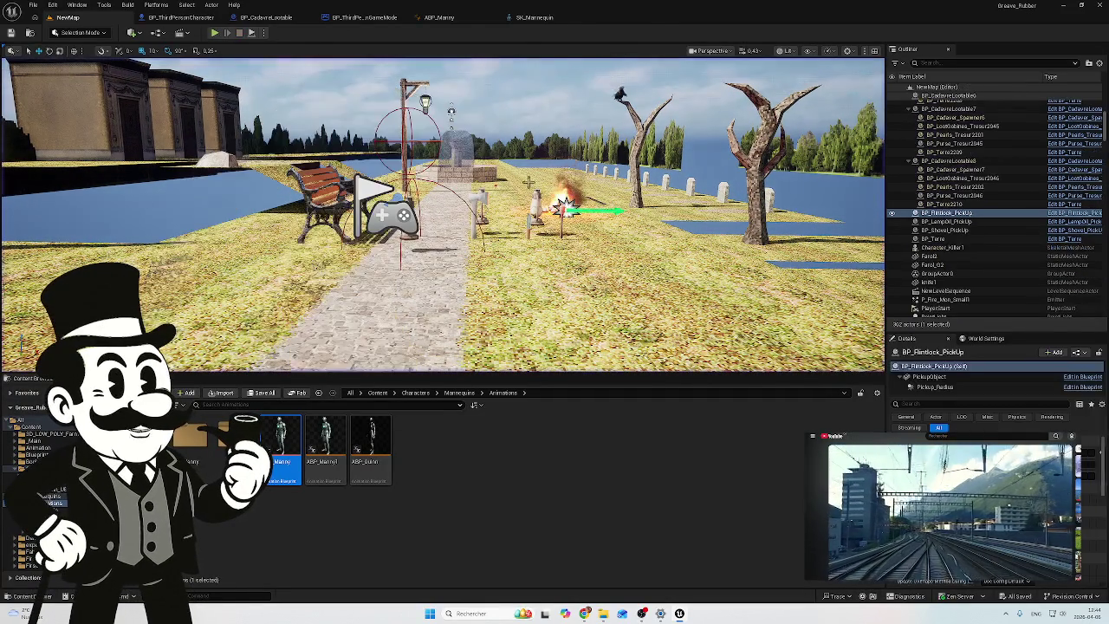
pyautogui.click(439, 18)
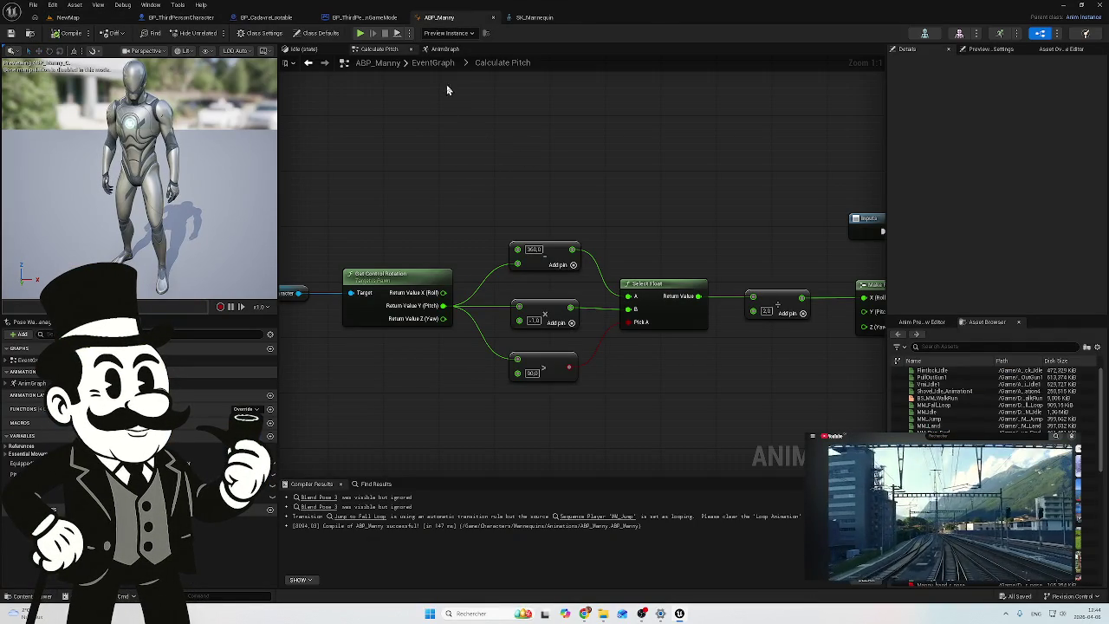
# Step: Change the > node's threshold back to 180.0 in Calculate Pitch and recompile ABP_Manny
pyautogui.click(530, 17)
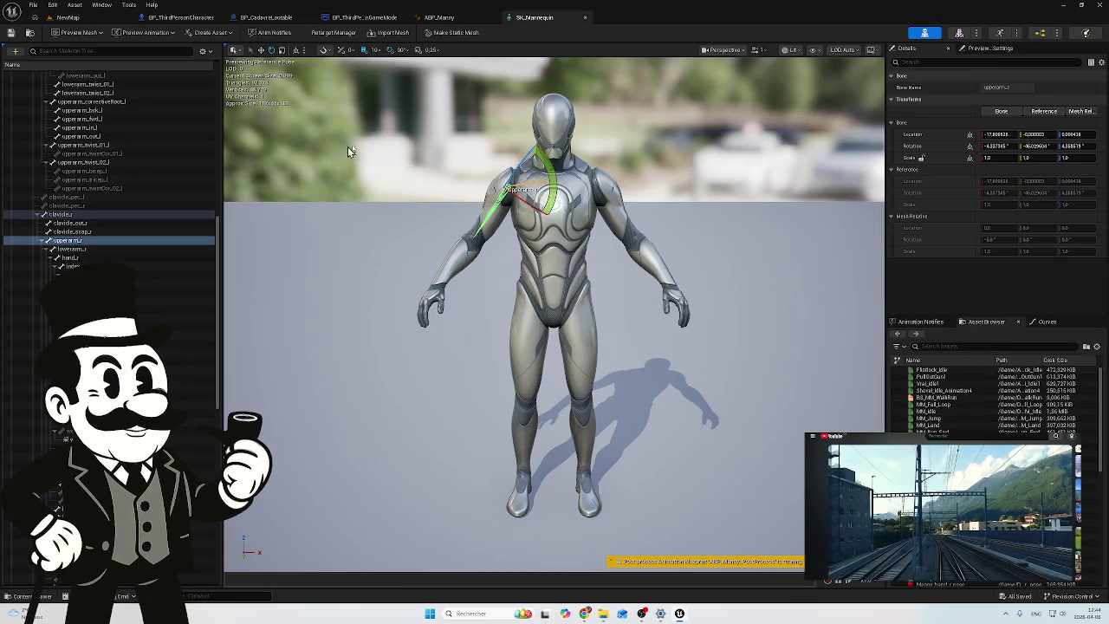
pyautogui.click(441, 17)
pyautogui.moveTo(688, 251); pyautogui.dragTo(584, 237)
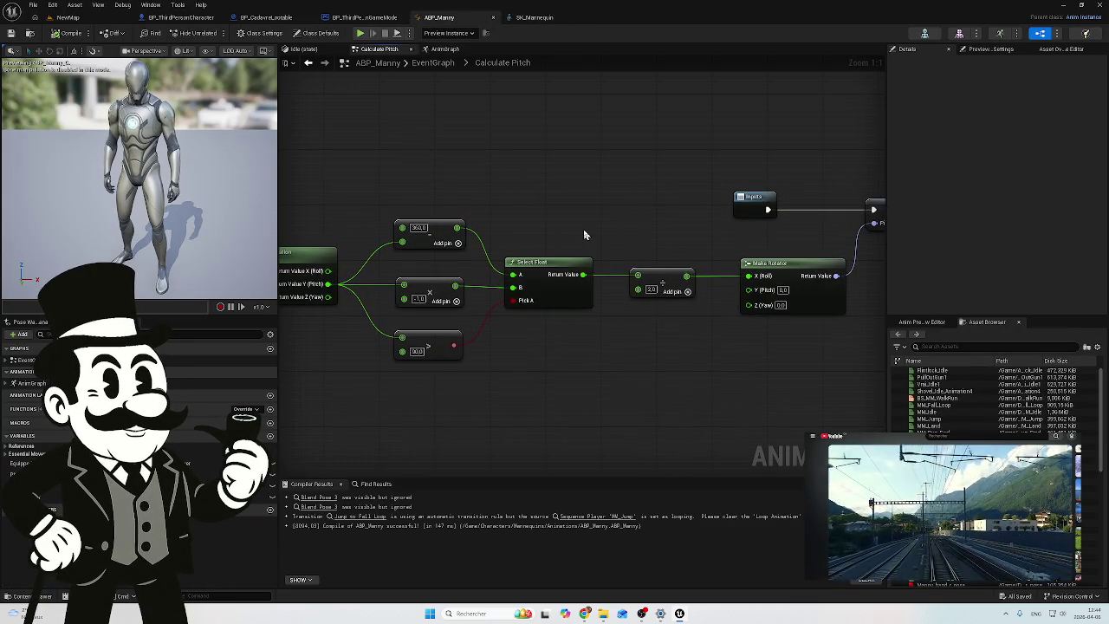
pyautogui.click(420, 350)
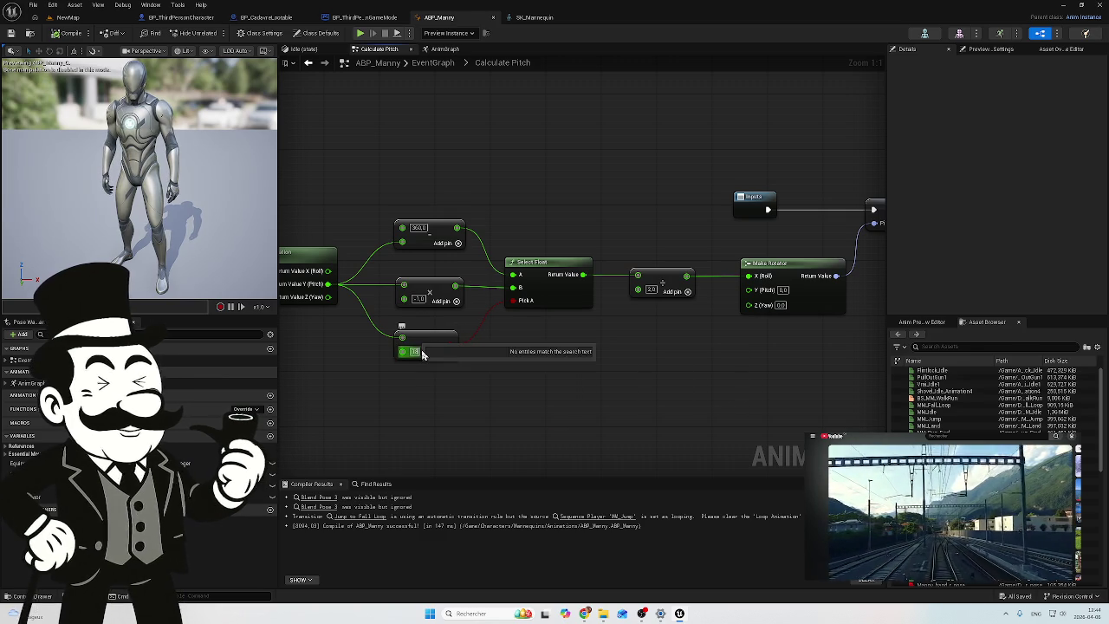
pyautogui.write('180')
pyautogui.click(511, 397)
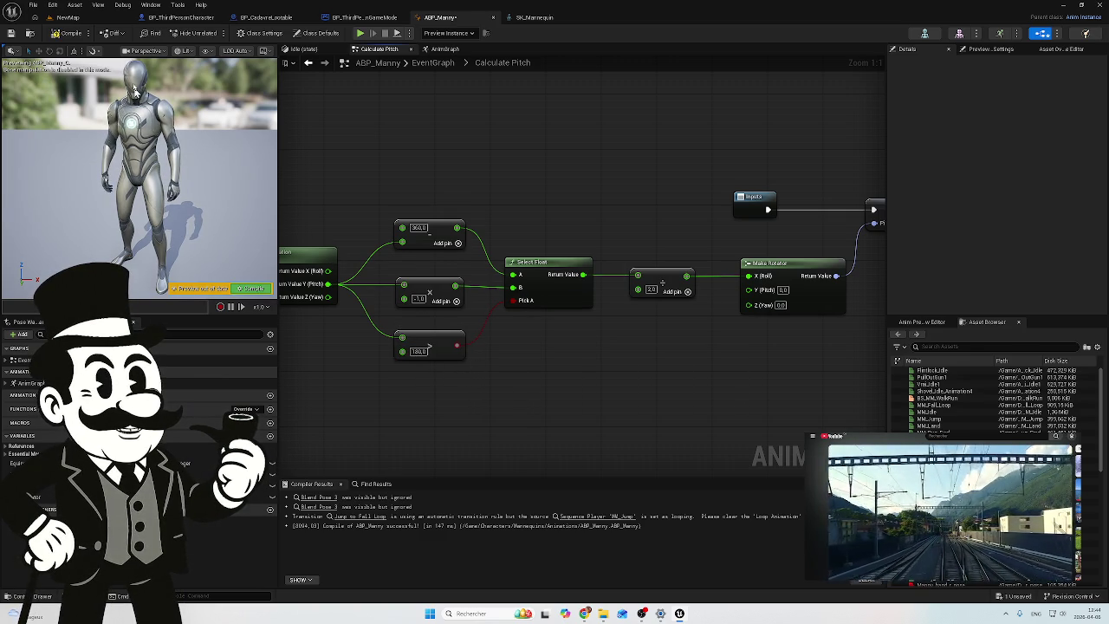
pyautogui.click(65, 33)
pyautogui.moveTo(517, 177); pyautogui.dragTo(435, 197)
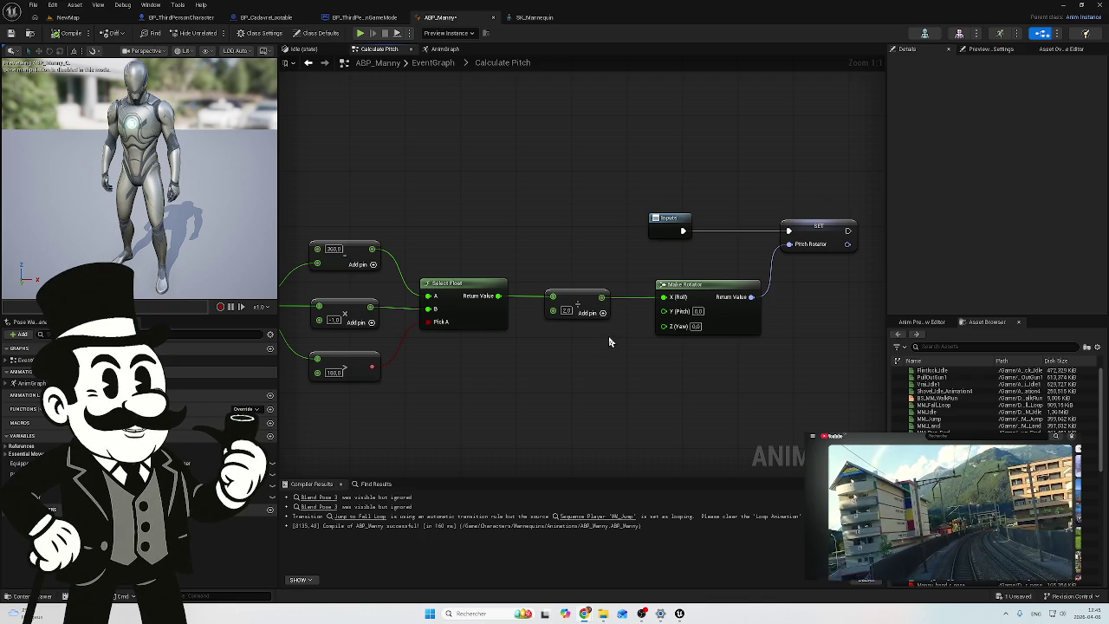
# Step: Inspect Get Control Rotation and the SET/Outputs nodes, then view BP_CadavreLootable's cadaver and gravestone
pyautogui.moveTo(528, 355)
pyautogui.mouseDown()
pyautogui.moveTo(683, 359)
pyautogui.moveTo(659, 364)
pyautogui.mouseUp()
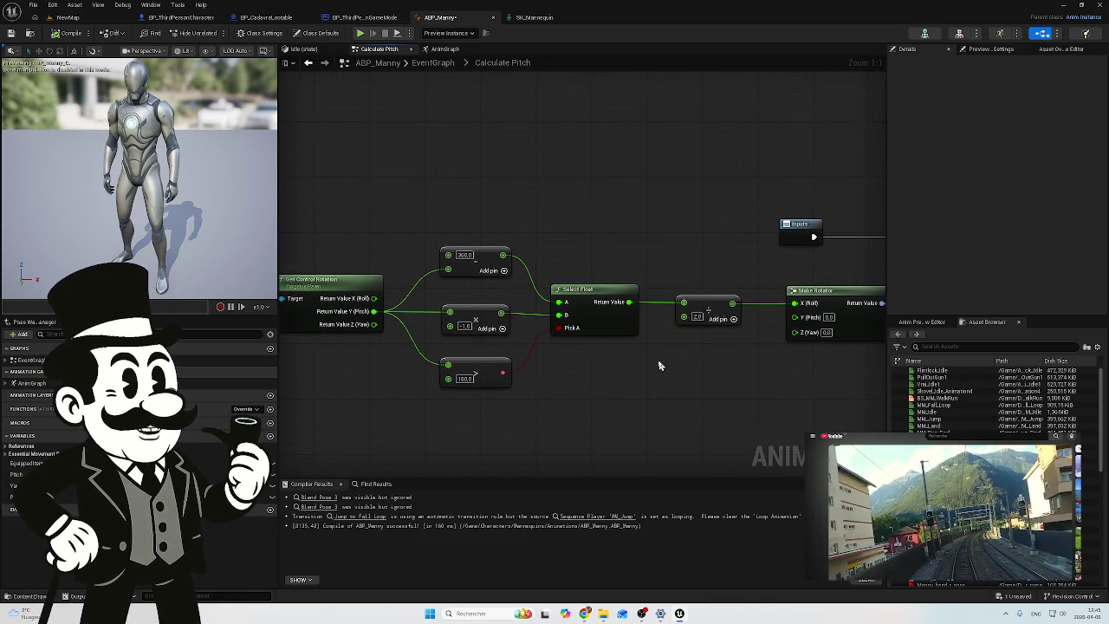
pyautogui.moveTo(700, 189)
pyautogui.mouseDown()
pyautogui.moveTo(522, 220)
pyautogui.moveTo(465, 218)
pyautogui.mouseUp()
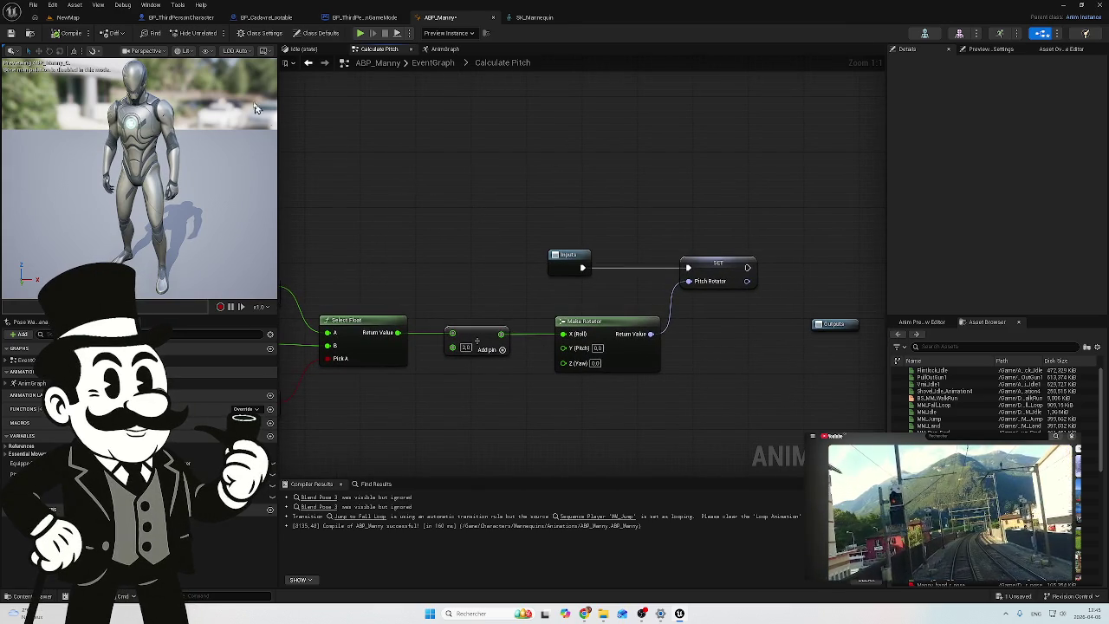
pyautogui.click(362, 19)
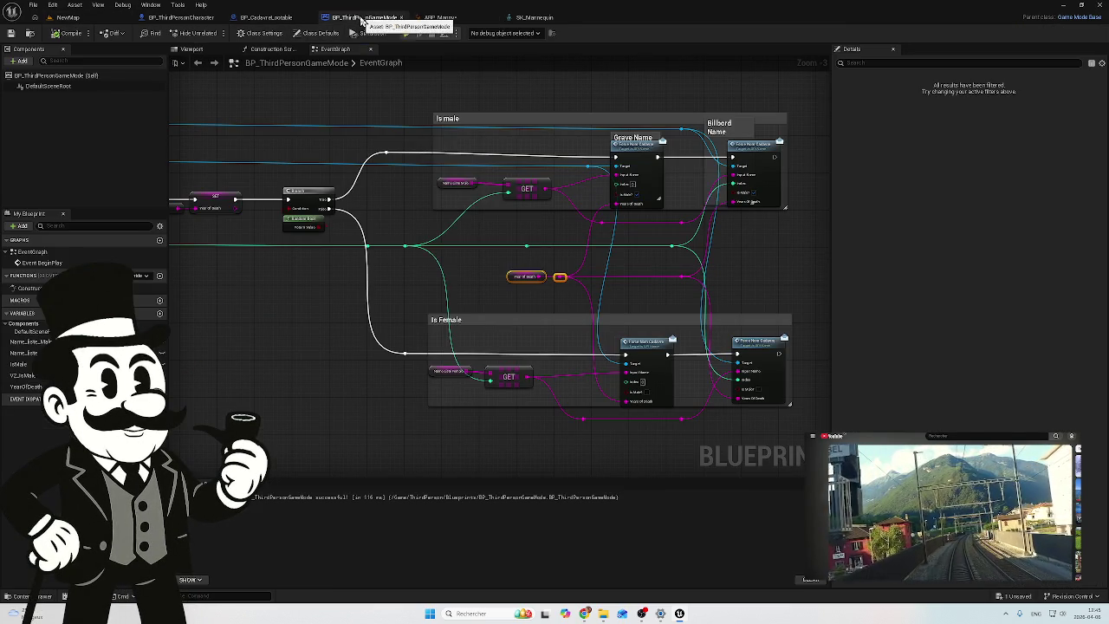
pyautogui.click(244, 19)
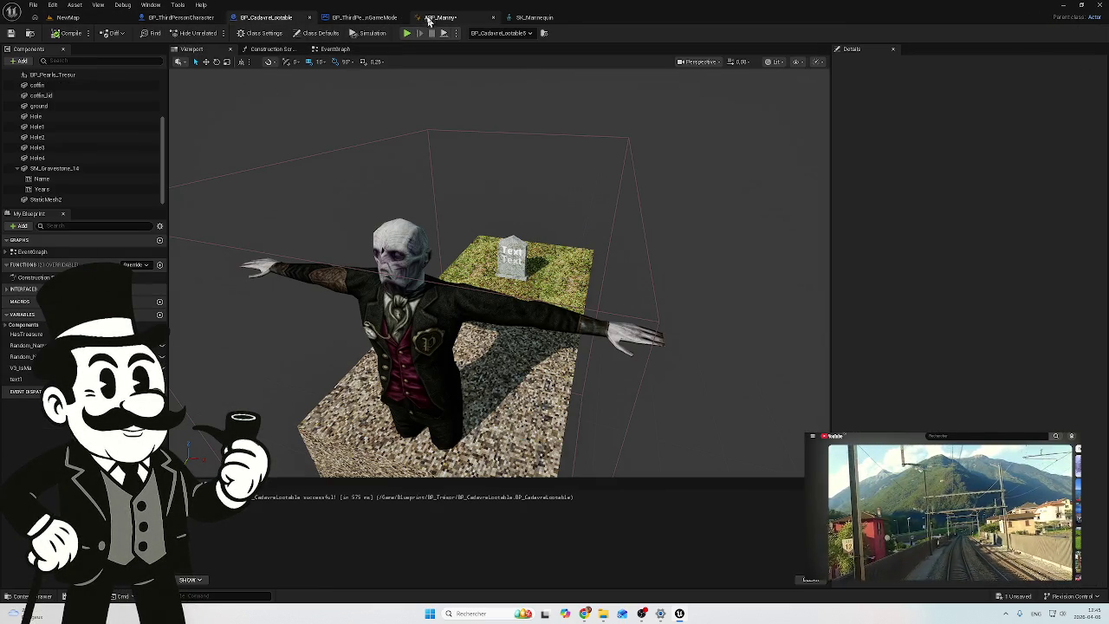
# Step: Back in ABP_Manny, centre the Calculate Pitch graph on Get Control Rotation and Select Float
pyautogui.click(428, 21)
pyautogui.moveTo(401, 153)
pyautogui.mouseDown()
pyautogui.moveTo(601, 118)
pyautogui.moveTo(711, 115)
pyautogui.mouseUp()
pyautogui.moveTo(669, 160); pyautogui.dragTo(709, 130)
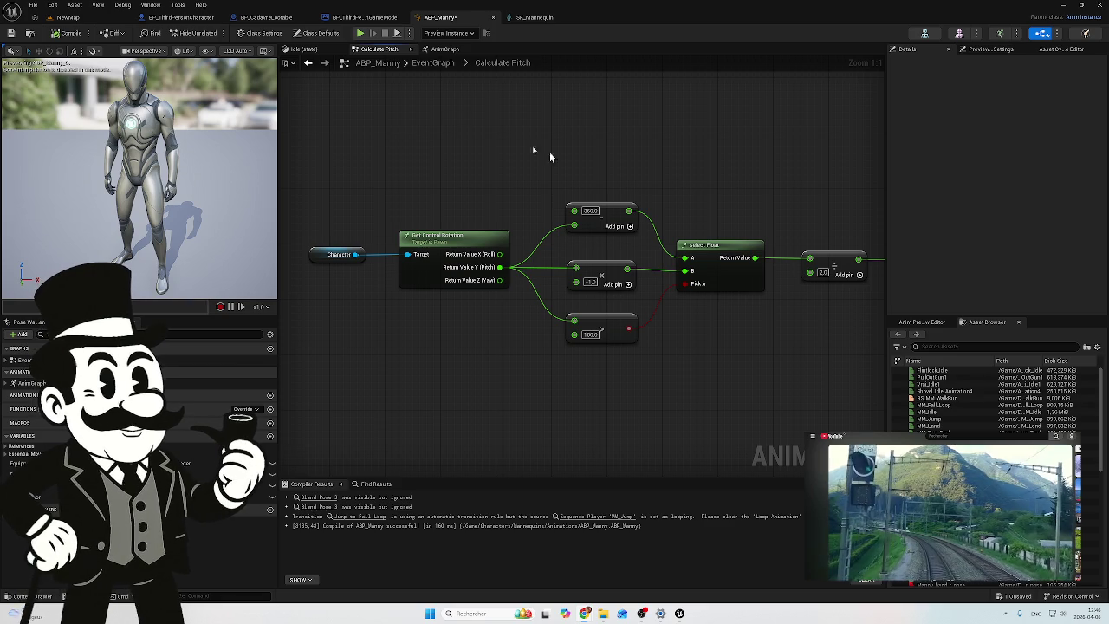
# Step: Switch to ABP_Manny's Idle state graph showing the Equipped Item idle selection
pyautogui.click(309, 49)
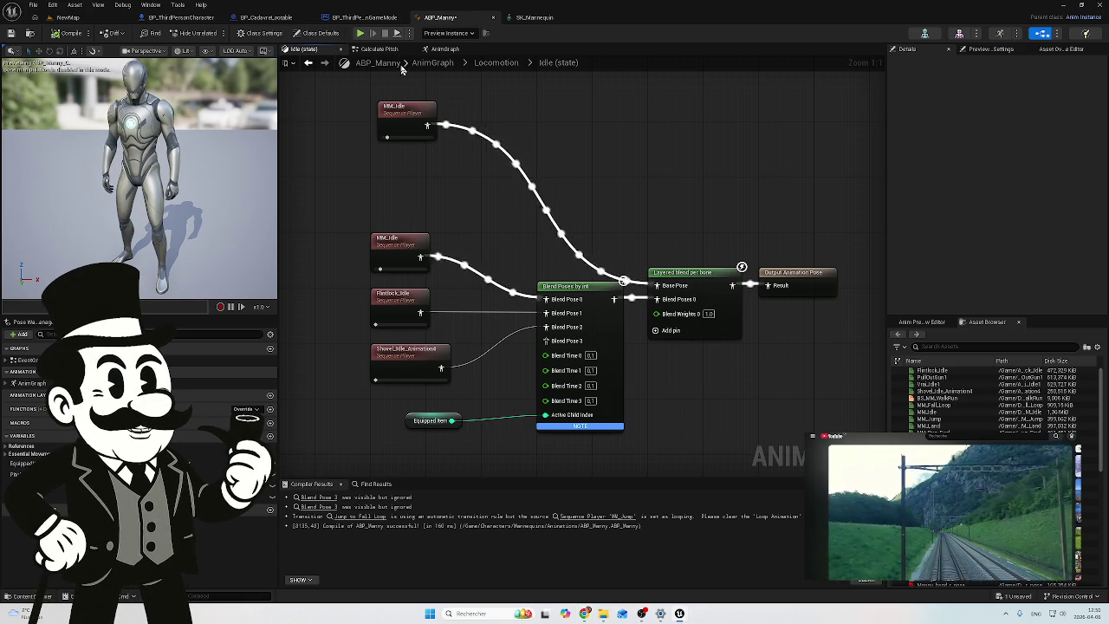
# Step: Survey the AnimGraph's Transform (Modify) Bone chain, then go back to the Locomotion Idle state graph
pyautogui.click(381, 49)
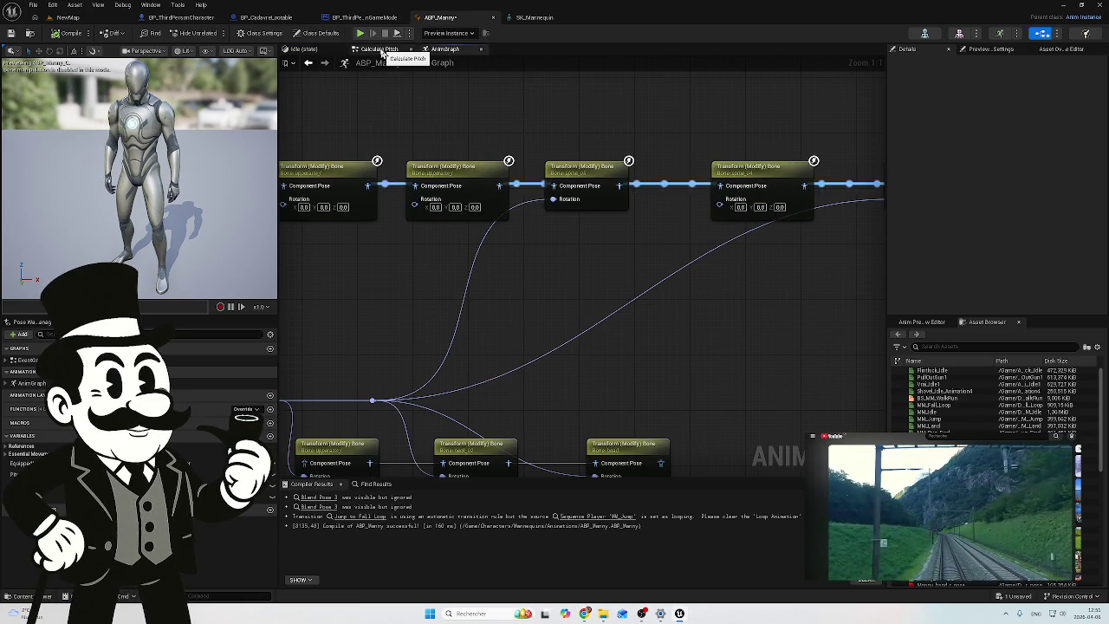
pyautogui.moveTo(607, 274); pyautogui.dragTo(777, 256)
pyautogui.scroll(-3, 750, 205)
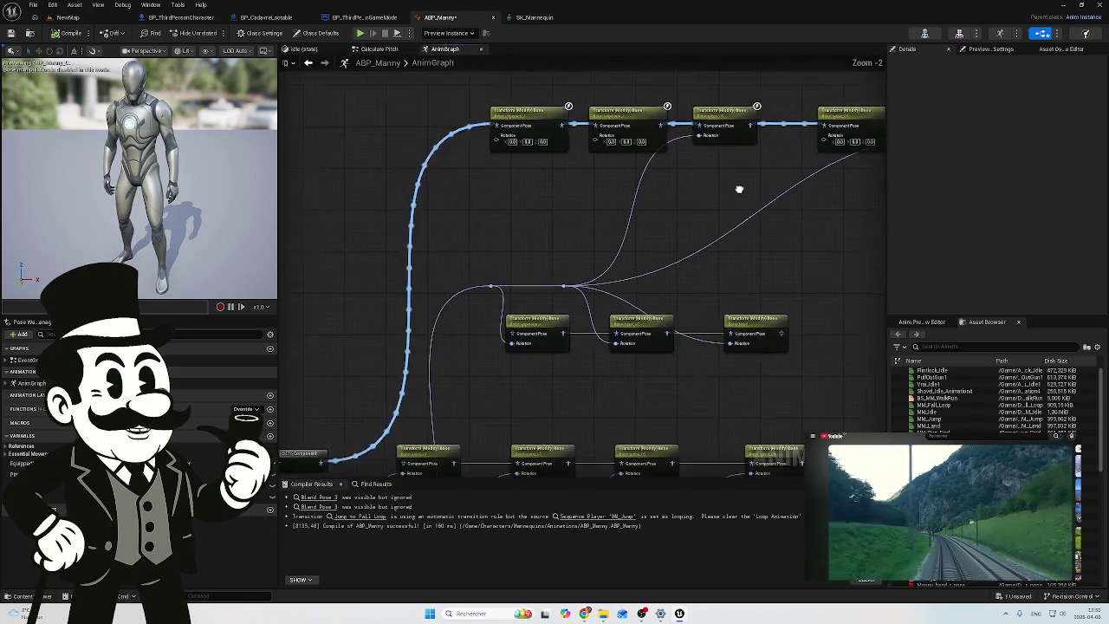
pyautogui.scroll(-1, 515, 175)
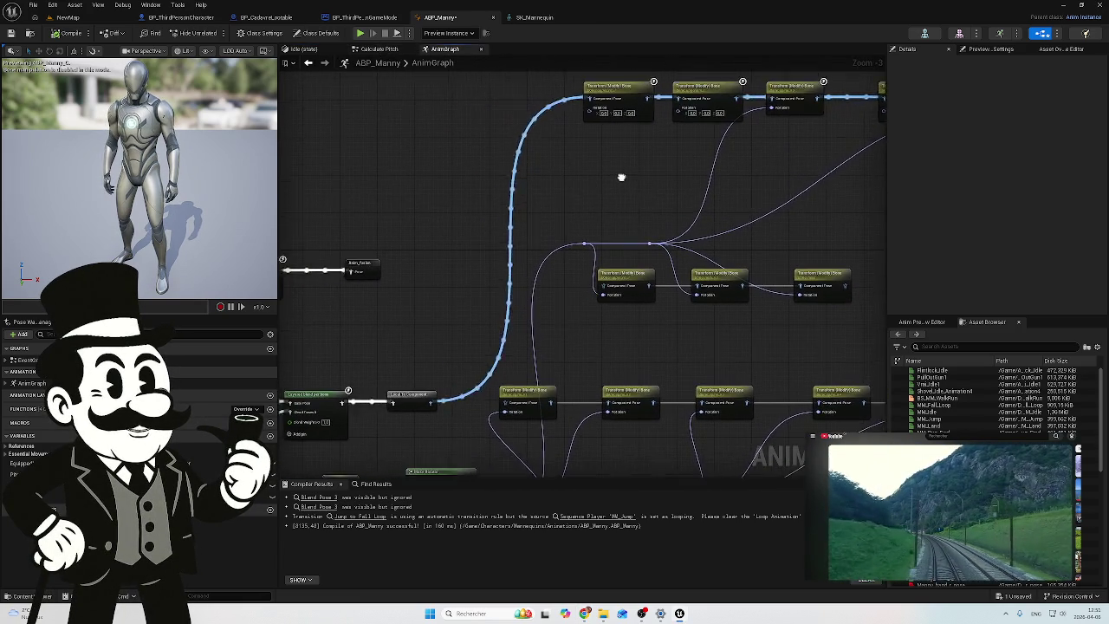
pyautogui.moveTo(557, 315); pyautogui.dragTo(508, 224)
pyautogui.scroll(2, 451, 242)
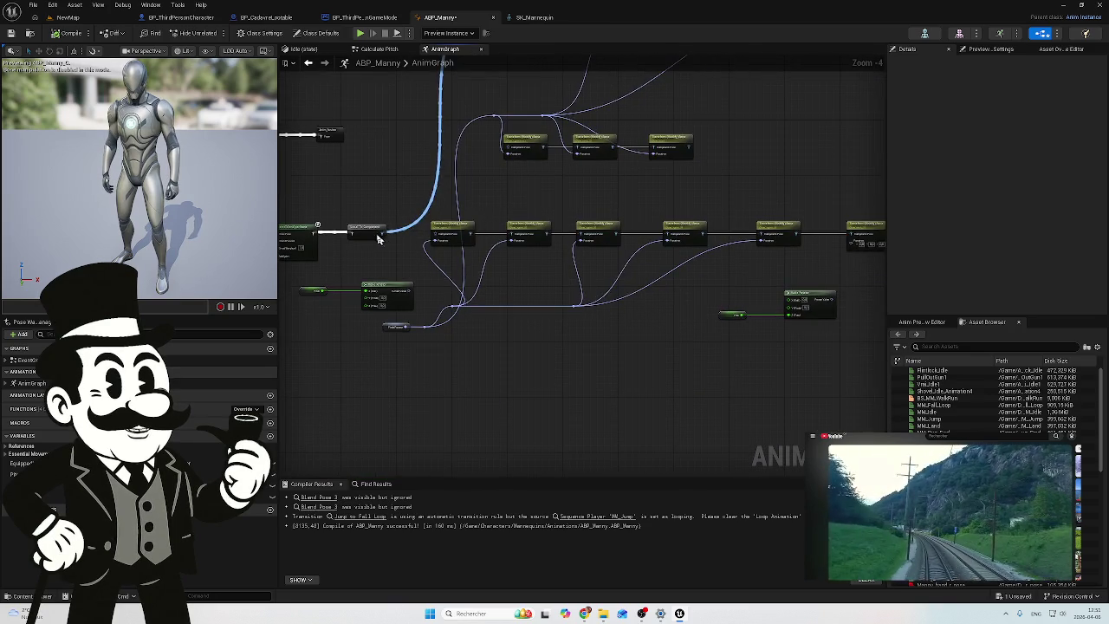
pyautogui.moveTo(603, 245)
pyautogui.mouseDown()
pyautogui.moveTo(554, 198)
pyautogui.moveTo(445, 248)
pyautogui.moveTo(322, 272)
pyautogui.mouseUp()
pyautogui.scroll(-2, 376, 183)
pyautogui.scroll(-1, 526, 185)
pyautogui.scroll(5, 742, 319)
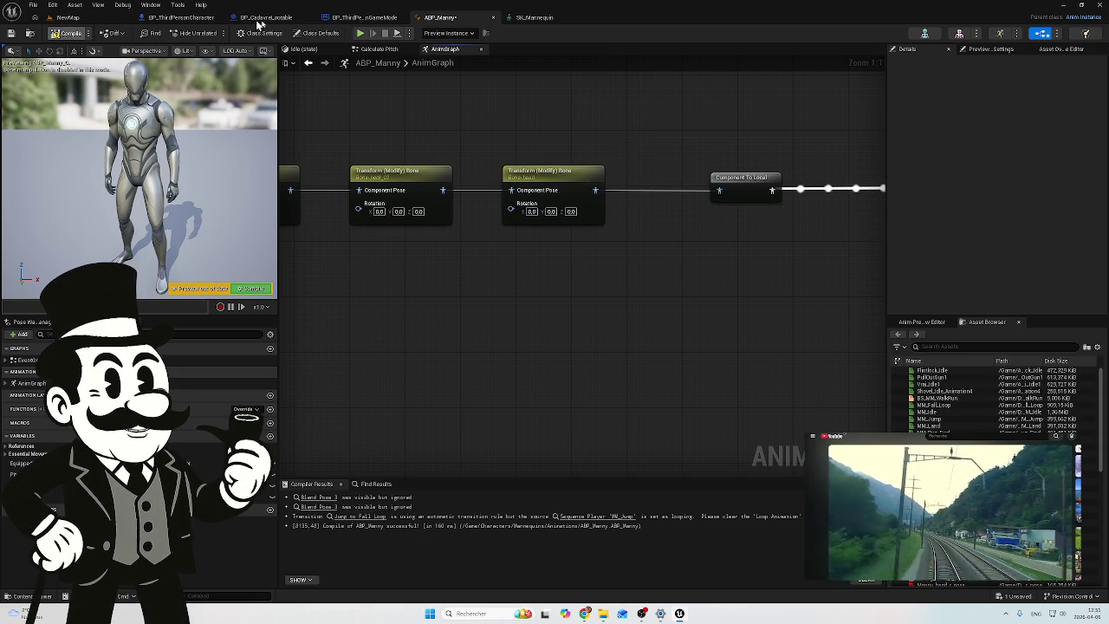
pyautogui.click(303, 49)
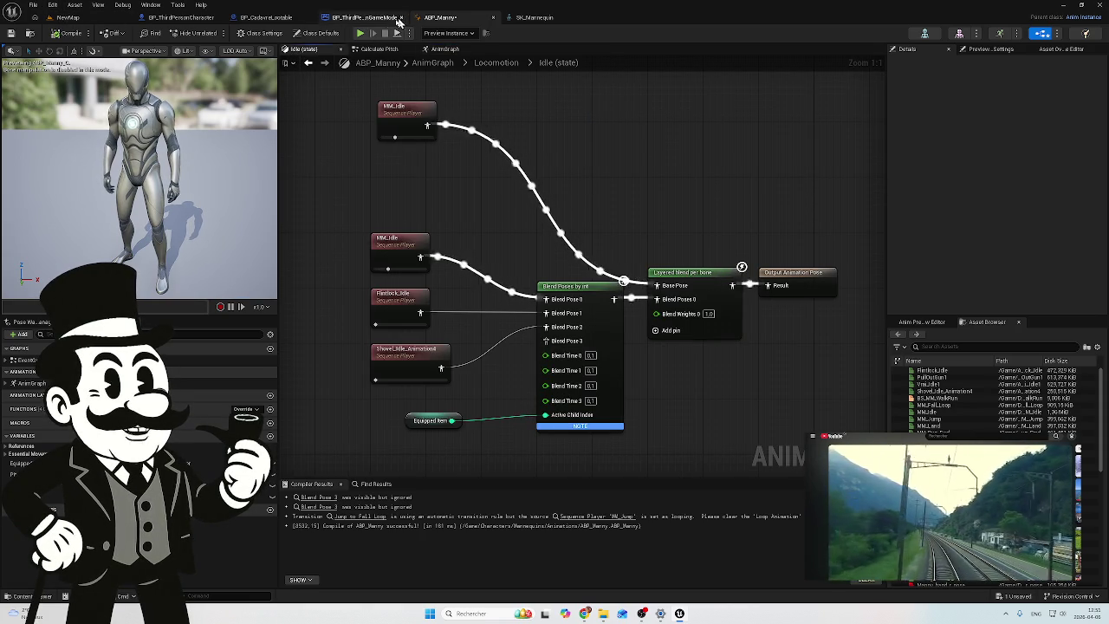
# Step: Return to the Calculate Pitch graph around Make Rotator and recompile ABP_Manny successfully
pyautogui.click(379, 49)
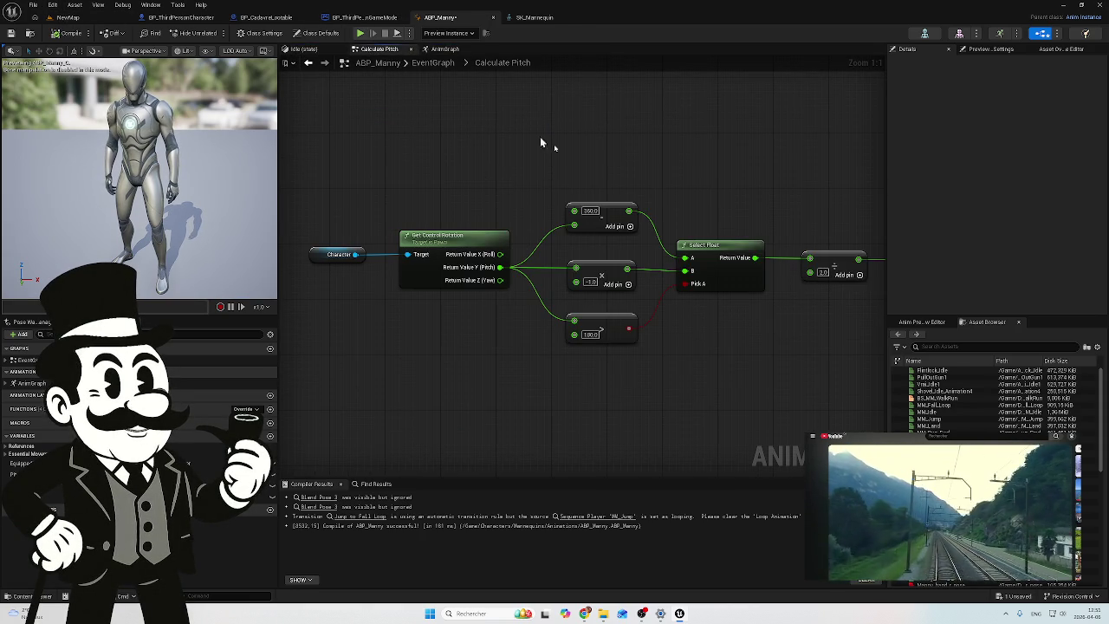
pyautogui.moveTo(782, 315); pyautogui.dragTo(558, 290)
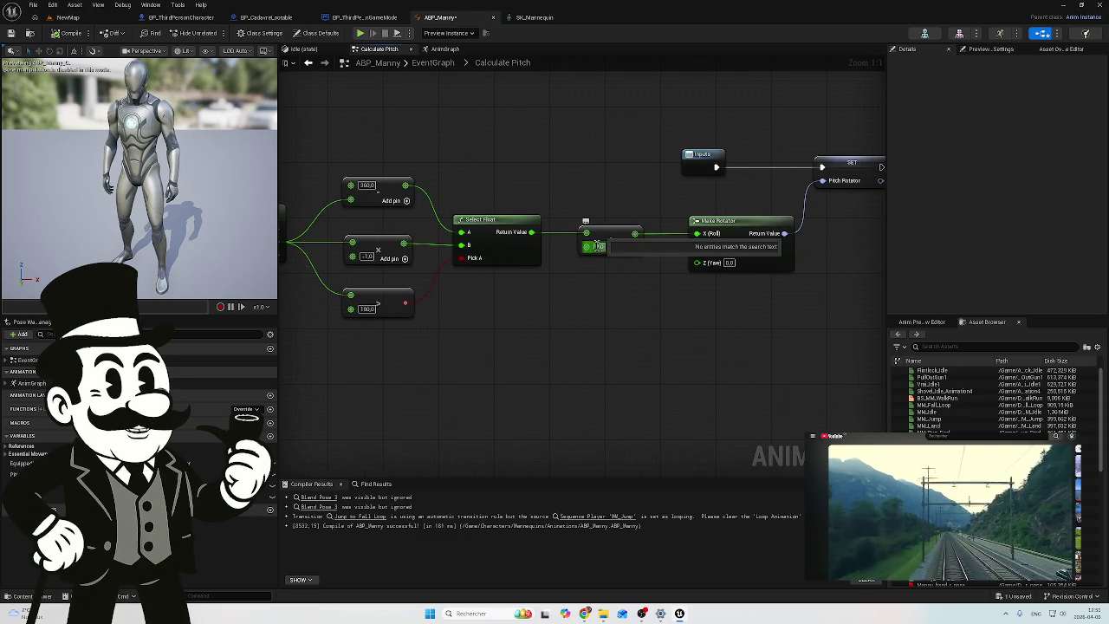
pyautogui.click(587, 287)
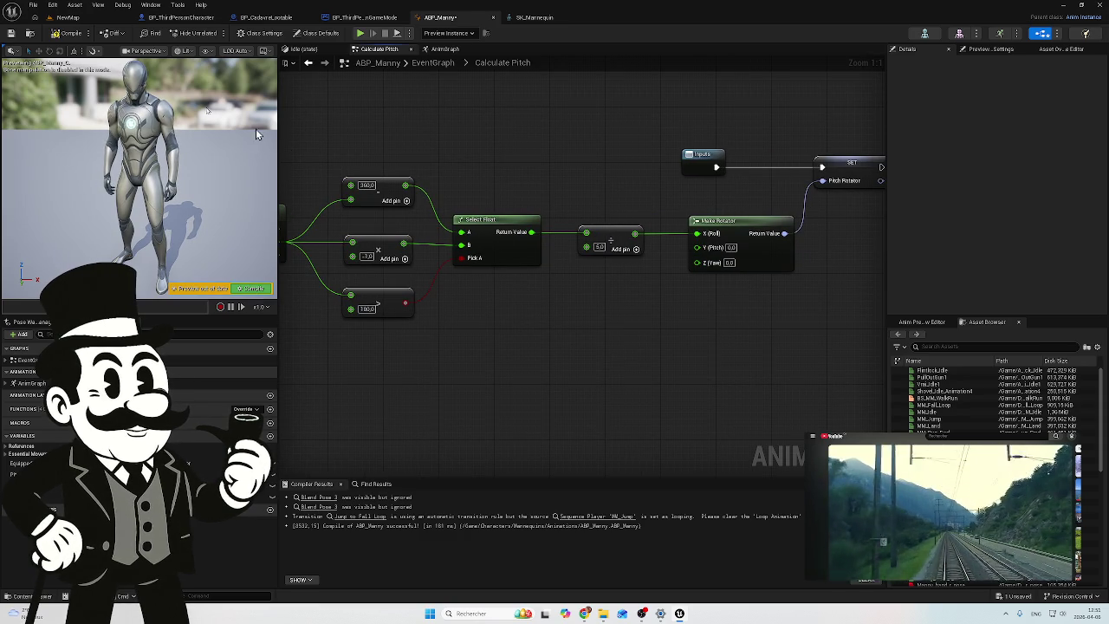
pyautogui.click(61, 34)
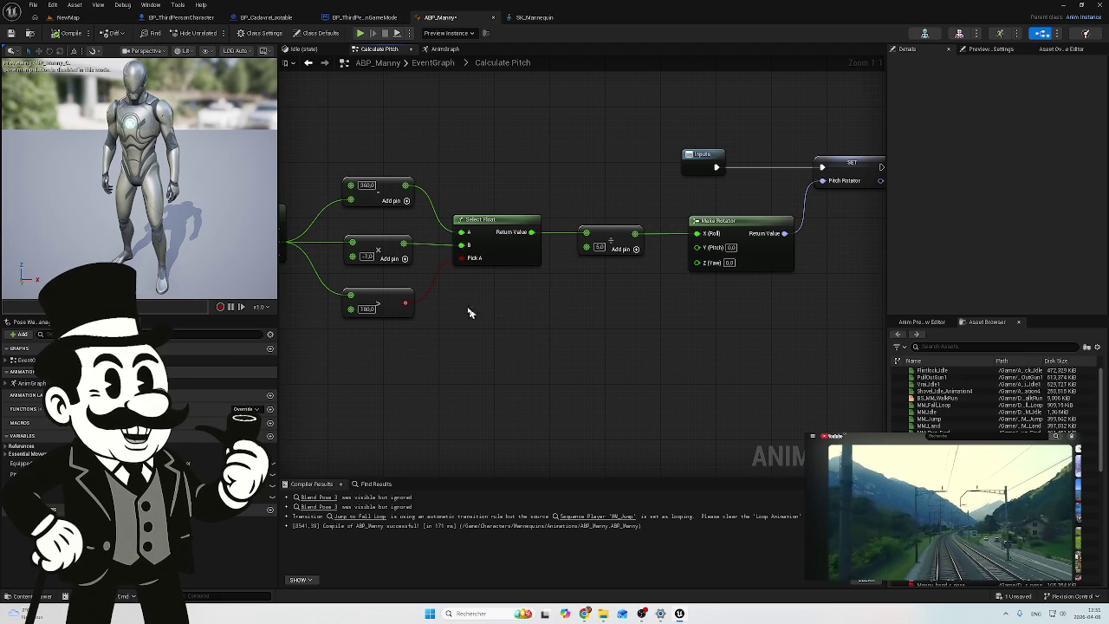
# Step: Switch to the NewMap level and fly the view down toward the wooden sign and mannequin row
pyautogui.click(69, 17)
pyautogui.moveTo(151, 63)
pyautogui.mouseDown()
pyautogui.moveTo(225, 99)
pyautogui.moveTo(241, 73)
pyautogui.moveTo(260, 95)
pyautogui.moveTo(277, 91)
pyautogui.mouseUp()
pyautogui.moveTo(592, 227)
pyautogui.mouseDown()
pyautogui.moveTo(571, 229)
pyautogui.moveTo(592, 227)
pyautogui.mouseUp()
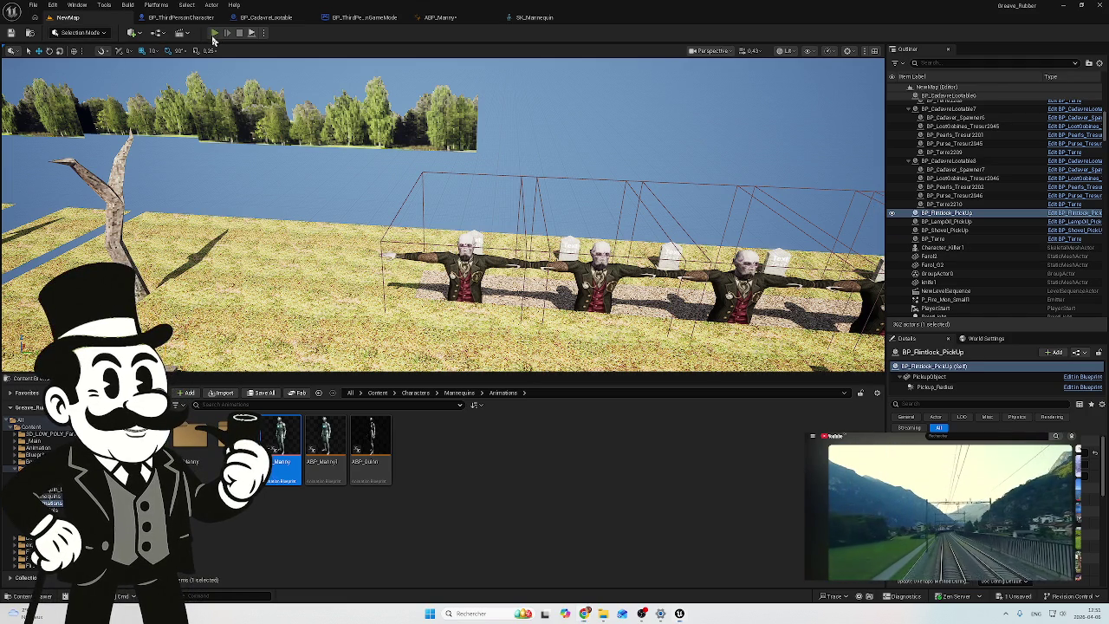
# Step: Play-test the level, walking the character to the name sign and along the statue row, then stop
pyautogui.hotkey('alt', 'p')
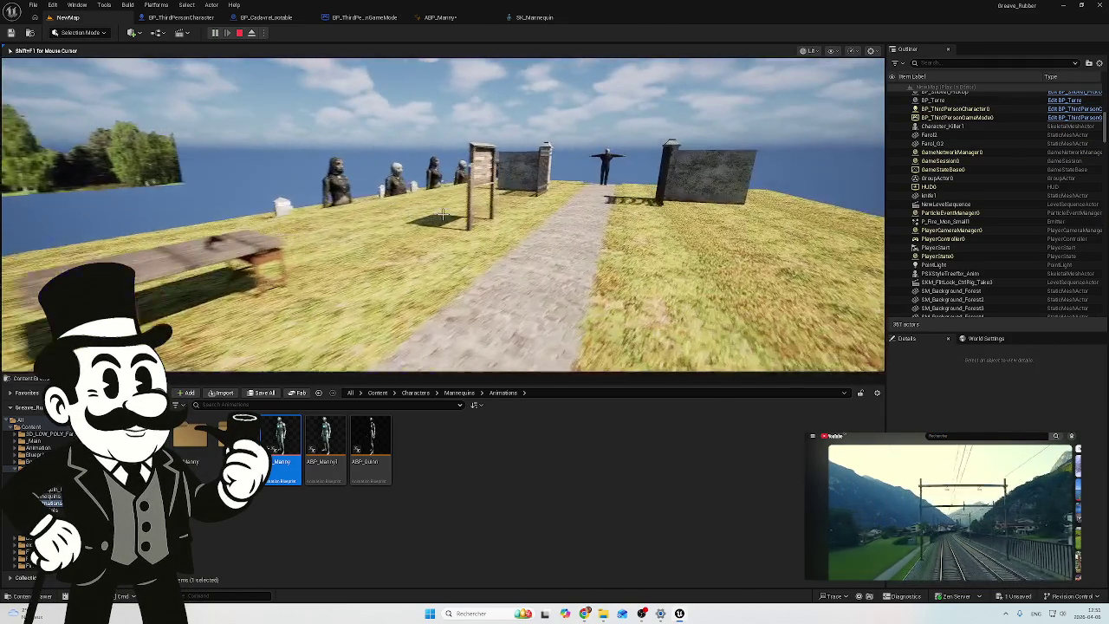
pyautogui.press('w')
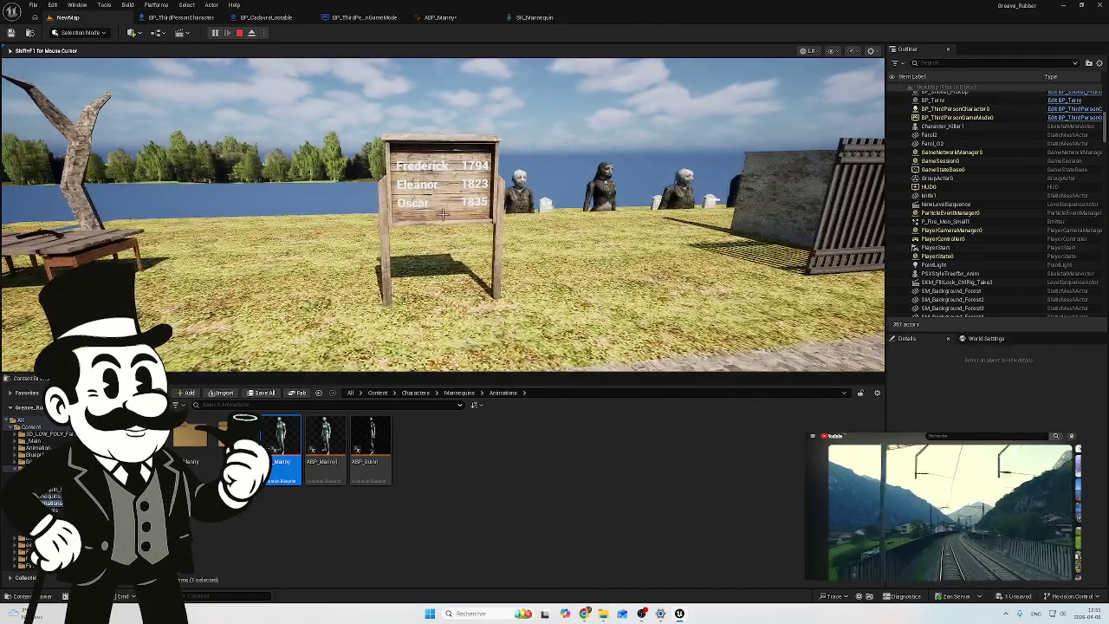
pyautogui.press('w')
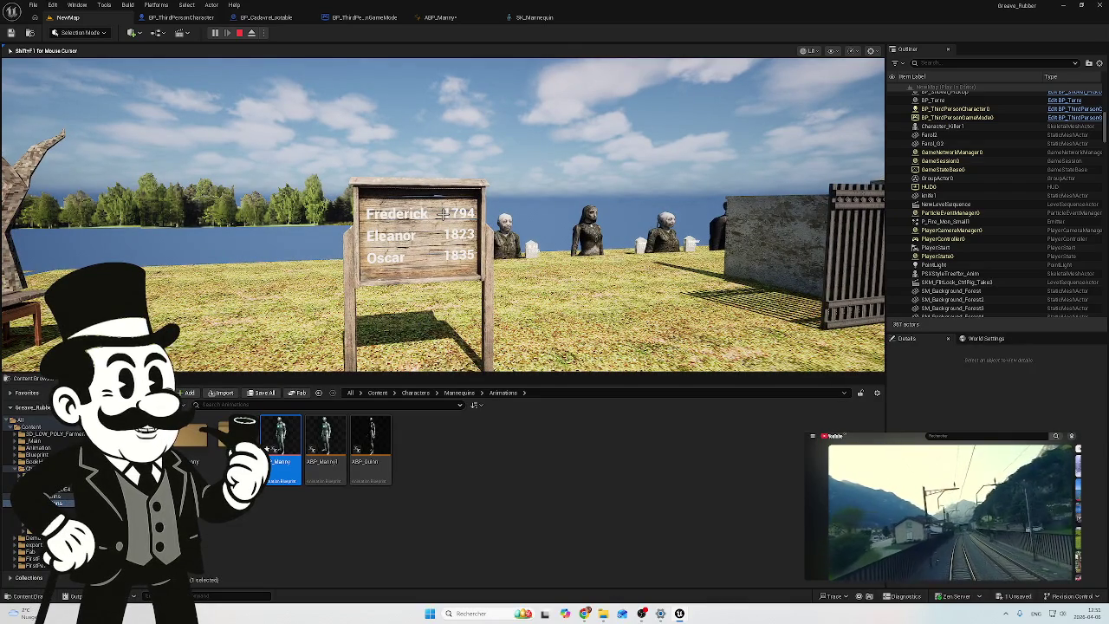
pyautogui.press('a')
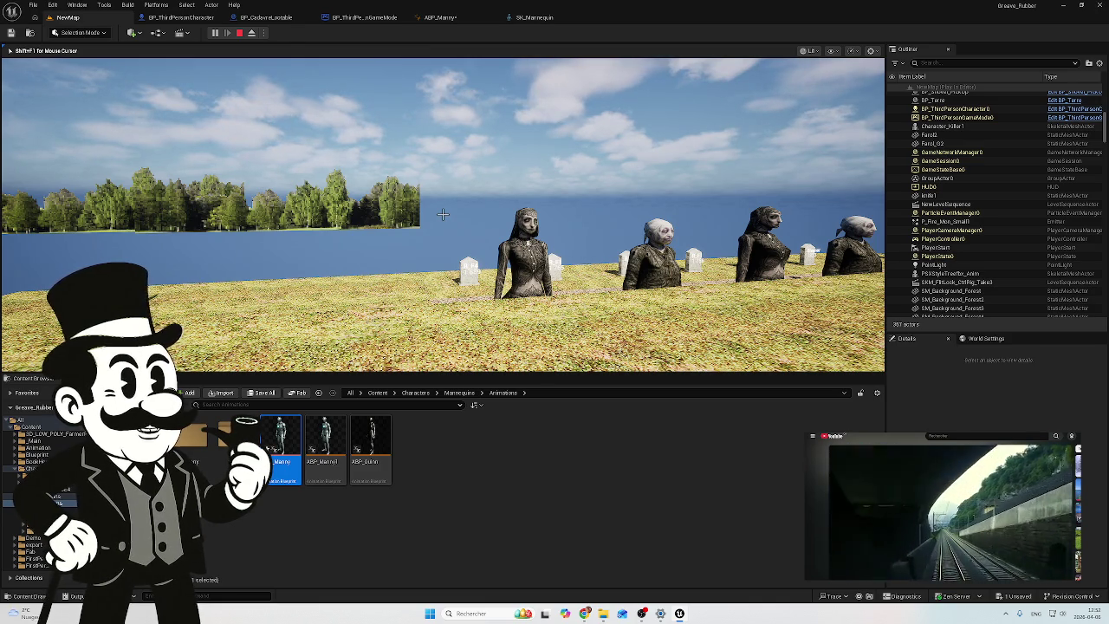
pyautogui.press('w')
pyautogui.press('a')
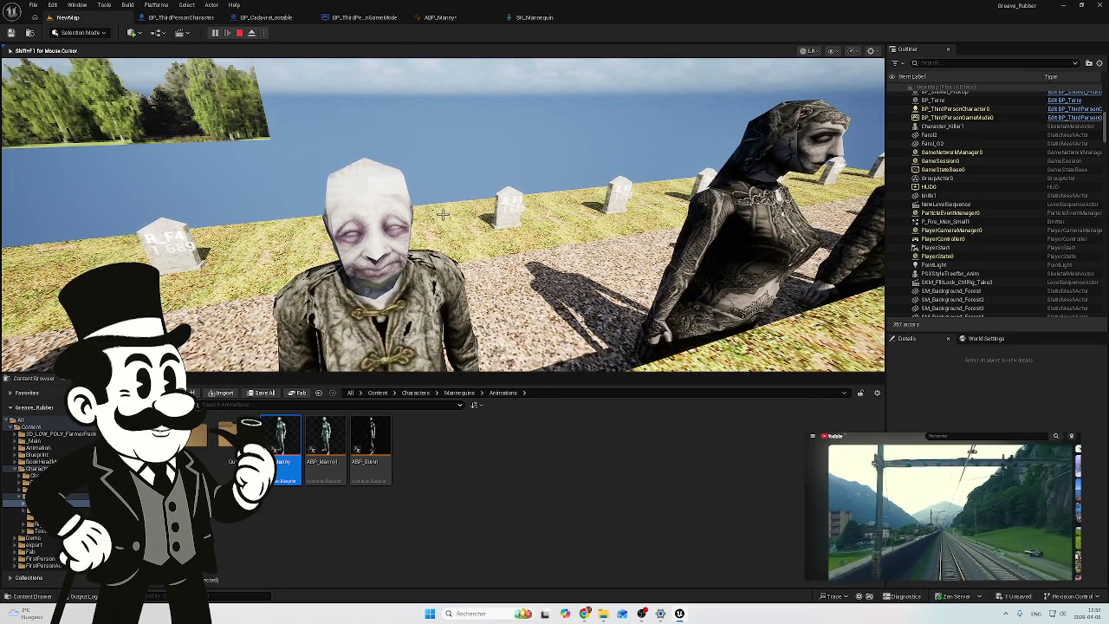
pyautogui.press('Escape')
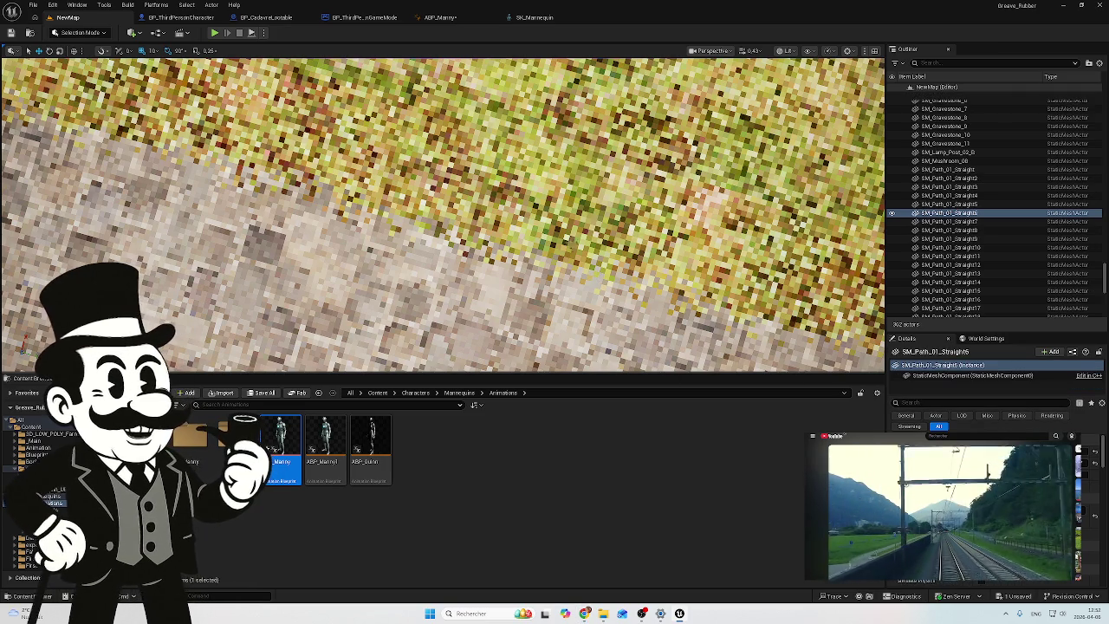
# Step: Play-test again, walking past the sign, dark mannequins and gate toward the benches, then stop
pyautogui.click(950, 204)
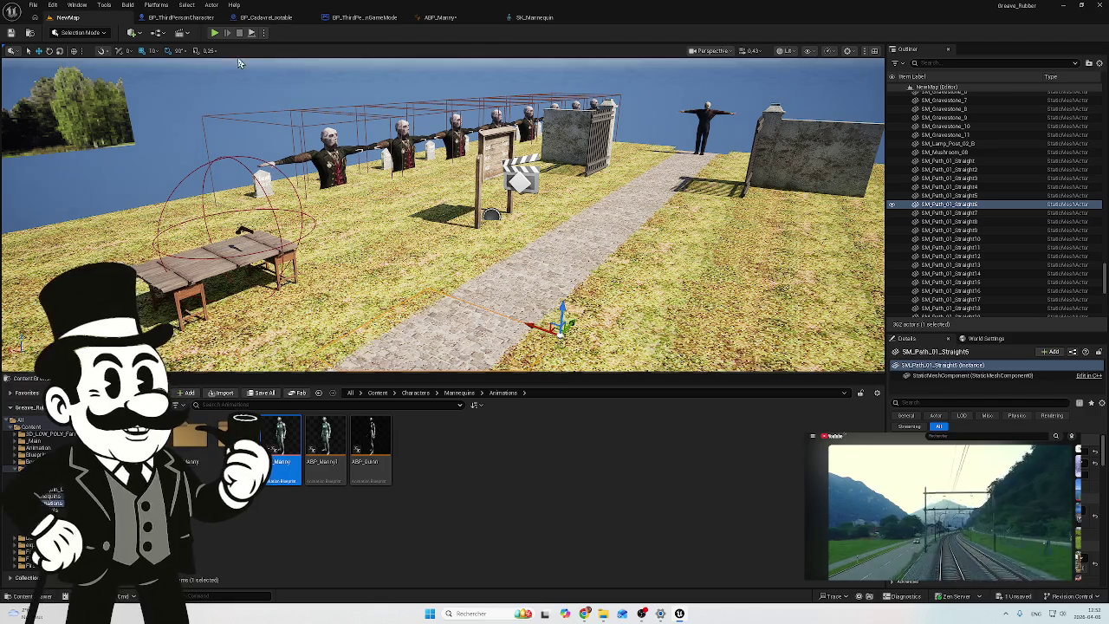
pyautogui.press('1')
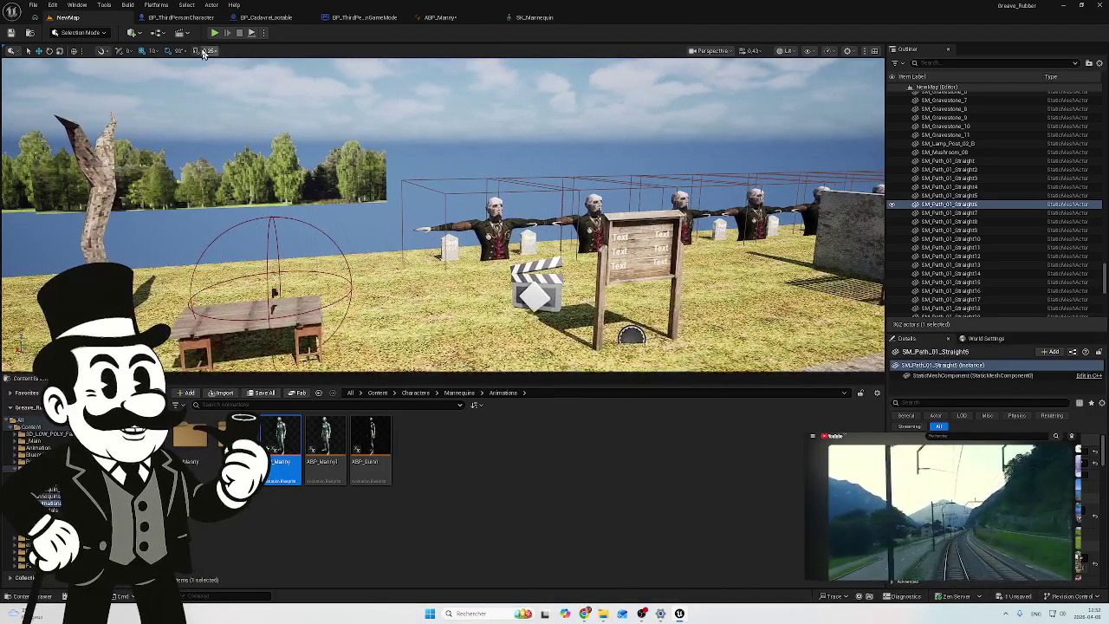
pyautogui.hotkey('alt', 'p')
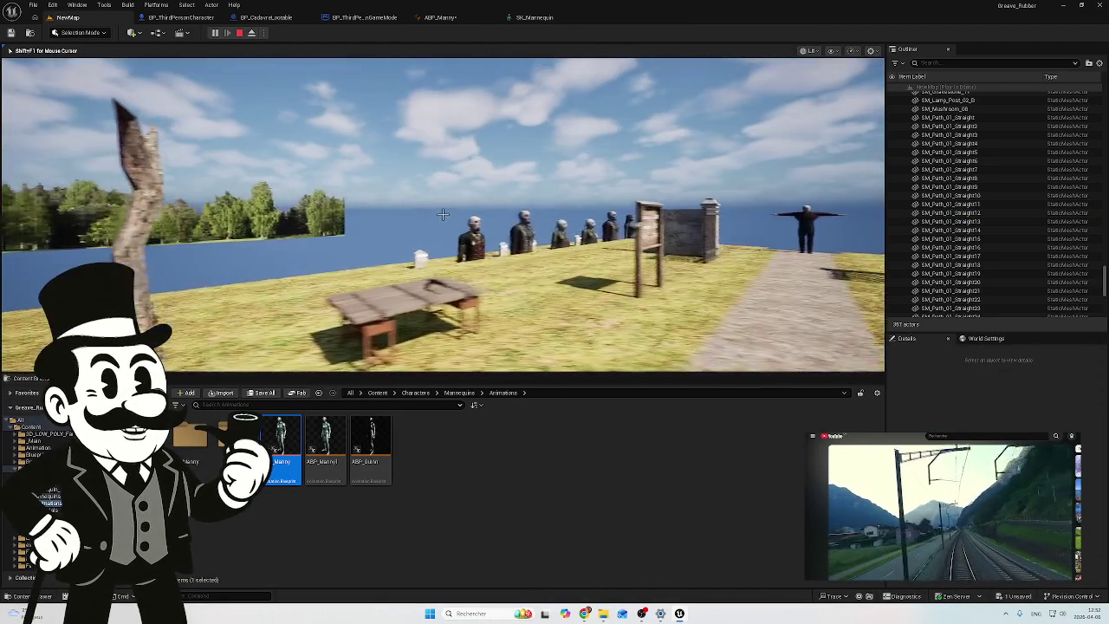
pyautogui.press('w')
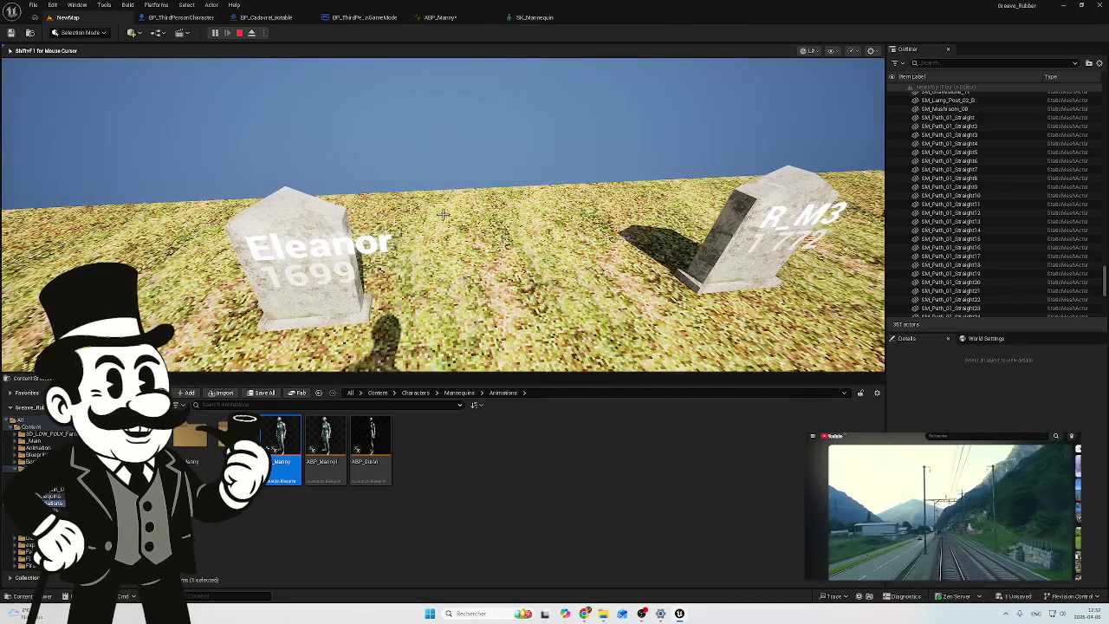
pyautogui.press('w')
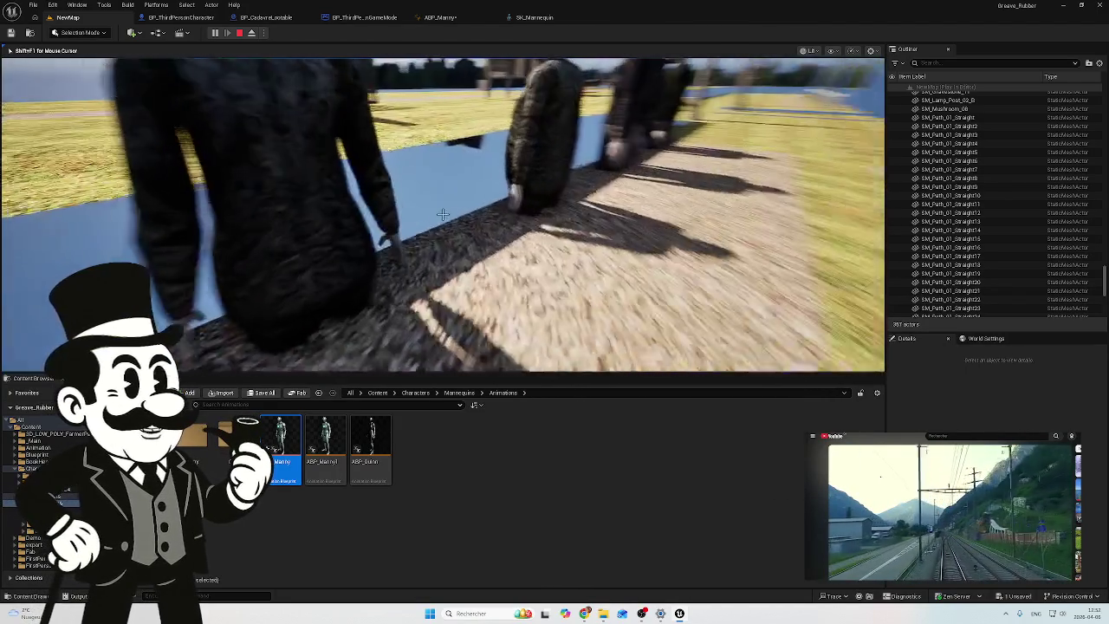
pyautogui.press('w')
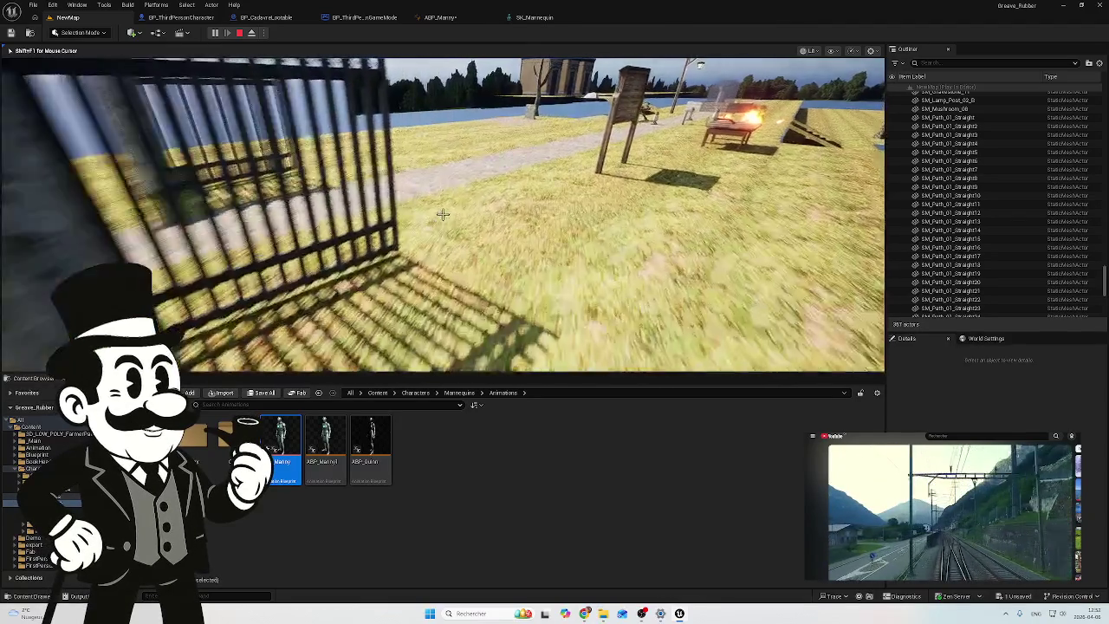
pyautogui.press('w')
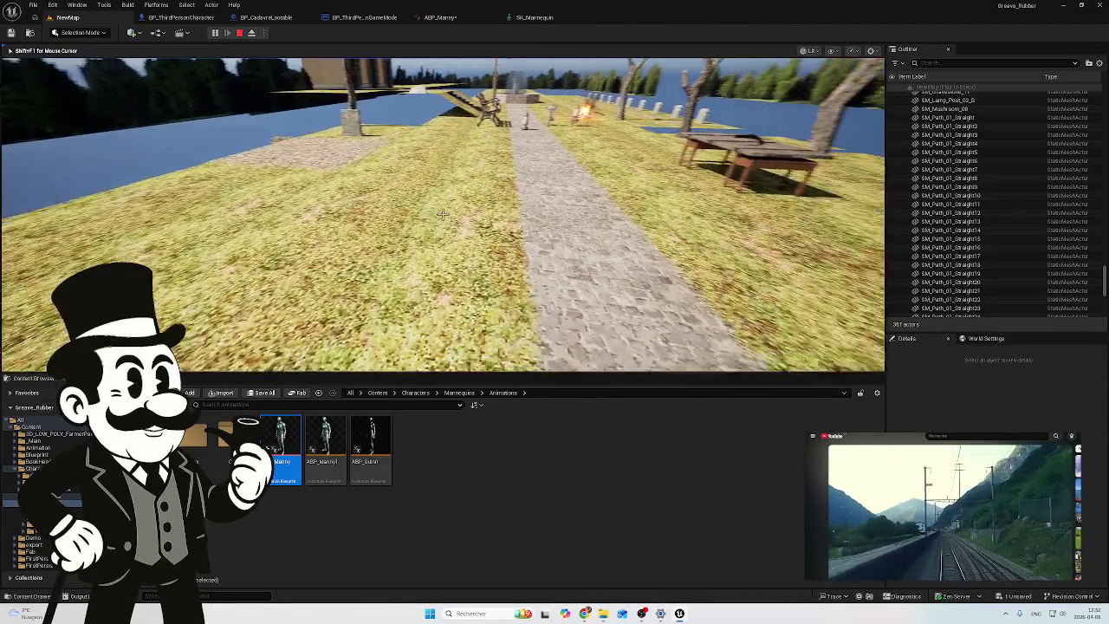
pyautogui.press('Escape')
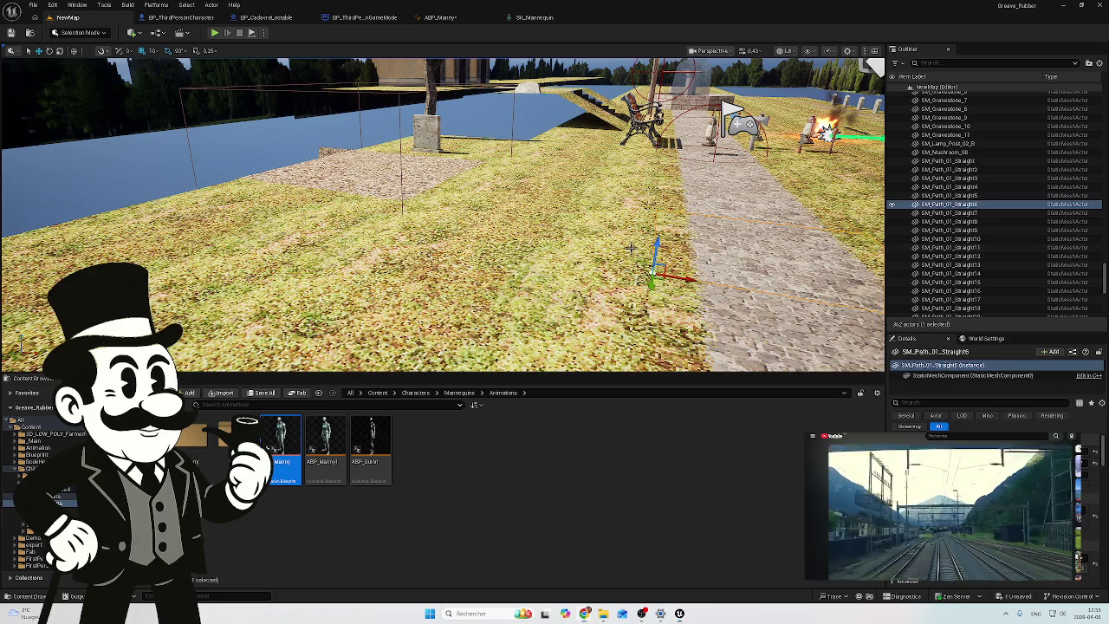
# Step: Frame the SM_Floor_300x300x0_S floor piece and run two short test plays of the level
pyautogui.scroll(5, 996, 208)
pyautogui.click(953, 208)
pyautogui.press('f')
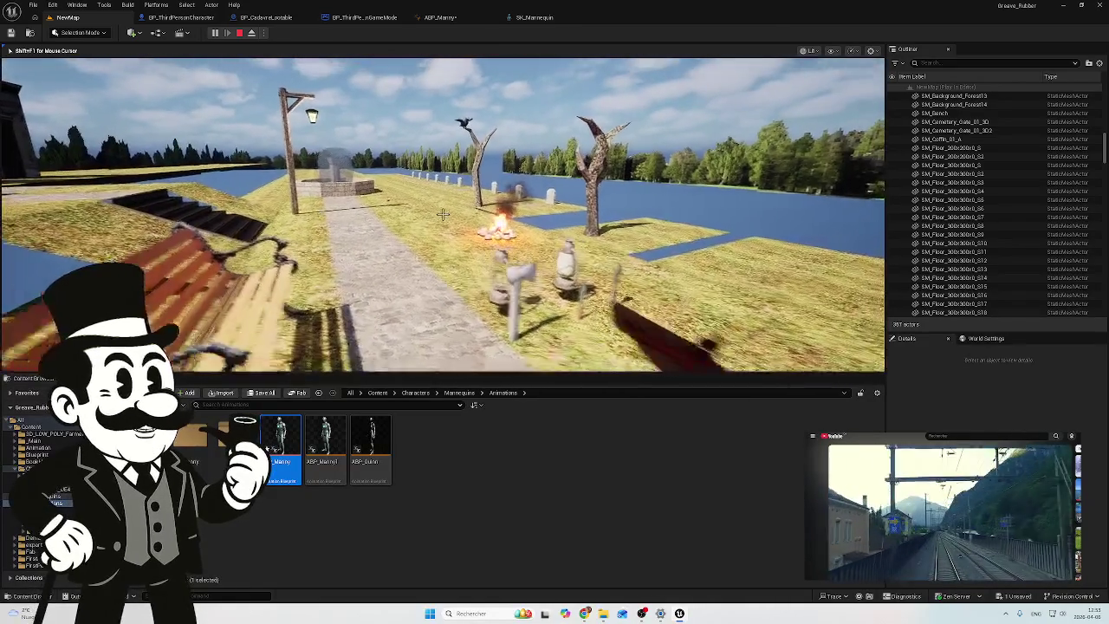
pyautogui.press('Escape')
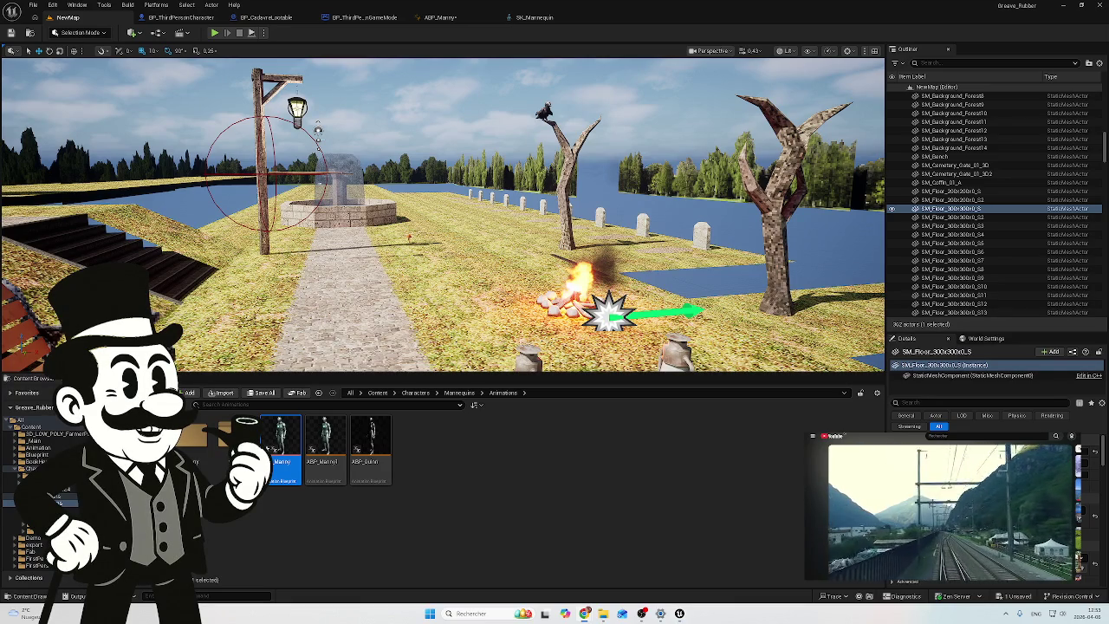
pyautogui.click(462, 182)
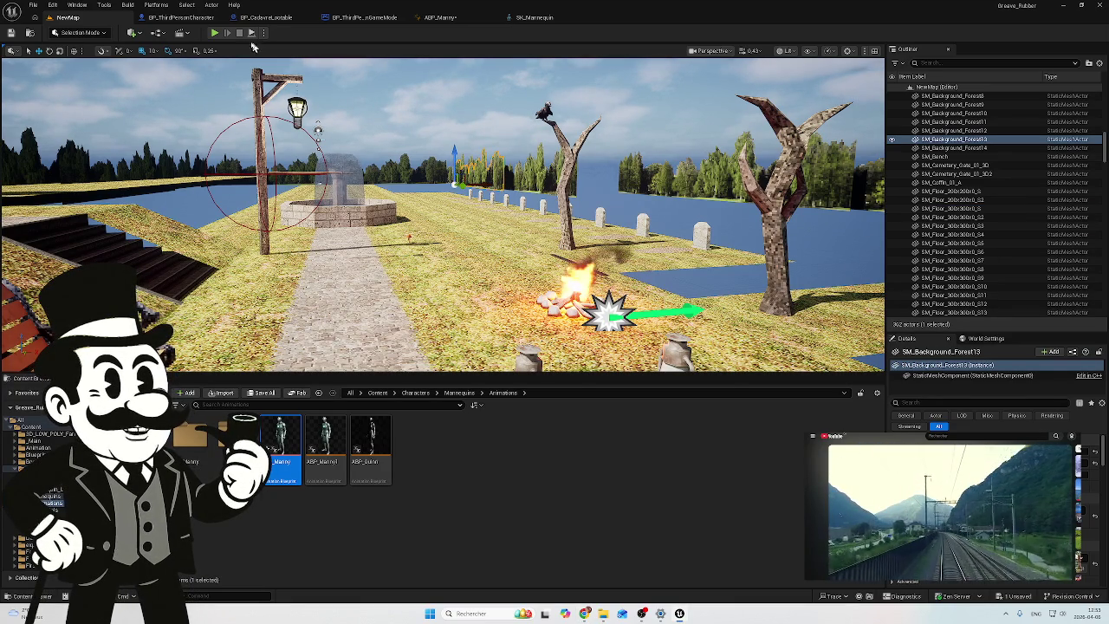
pyautogui.click(216, 33)
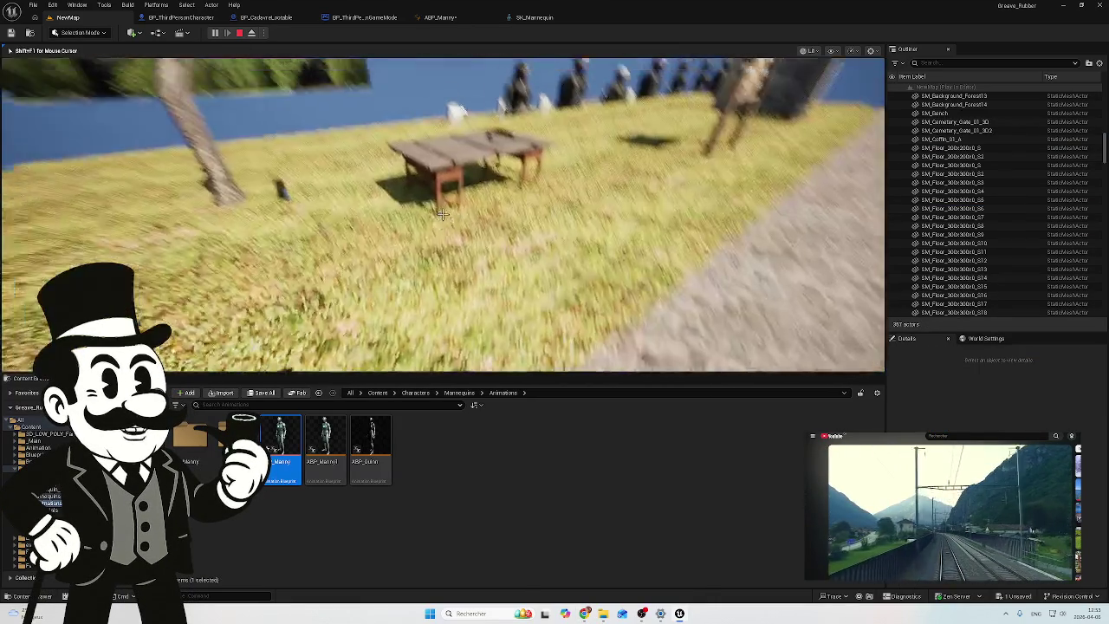
pyautogui.press('Escape')
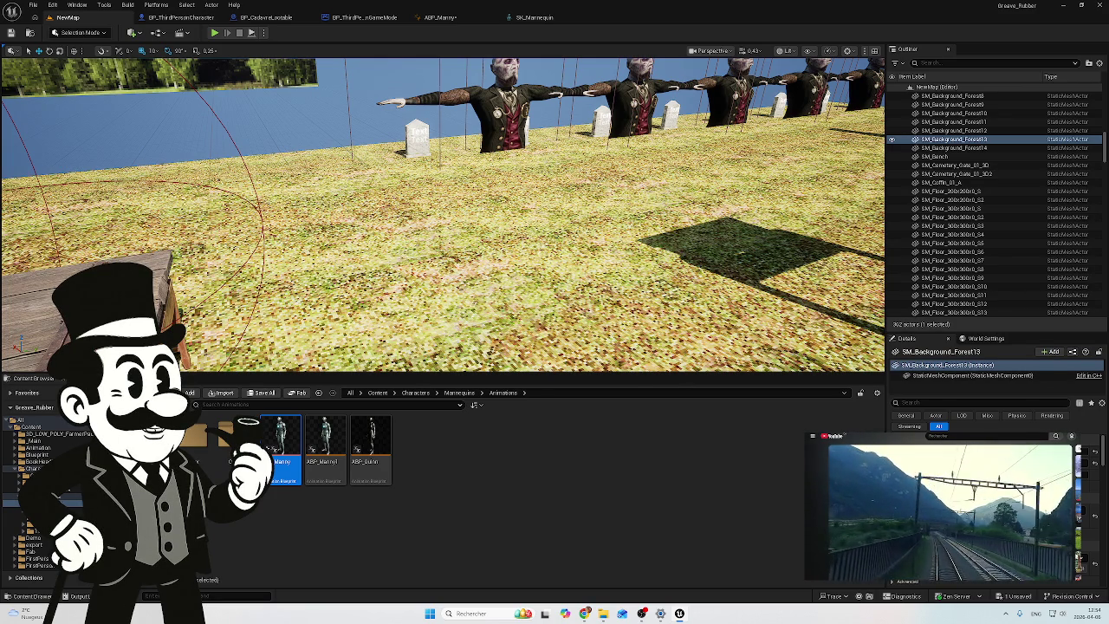
# Step: Fly the camera past the fountain to the campfire, then view BP_ThirdPersonCharacter in its Viewport
pyautogui.click(945, 139)
pyautogui.moveTo(520, 216); pyautogui.dragTo(520, 173)
pyautogui.moveTo(442, 216); pyautogui.dragTo(481, 206)
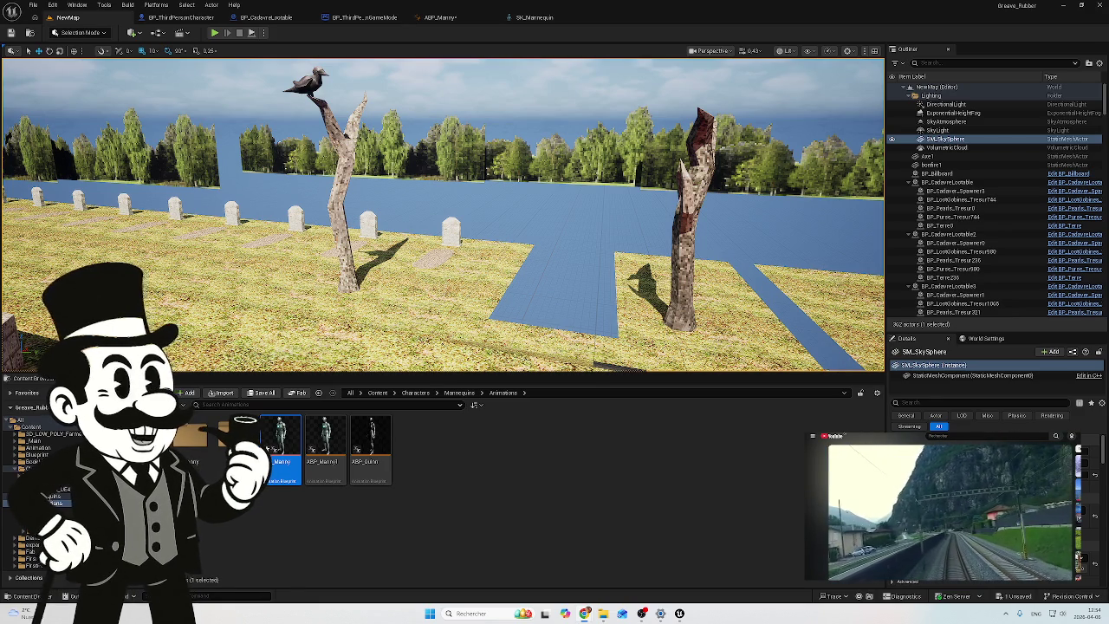
pyautogui.moveTo(601, 203)
pyautogui.mouseDown()
pyautogui.moveTo(623, 201)
pyautogui.moveTo(456, 151)
pyautogui.mouseUp()
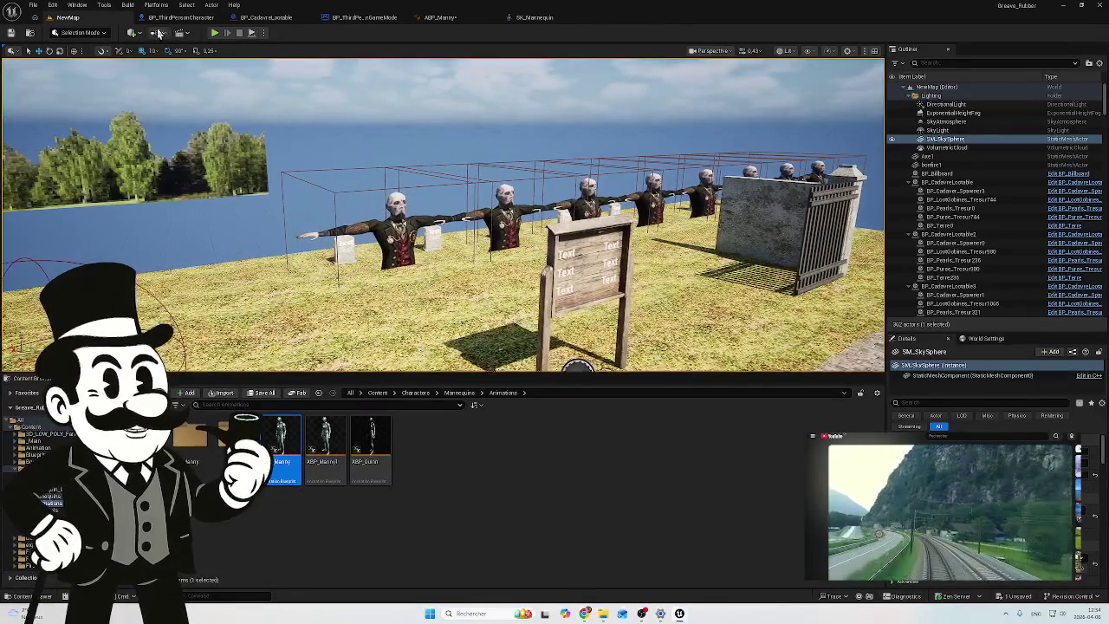
pyautogui.click(180, 17)
pyautogui.click(194, 49)
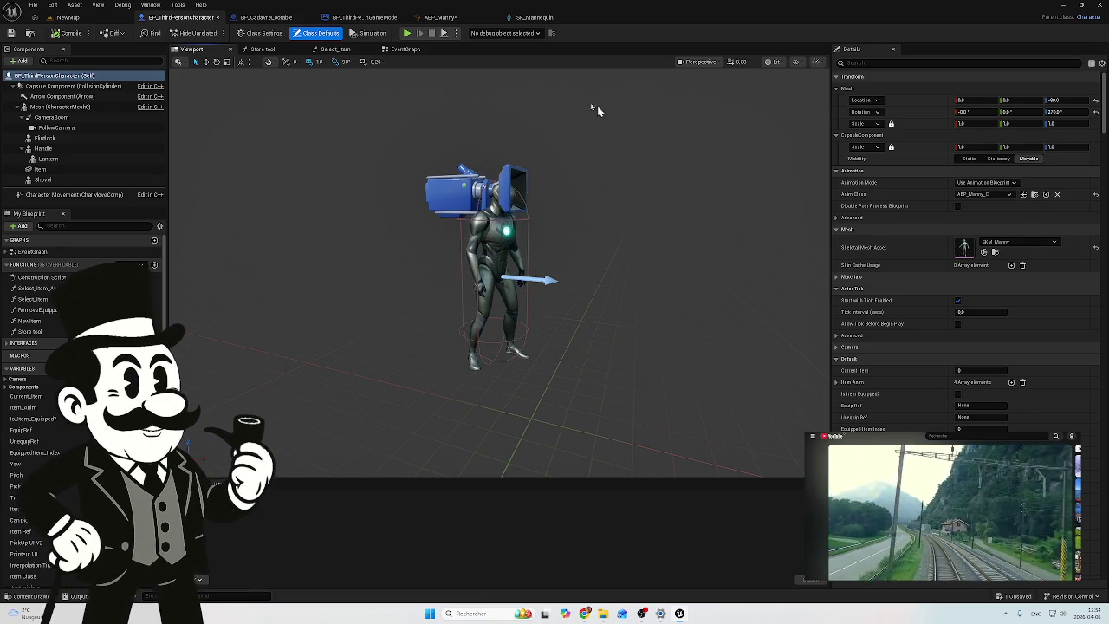
# Step: Select CameraBoom to check its location 0, 25.0, 170.0 and Target Arm Length 0.0
pyautogui.click(273, 49)
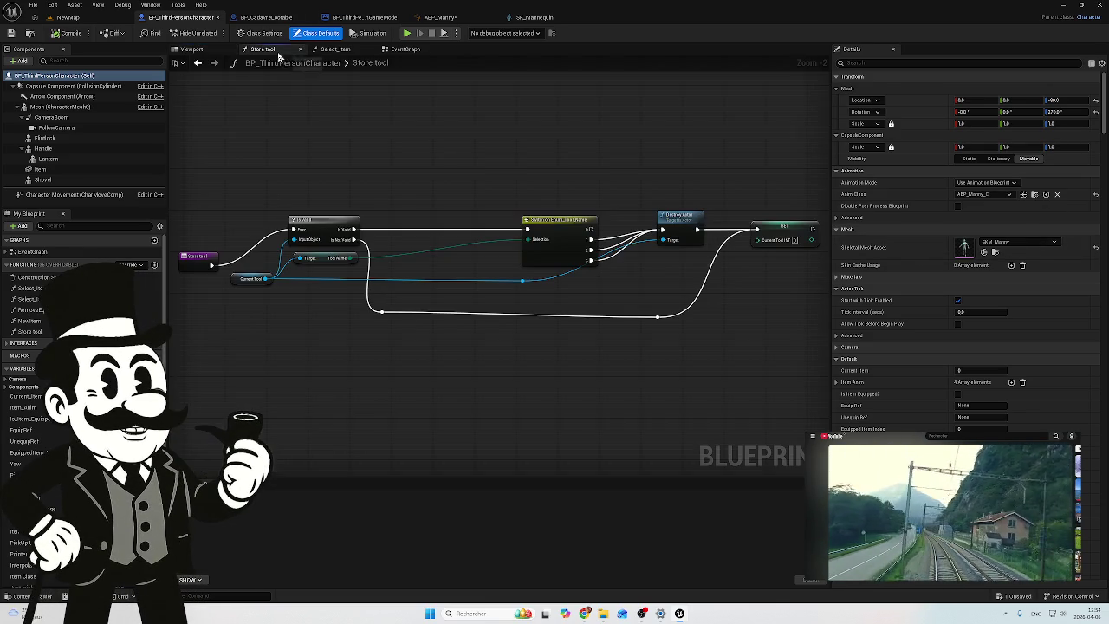
pyautogui.click(206, 49)
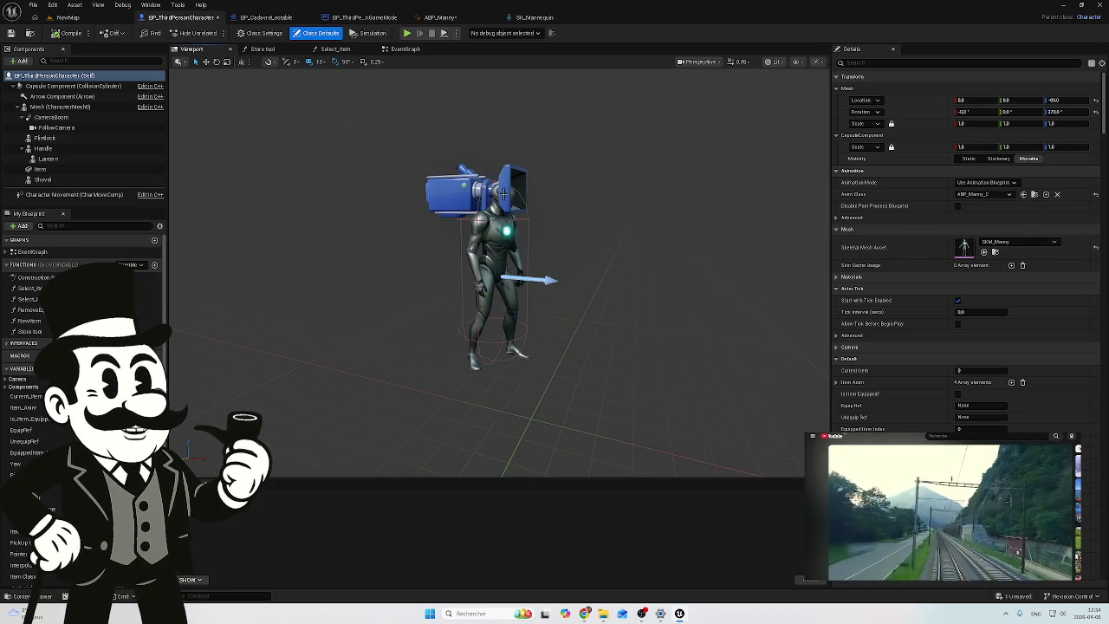
pyautogui.click(54, 106)
pyautogui.click(52, 117)
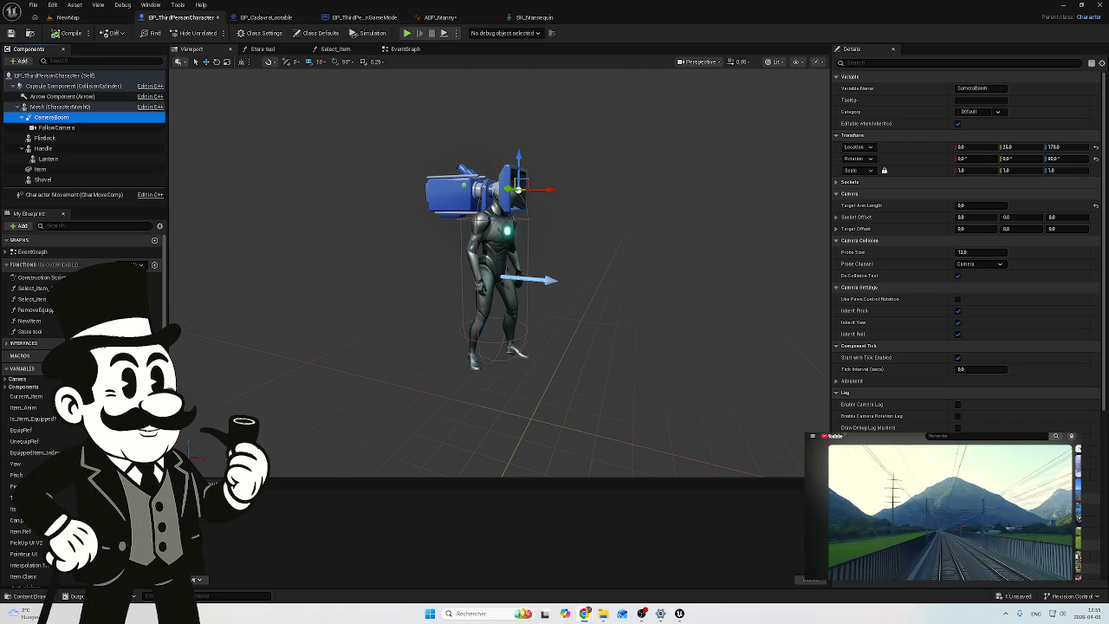
# Step: Zoom in on the CameraBoom camera at the character's head, then return to ABP_Manny
pyautogui.moveTo(639, 257)
pyautogui.mouseDown()
pyautogui.moveTo(582, 260)
pyautogui.moveTo(639, 260)
pyautogui.mouseUp()
pyautogui.click(52, 118)
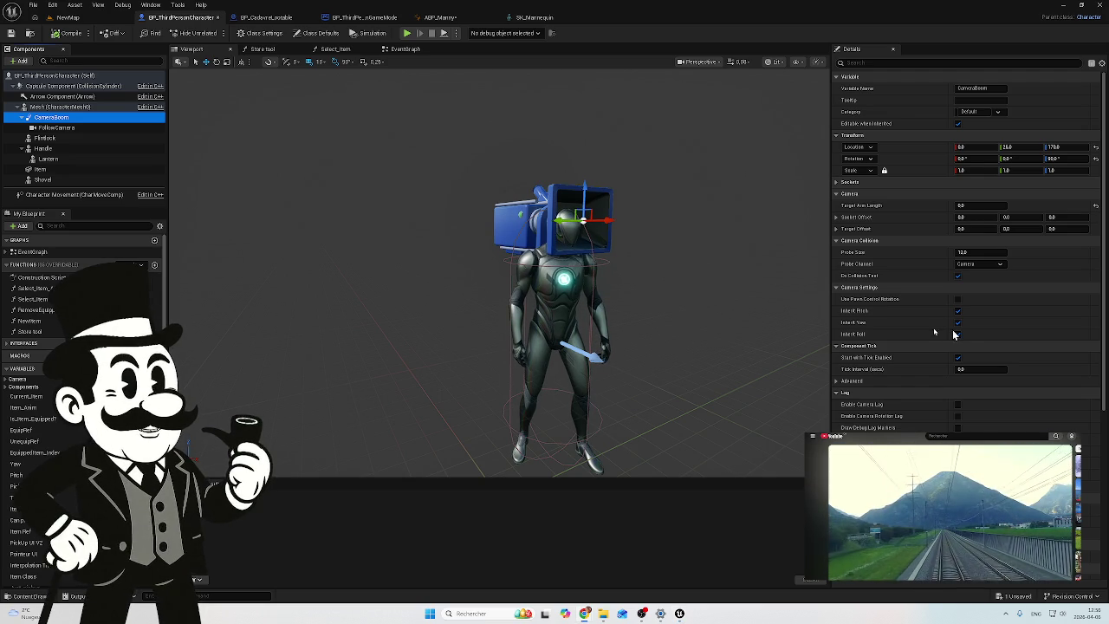
pyautogui.moveTo(606, 233); pyautogui.dragTo(641, 216)
pyautogui.scroll(5, 498, 277)
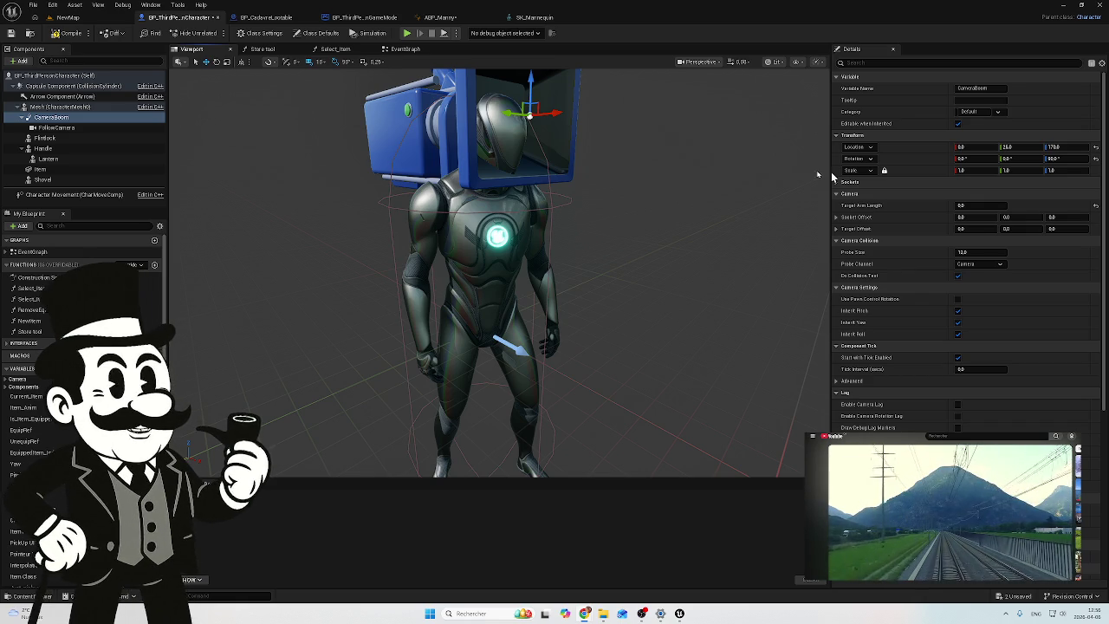
pyautogui.click(442, 17)
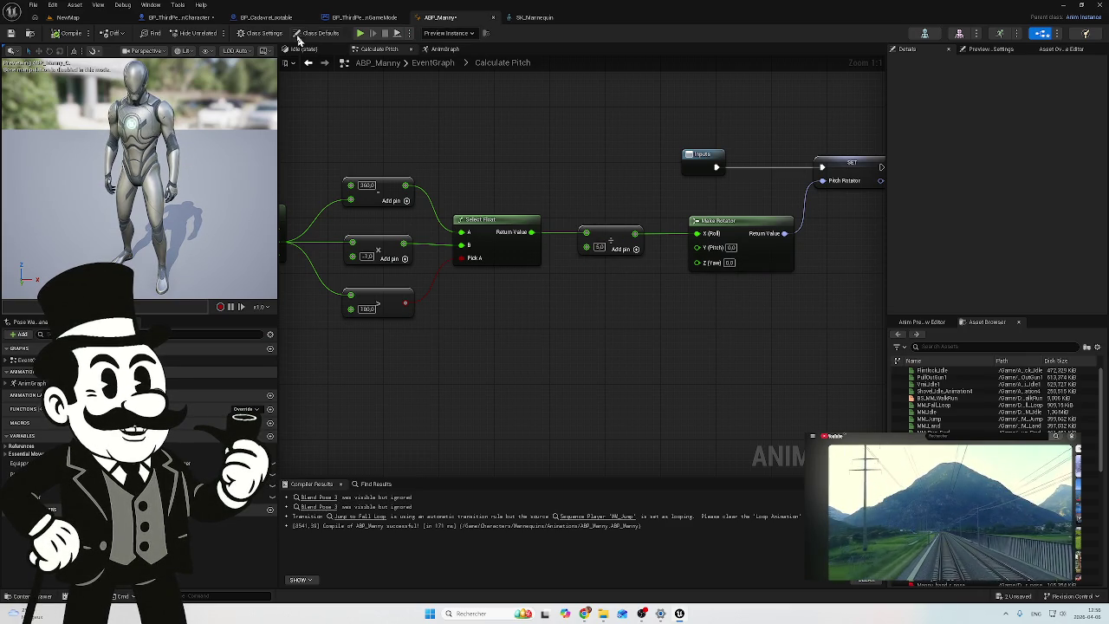
# Step: Start a NewMap test play and eject to a free camera facing the bench and lantern
pyautogui.click(90, 19)
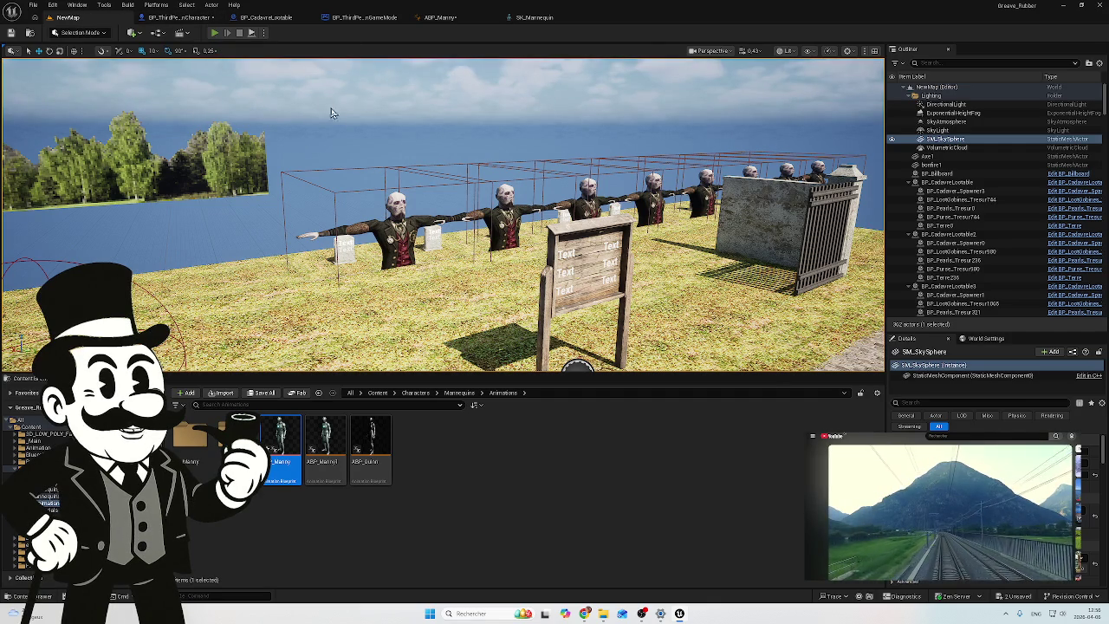
pyautogui.hotkey('alt', 'p')
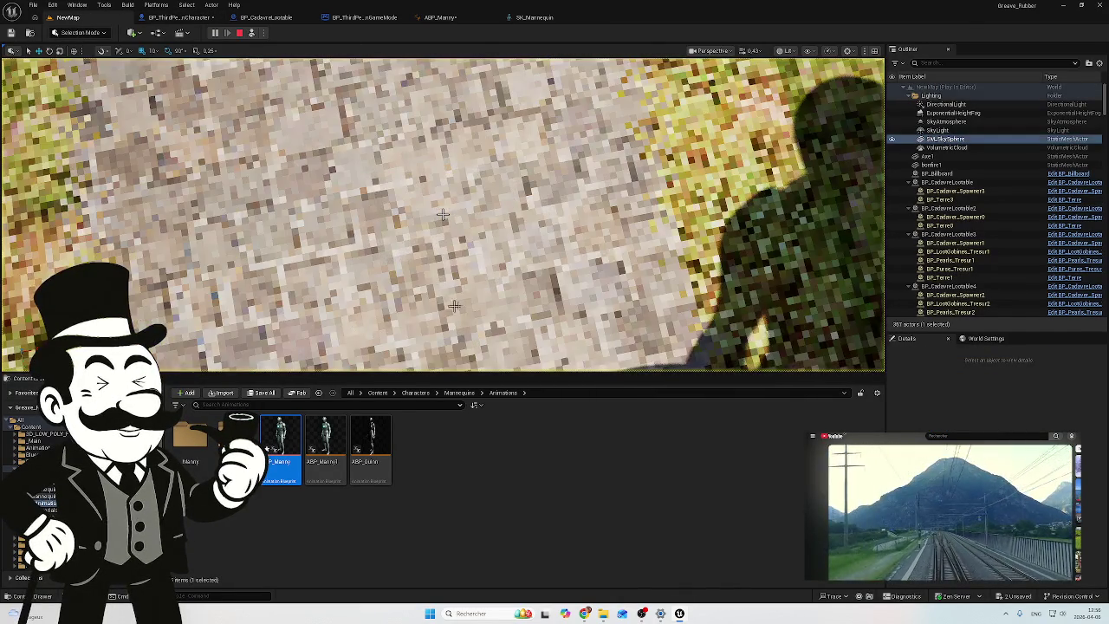
pyautogui.press('F8')
pyautogui.click(442, 214)
pyautogui.moveTo(441, 214); pyautogui.dragTo(441, 214)
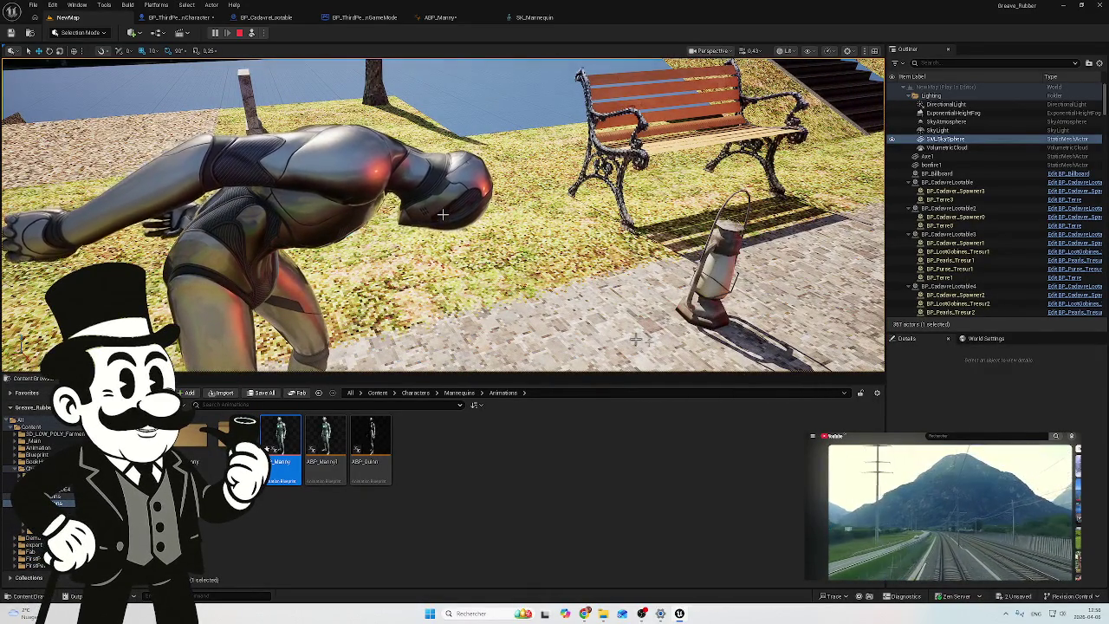
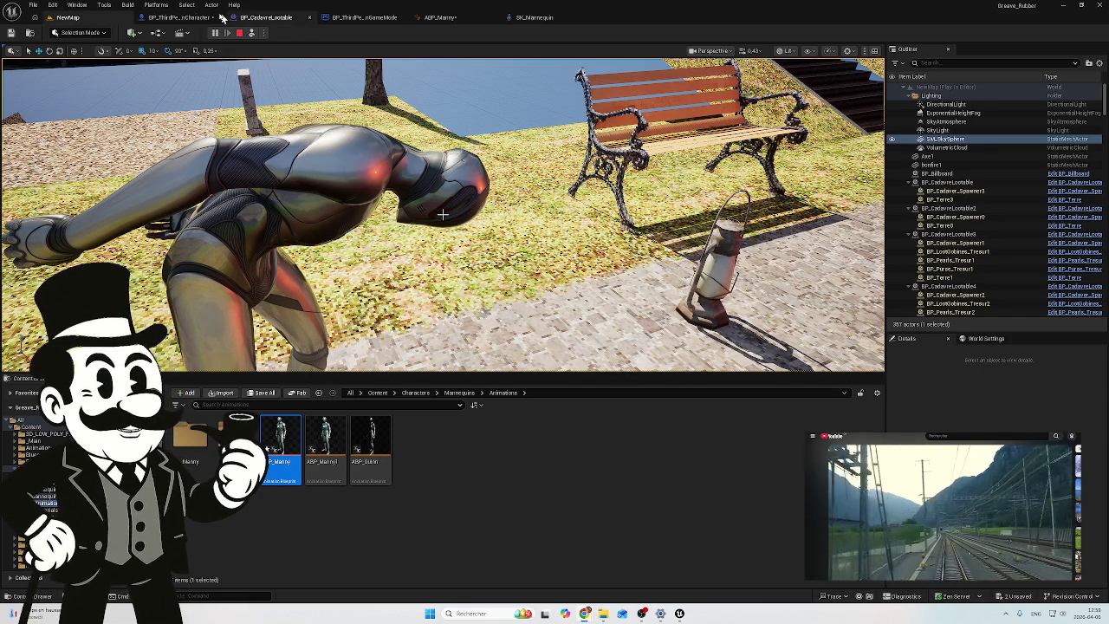
# Step: In BP_ThirdPersonCharacter, turn on Use Pawn Control Rotation for the CameraBoom and clear the 'use' filter
pyautogui.click(158, 19)
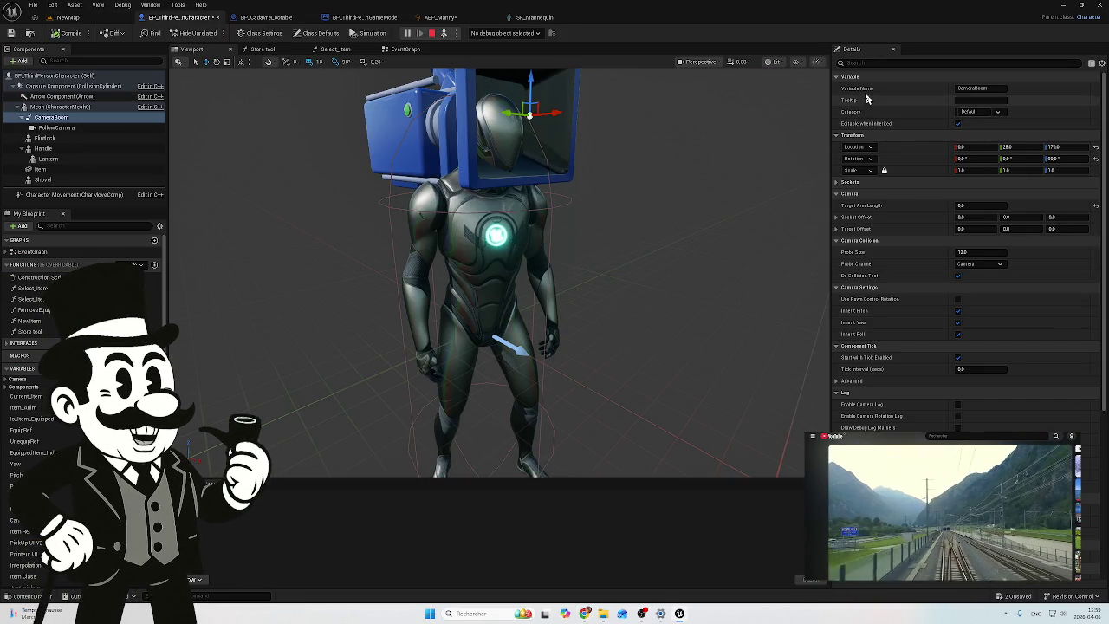
pyautogui.click(877, 62)
pyautogui.write('u')
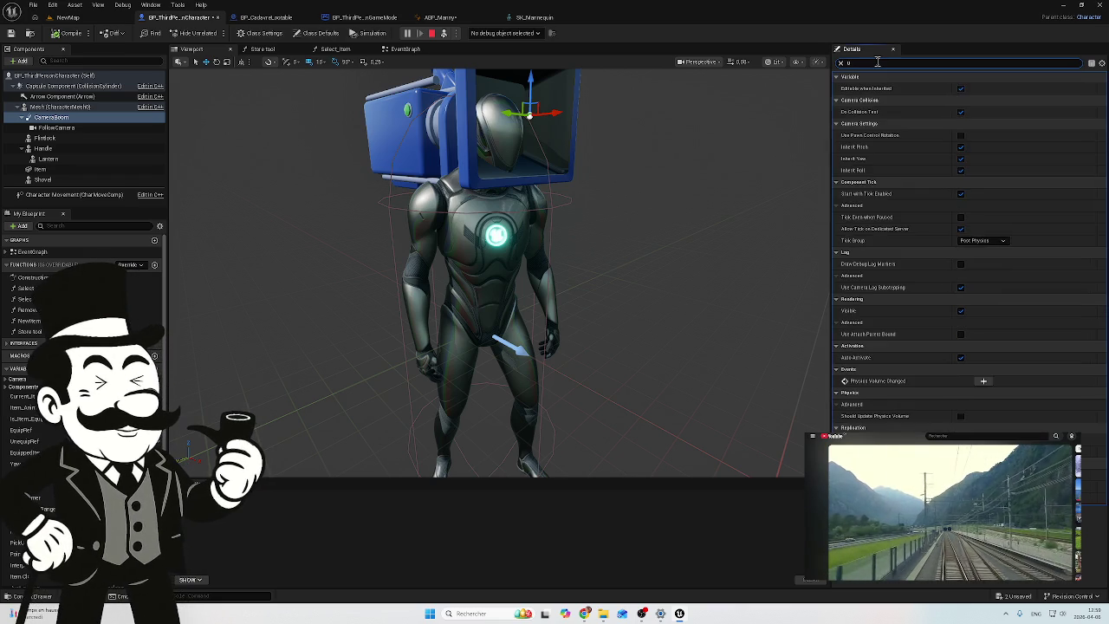
pyautogui.write('se')
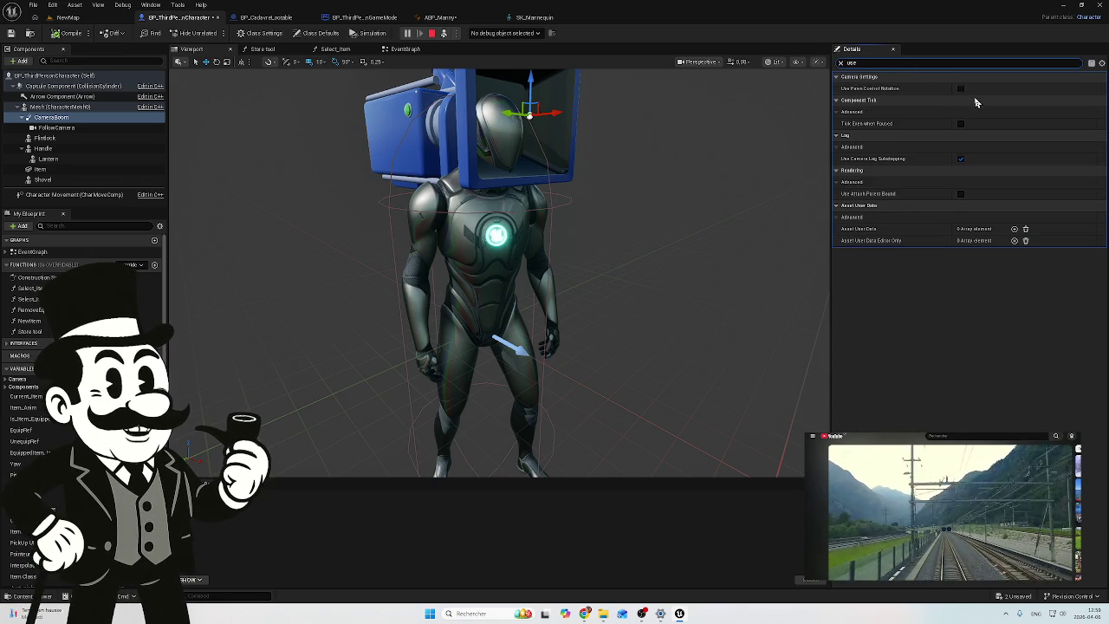
pyautogui.click(960, 89)
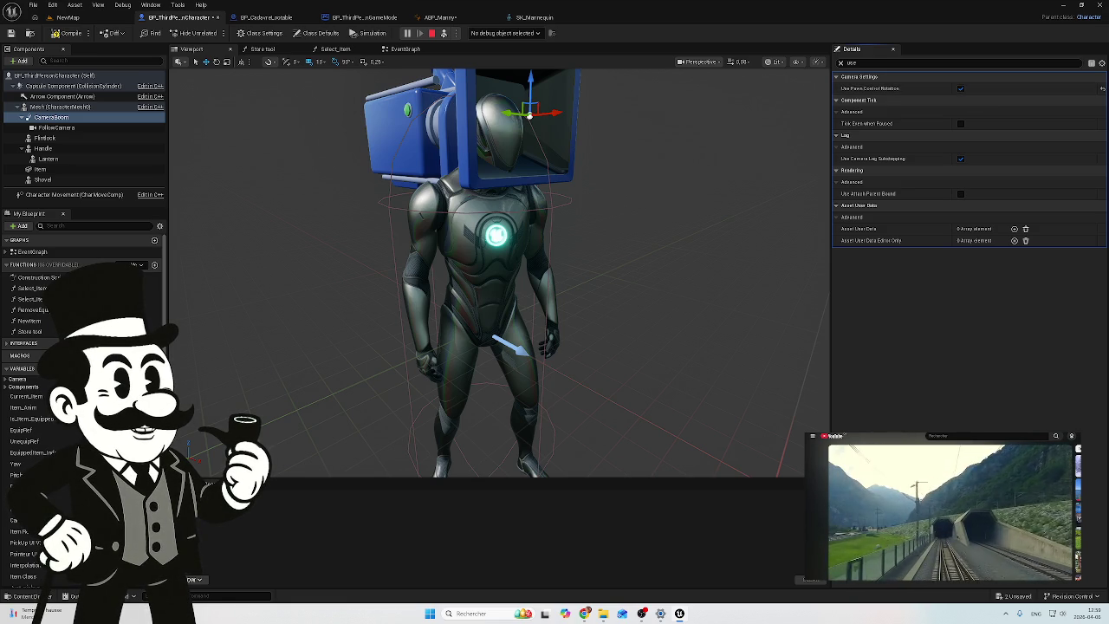
pyautogui.click(841, 64)
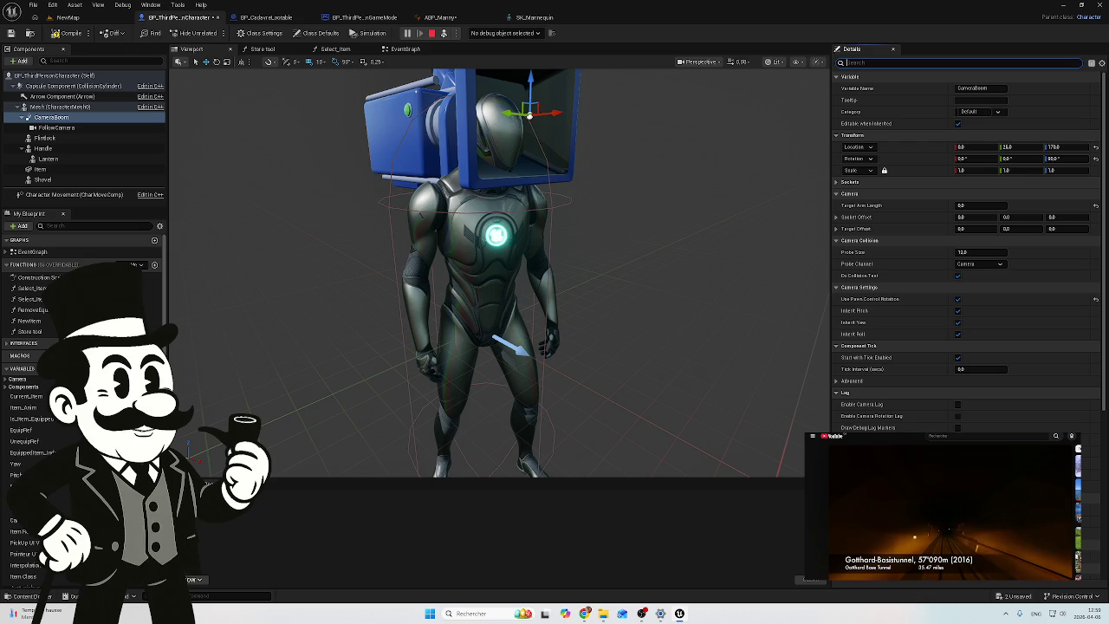
pyautogui.click(322, 35)
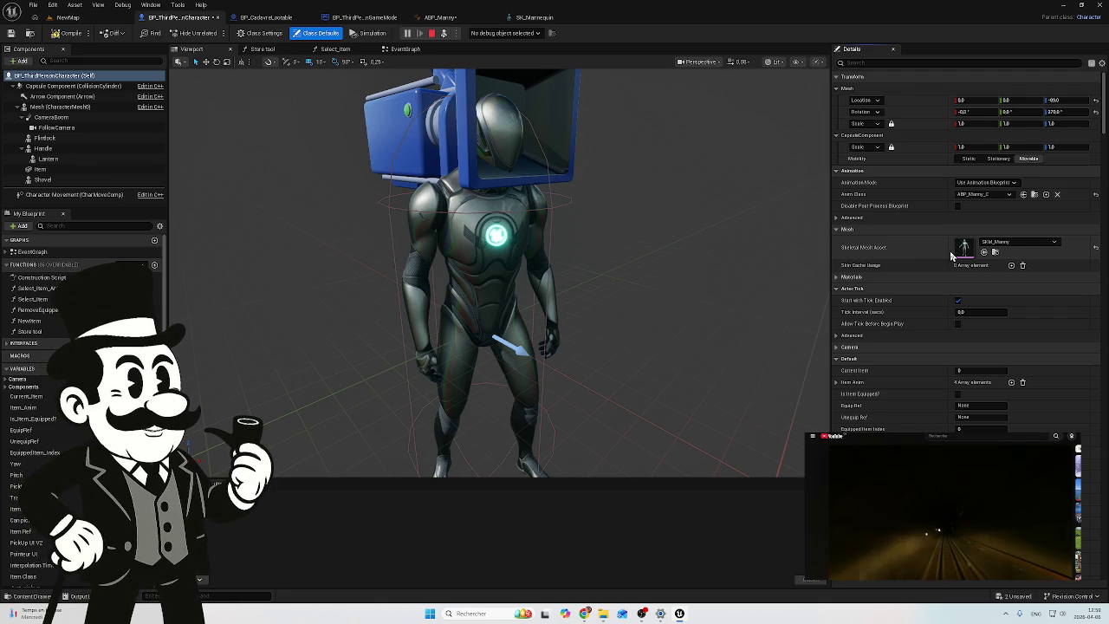
pyautogui.scroll(-1, 935, 280)
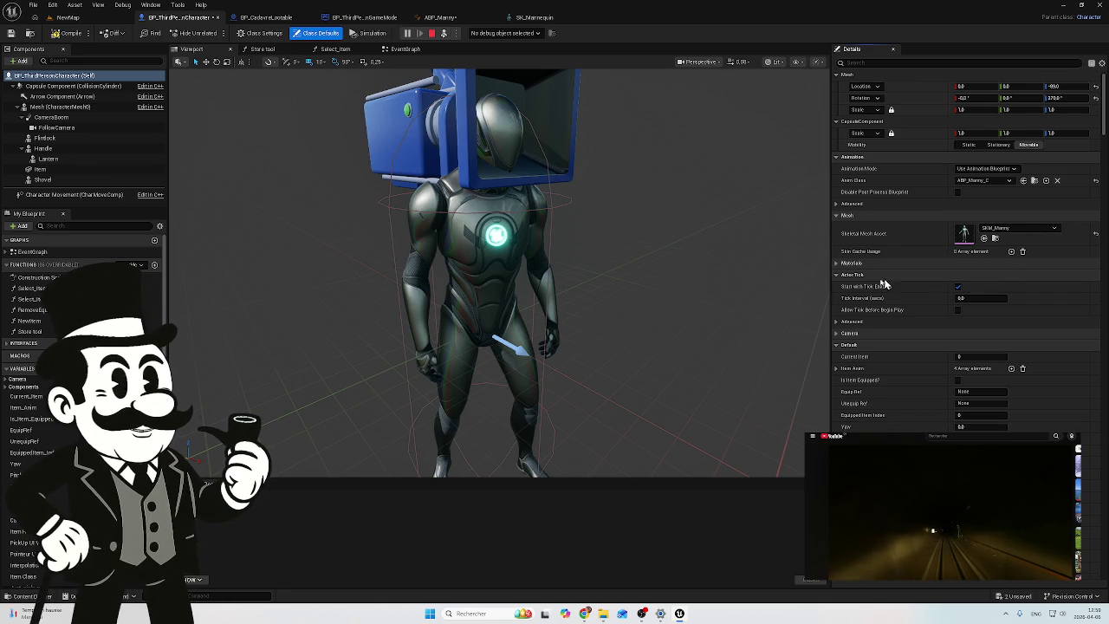
pyautogui.click(52, 118)
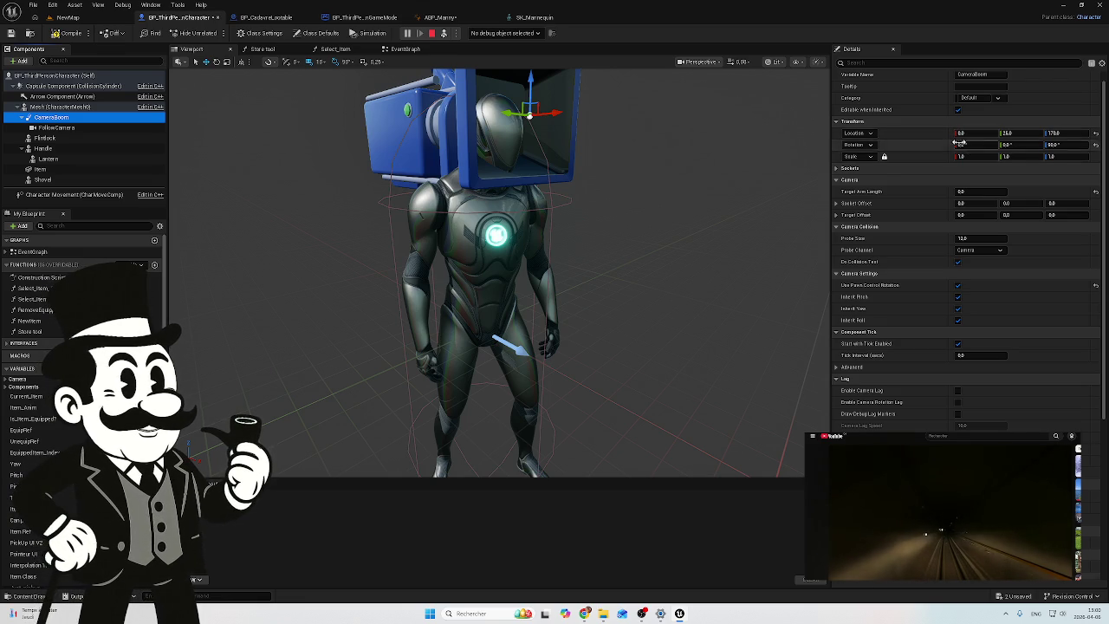
# Step: Look over the Class Settings, Class Defaults and the FollowCamera's properties
pyautogui.scroll(-1, 969, 157)
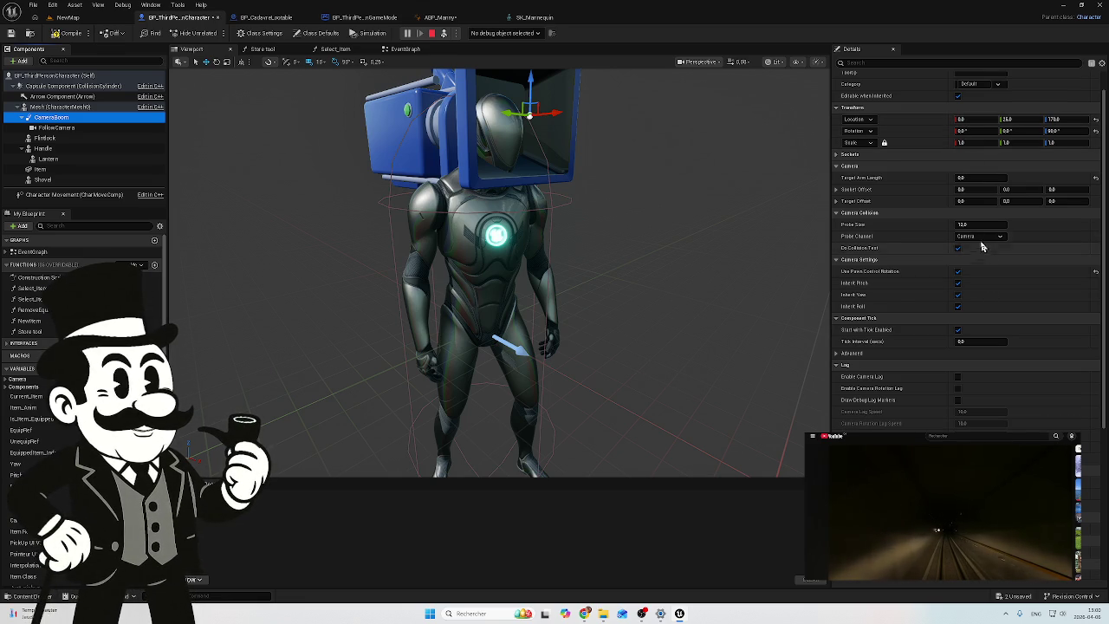
pyautogui.scroll(-2, 980, 251)
pyautogui.scroll(4, 977, 258)
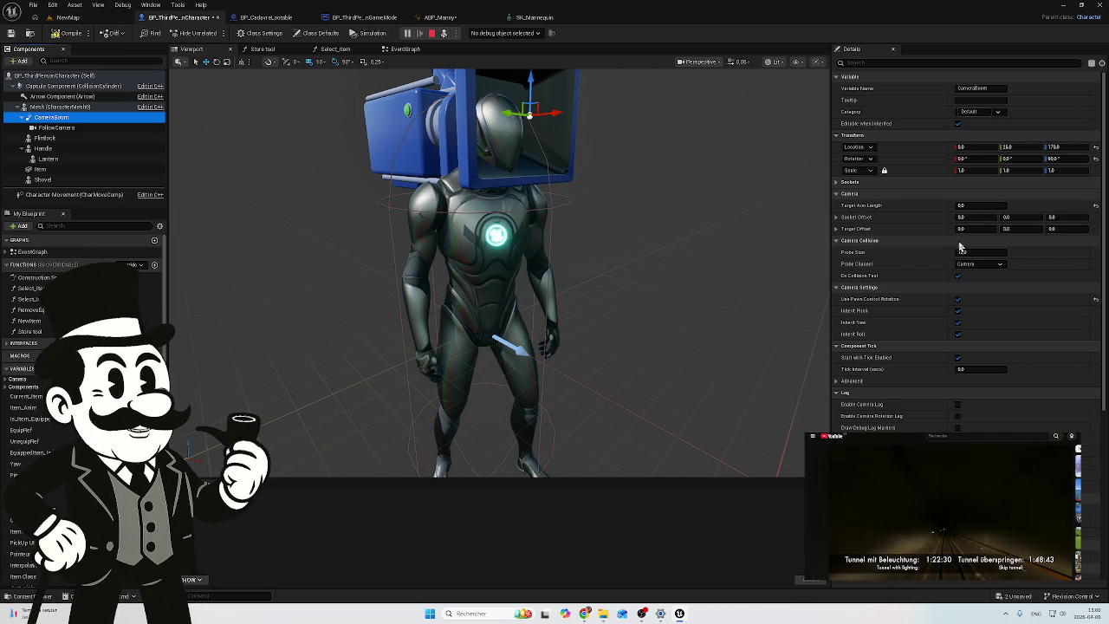
pyautogui.click(268, 36)
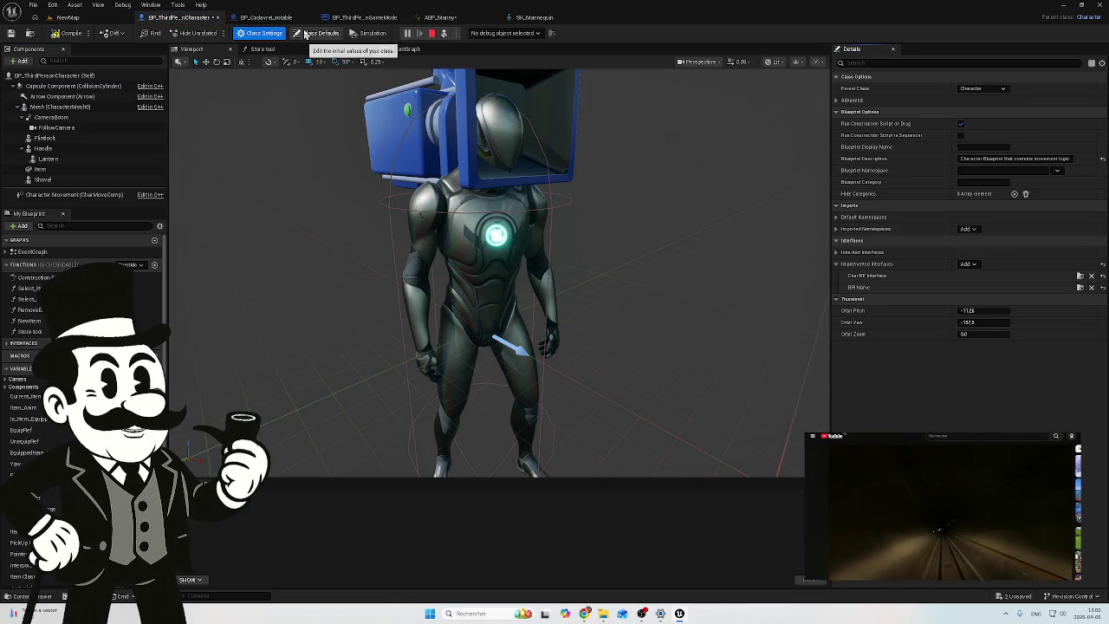
pyautogui.click(305, 34)
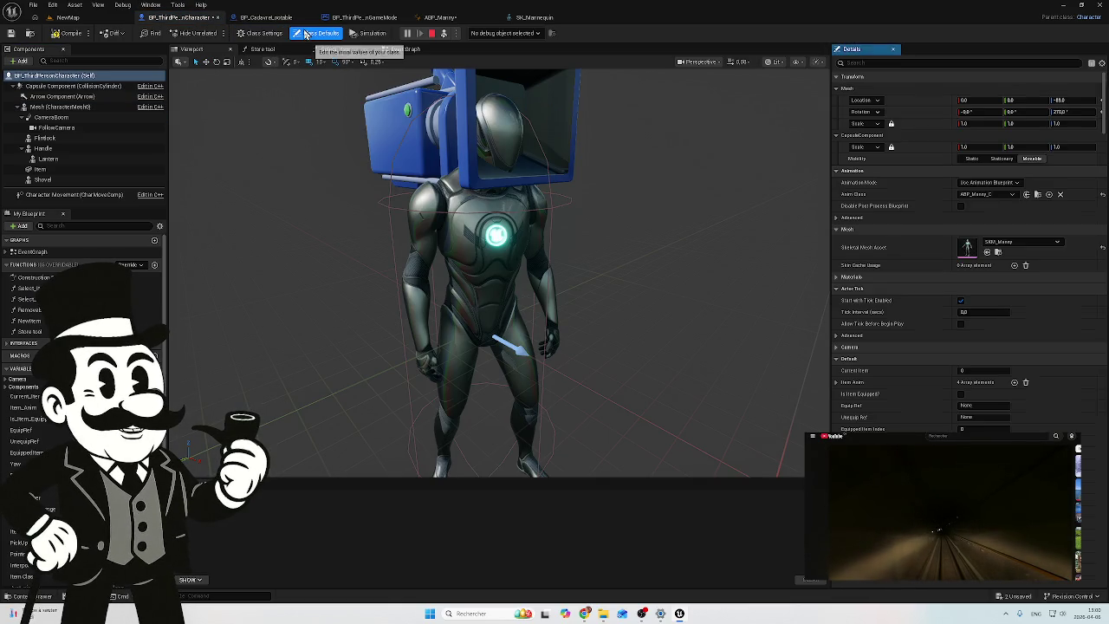
pyautogui.click(66, 128)
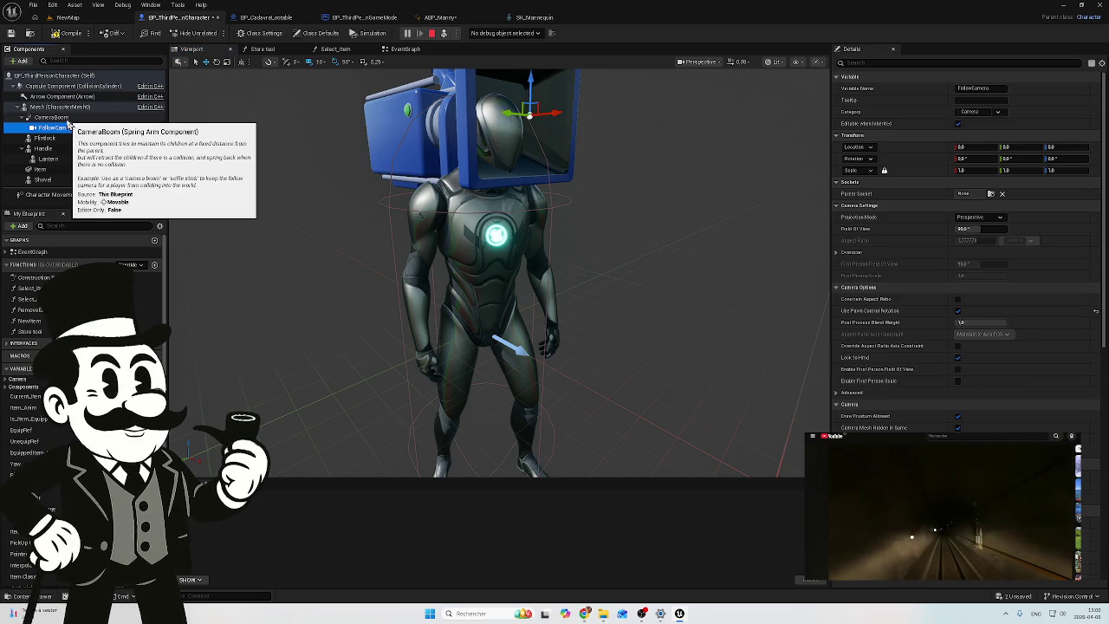
# Step: Clear the CameraBoom's Parent Socket to None and compile the character blueprint
pyautogui.click(81, 118)
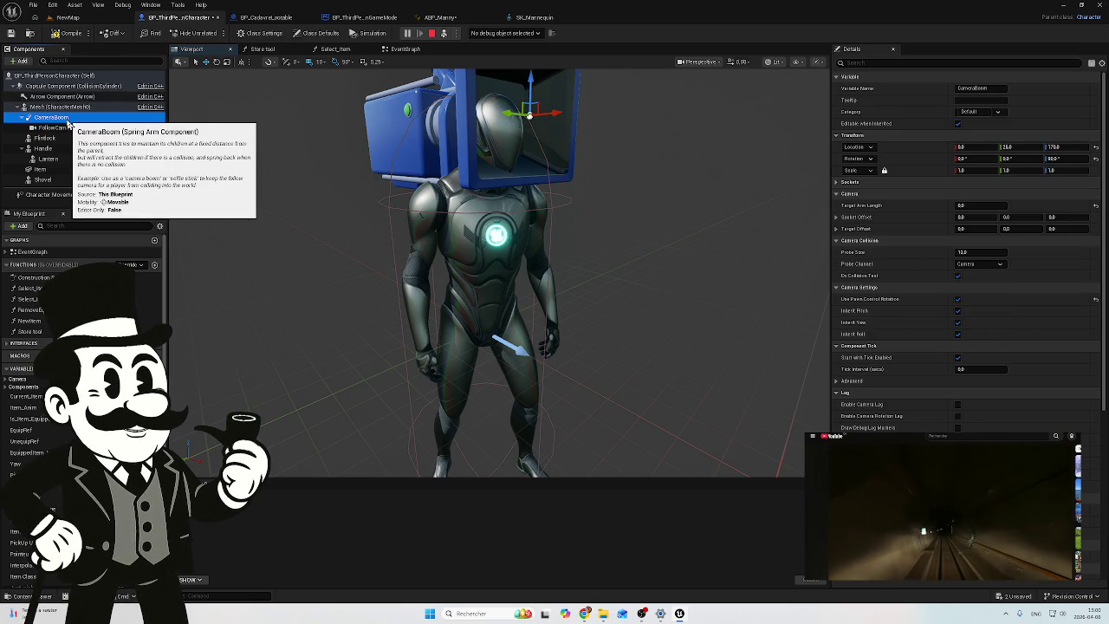
pyautogui.click(838, 182)
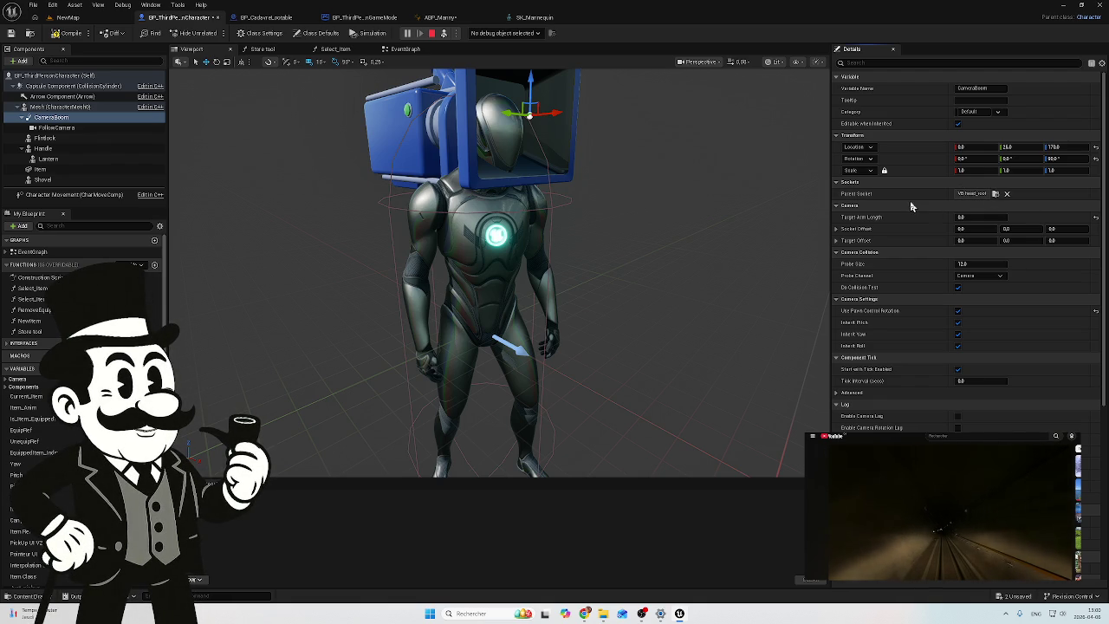
pyautogui.click(1006, 195)
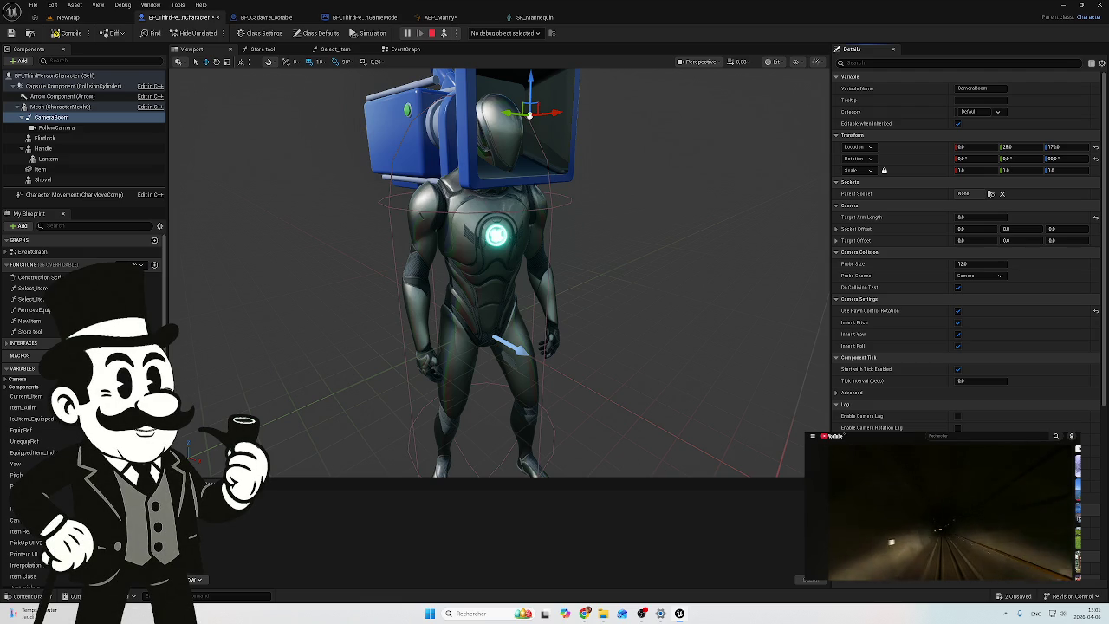
pyautogui.click(71, 34)
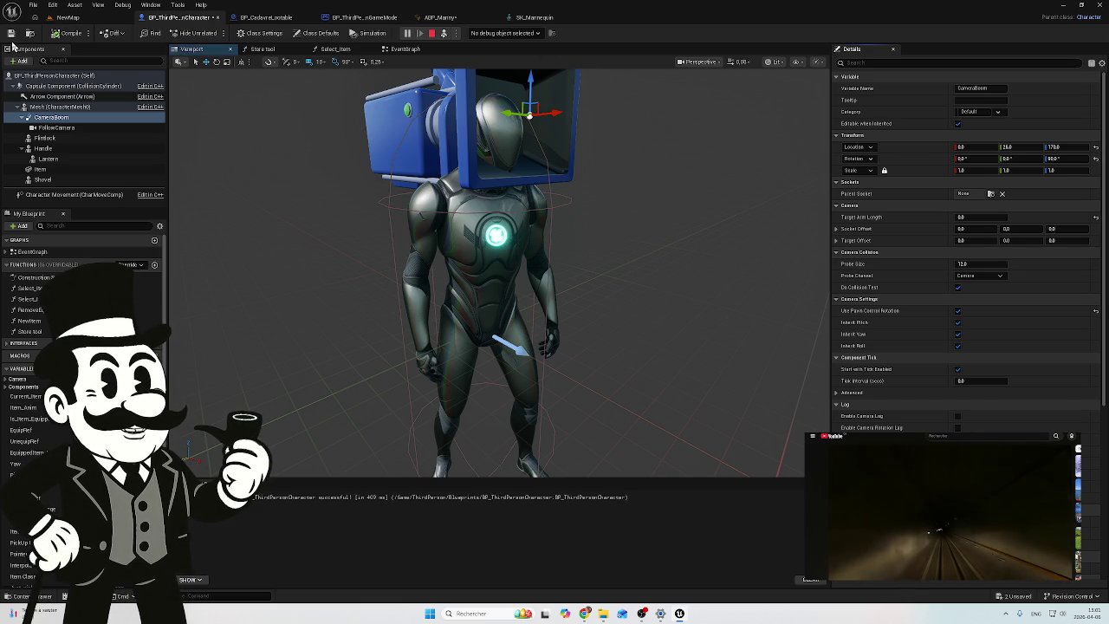
# Step: Save BP_ThirdPersonCharacter and stop the running play session in NewMap
pyautogui.click(11, 34)
pyautogui.click(80, 19)
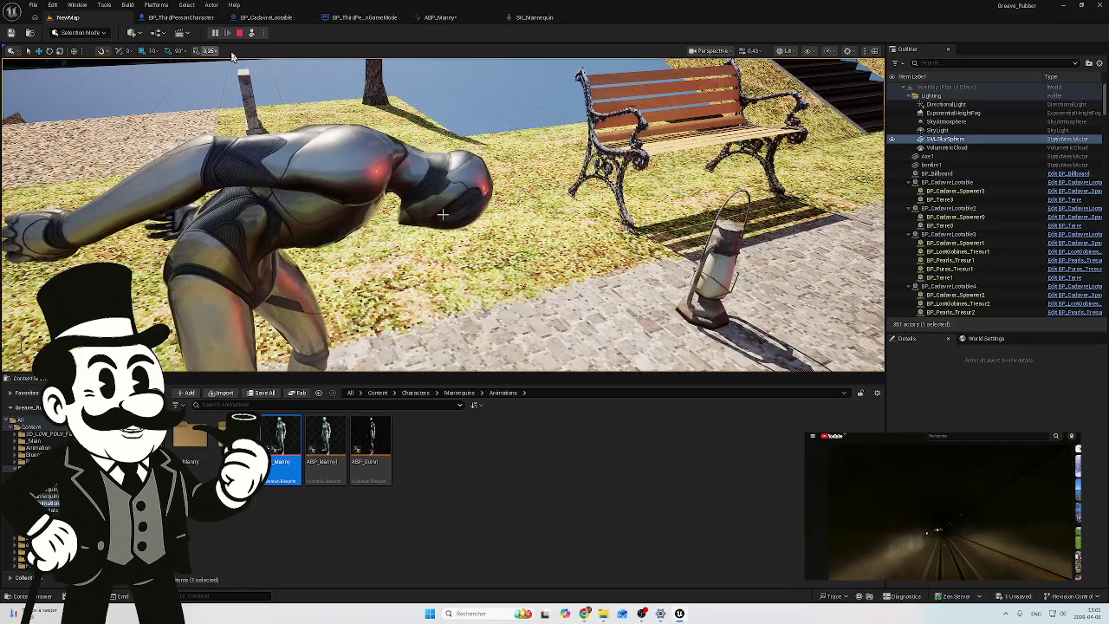
pyautogui.click(240, 35)
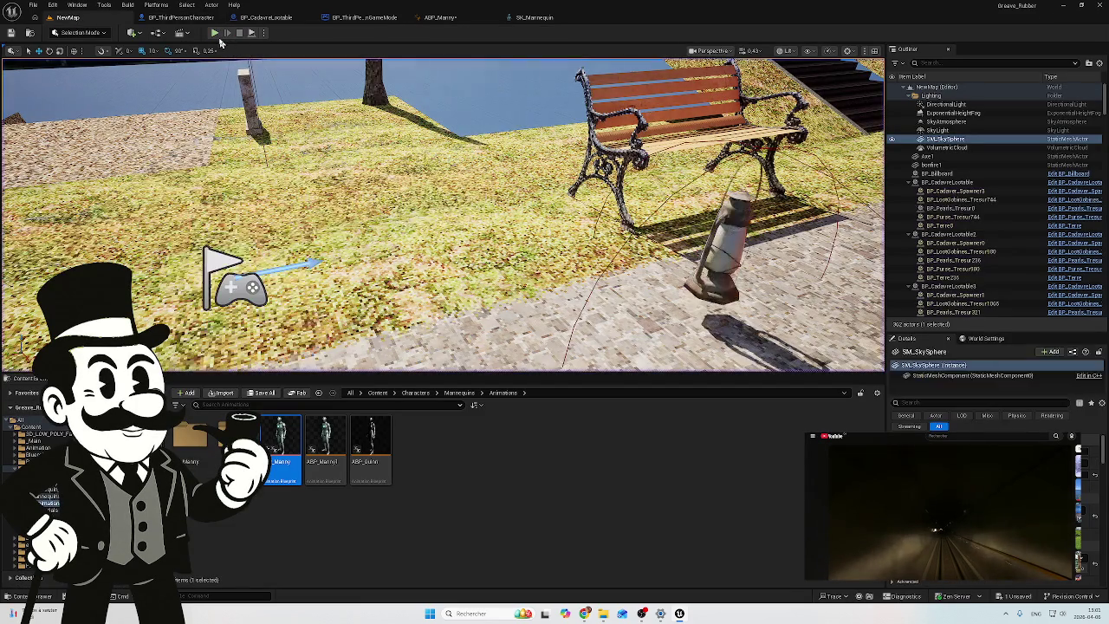
# Step: Save ABP_Manny and start a new play test in NewMap with mouse control
pyautogui.click(1018, 596)
pyautogui.click(624, 404)
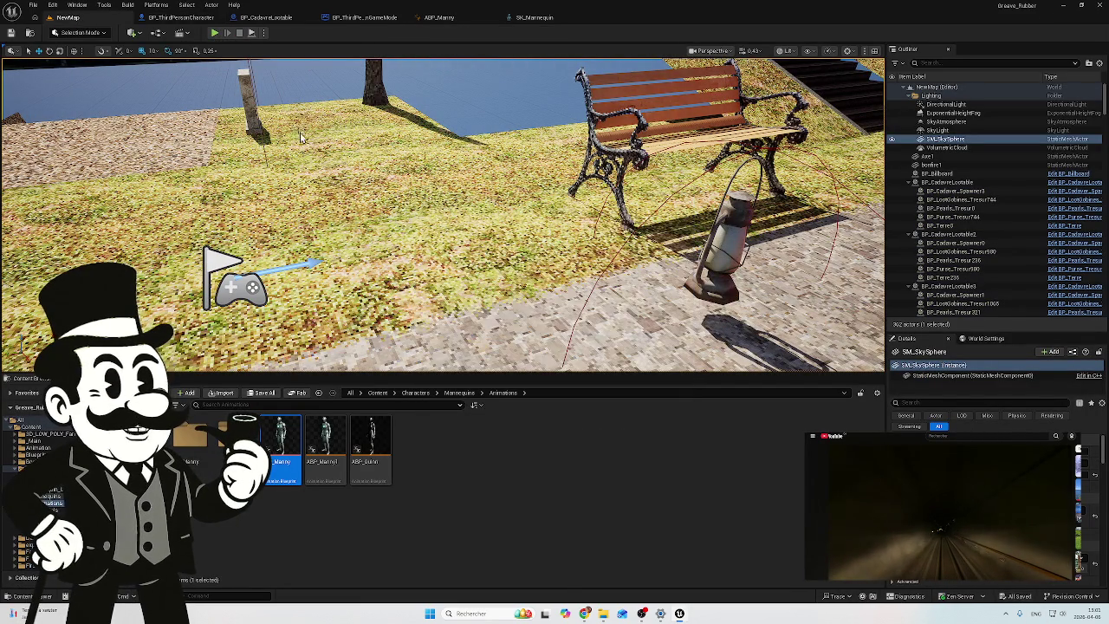
pyautogui.click(214, 33)
pyautogui.click(357, 143)
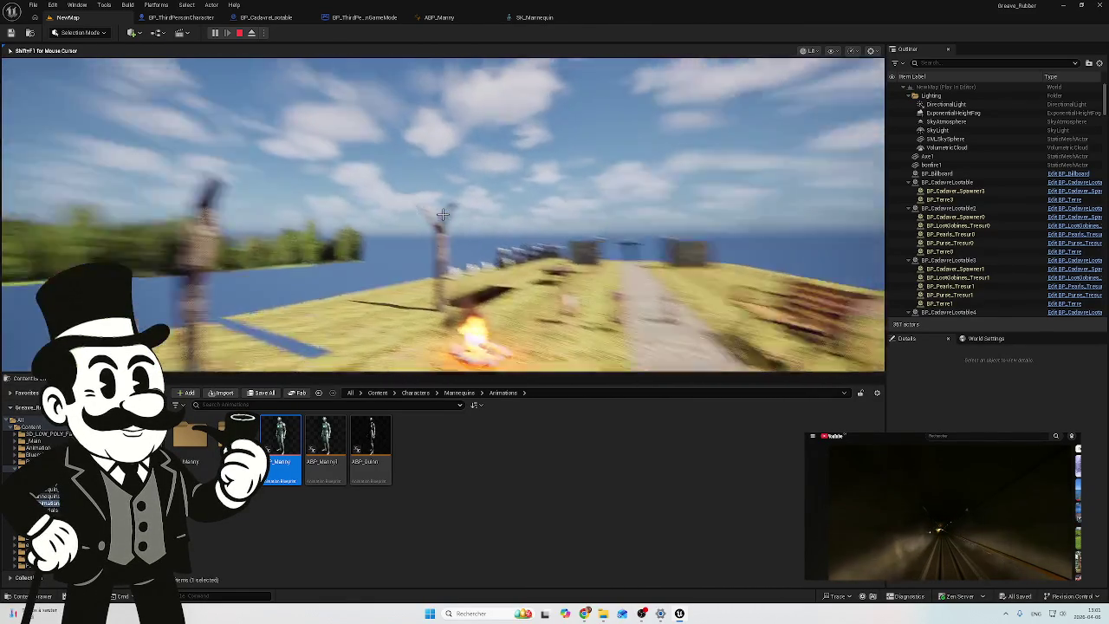
# Step: End the play test with Esc and return to the BP_ThirdPersonCharacter blueprint
pyautogui.press('Escape')
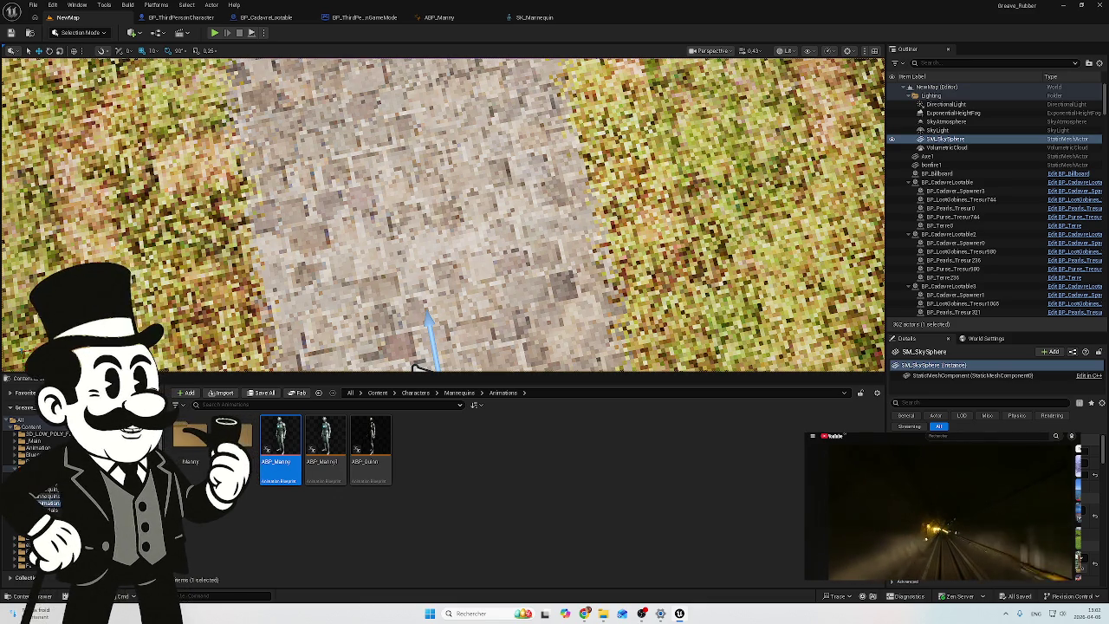
pyautogui.press('XF86AudioLowerVolume')
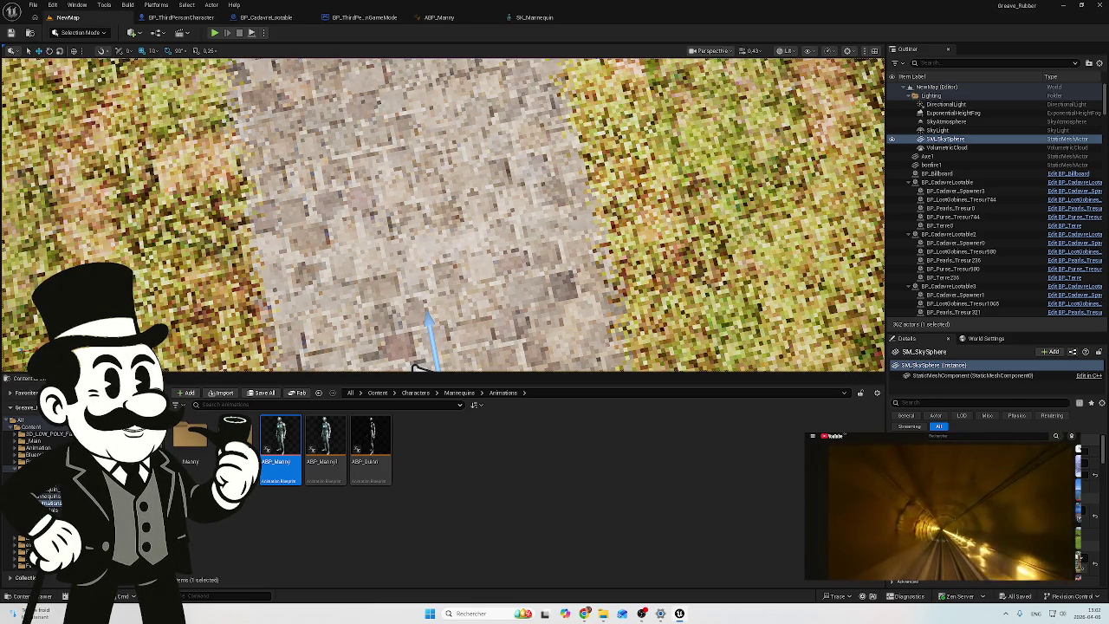
pyautogui.click(178, 17)
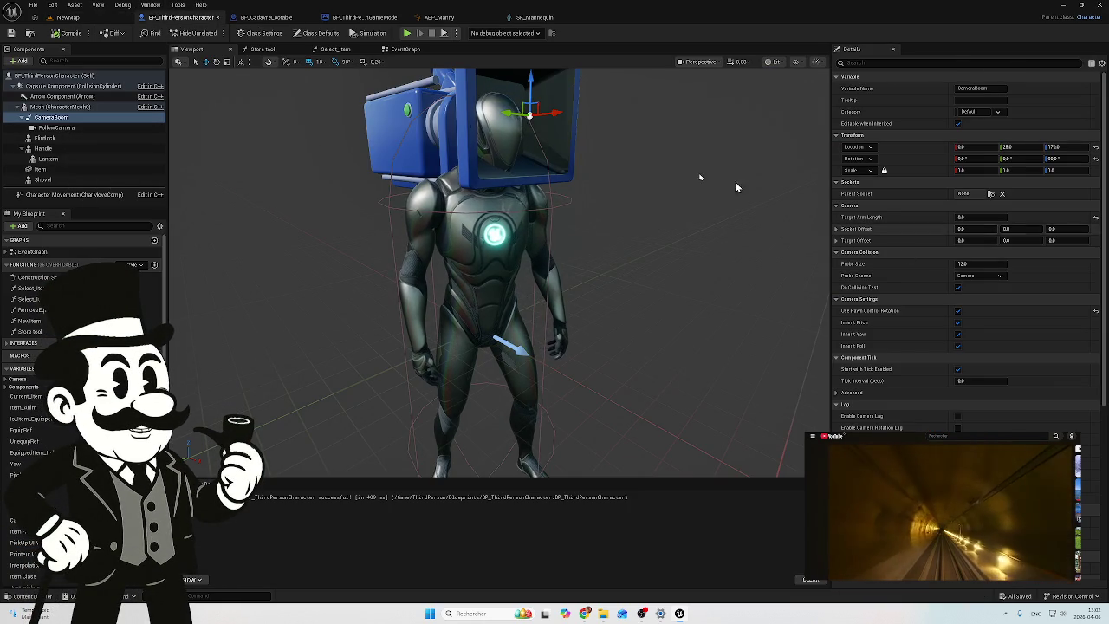
# Step: Untick Use Pawn Control Rotation on FollowCamera and recompile BP_ThirdPersonCharacter
pyautogui.click(62, 128)
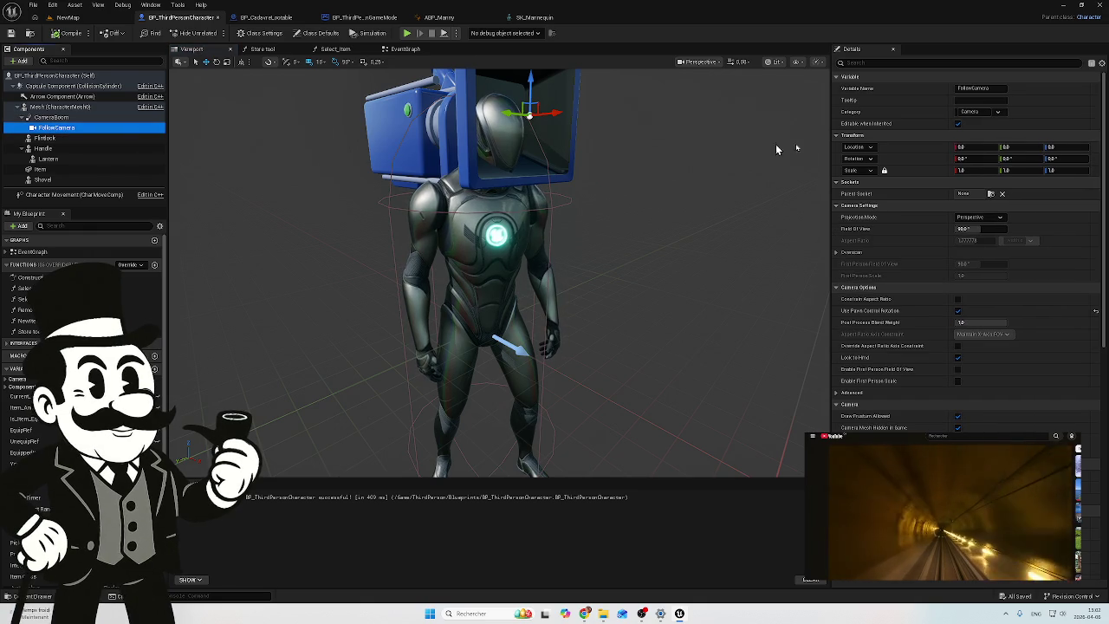
pyautogui.click(875, 62)
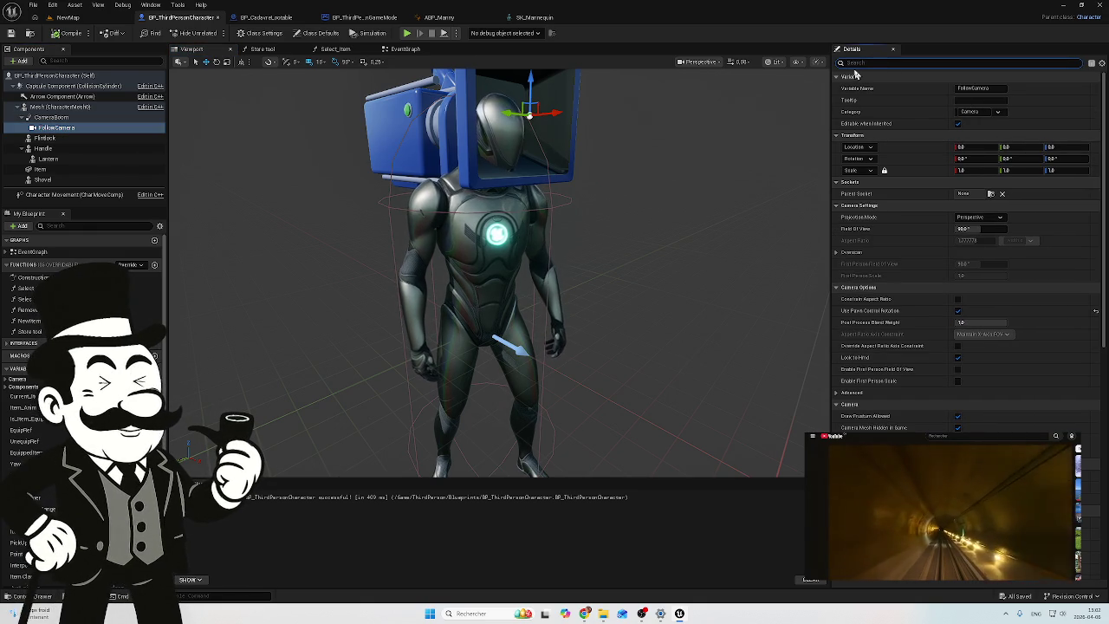
pyautogui.write('us')
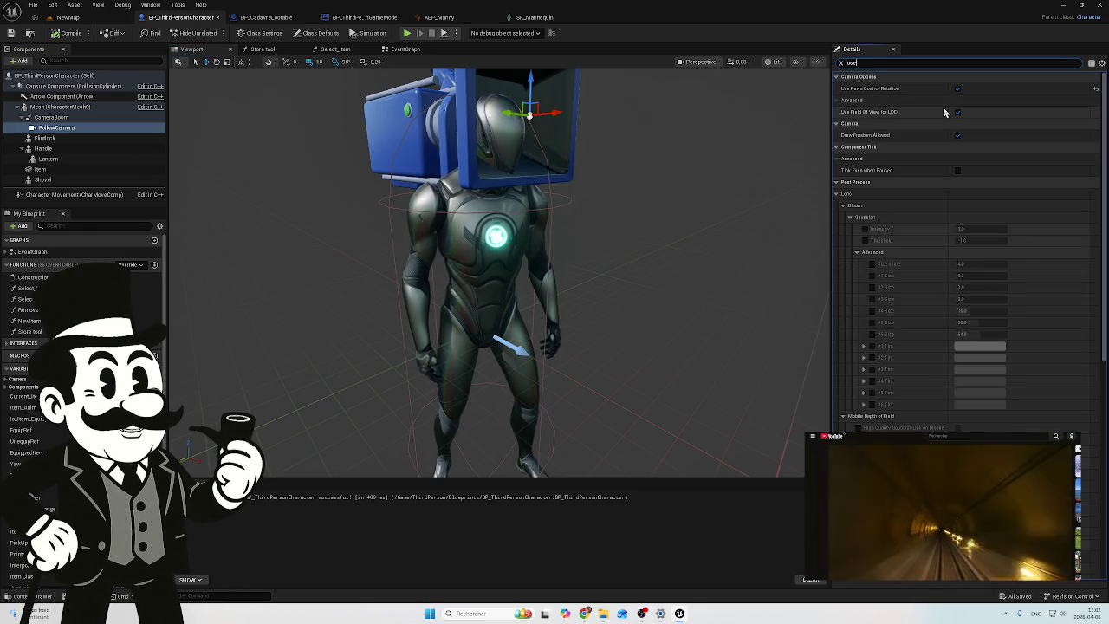
pyautogui.write('e')
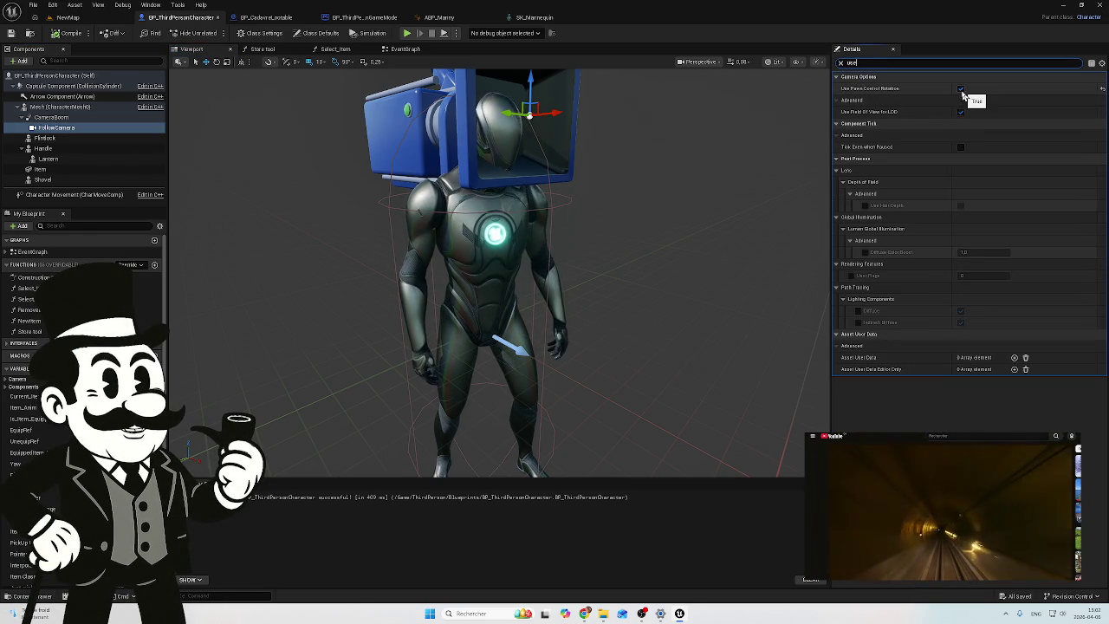
pyautogui.click(960, 89)
pyautogui.click(69, 37)
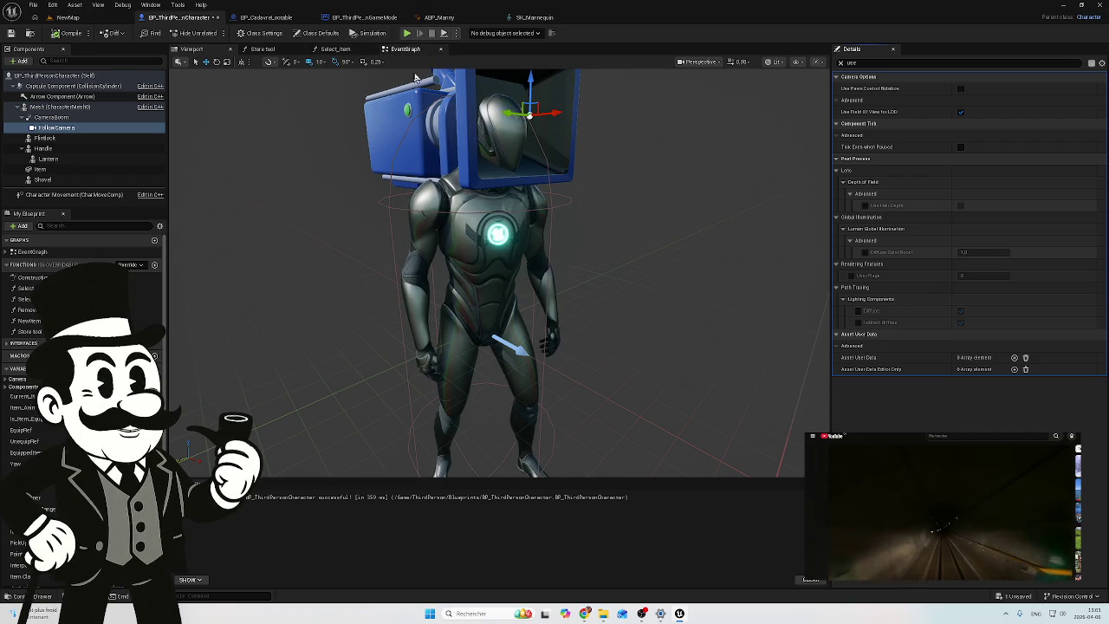
pyautogui.click(402, 49)
pyautogui.scroll(-12, 539, 262)
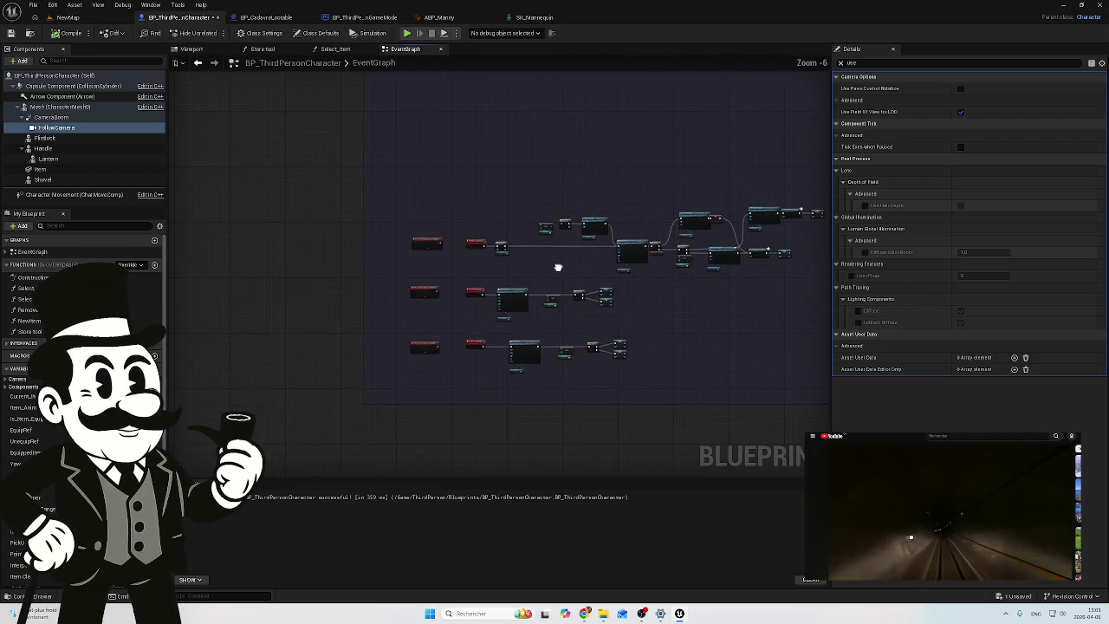
pyautogui.scroll(12, 358, 353)
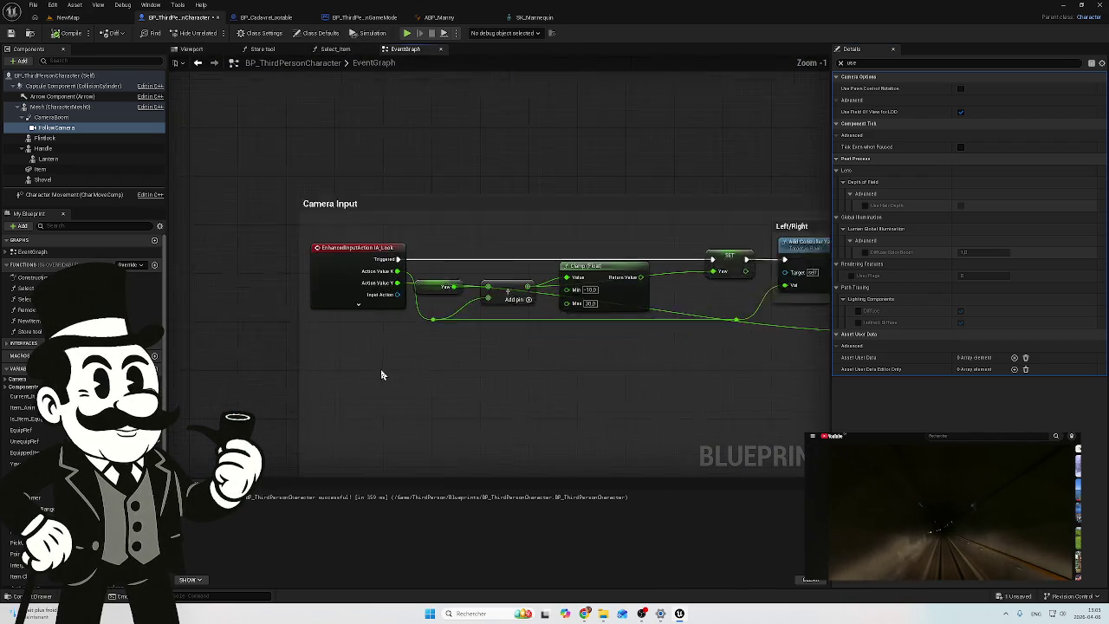
pyautogui.moveTo(373, 130); pyautogui.dragTo(408, 249)
pyautogui.scroll(-4, 408, 250)
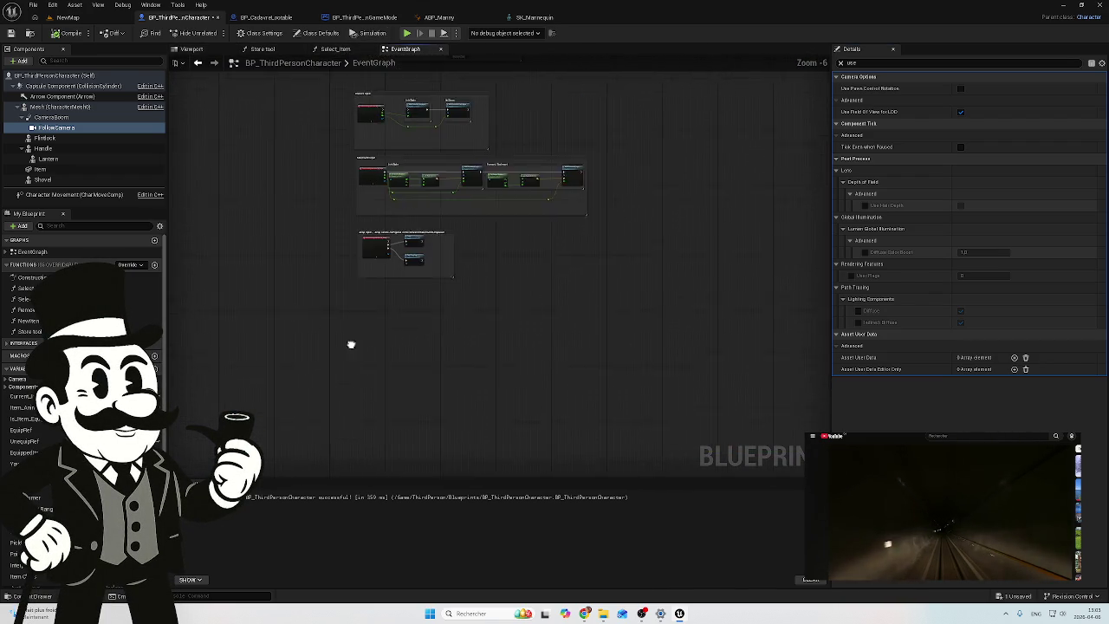
pyautogui.scroll(4, 373, 241)
pyautogui.moveTo(364, 227); pyautogui.dragTo(361, 366)
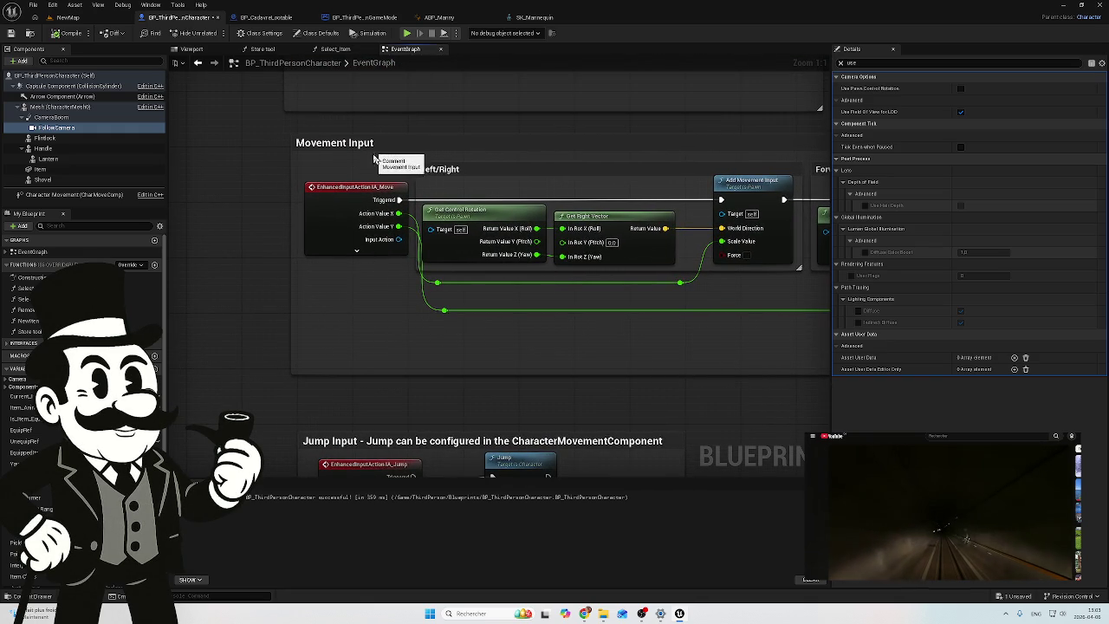
pyautogui.moveTo(373, 340)
pyautogui.mouseDown()
pyautogui.moveTo(359, 329)
pyautogui.moveTo(421, 431)
pyautogui.moveTo(476, 349)
pyautogui.mouseUp()
pyautogui.moveTo(472, 199)
pyautogui.mouseDown()
pyautogui.moveTo(438, 295)
pyautogui.moveTo(441, 323)
pyautogui.moveTo(400, 341)
pyautogui.moveTo(387, 327)
pyautogui.mouseUp()
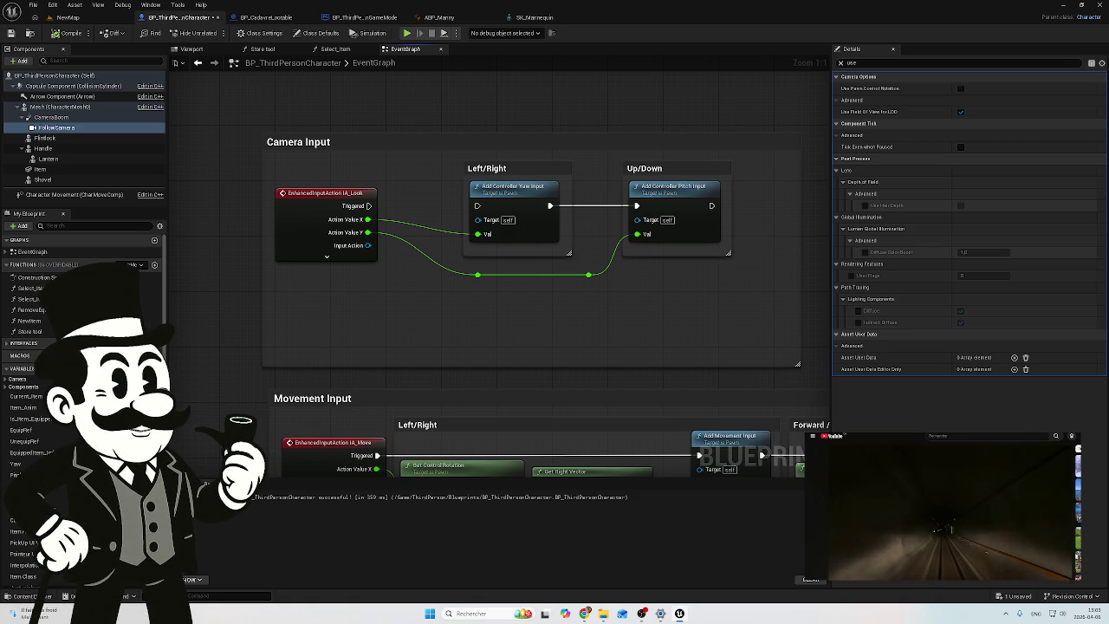
pyautogui.click(191, 48)
pyautogui.click(45, 127)
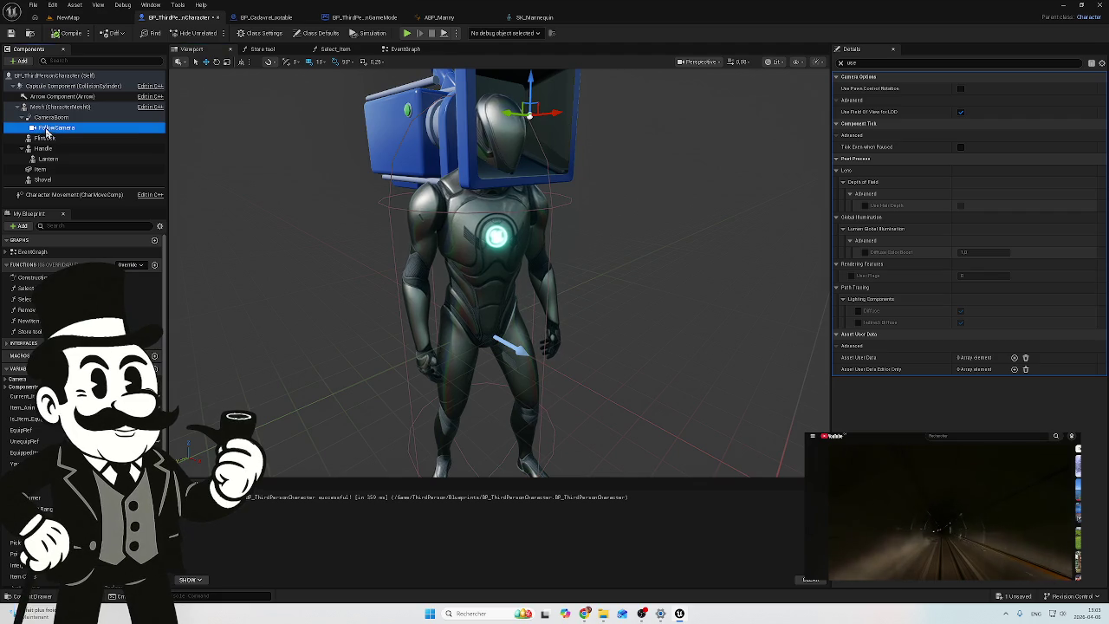
# Step: Clear the Details filter and leave FollowCamera's Projection Mode set to Perspective
pyautogui.click(840, 62)
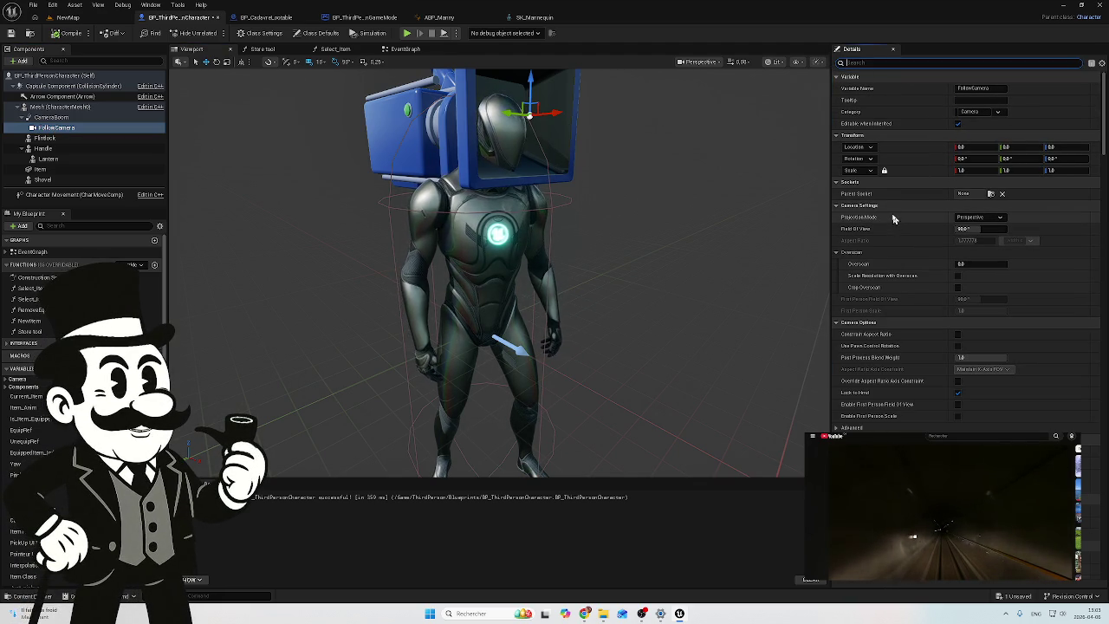
pyautogui.click(997, 217)
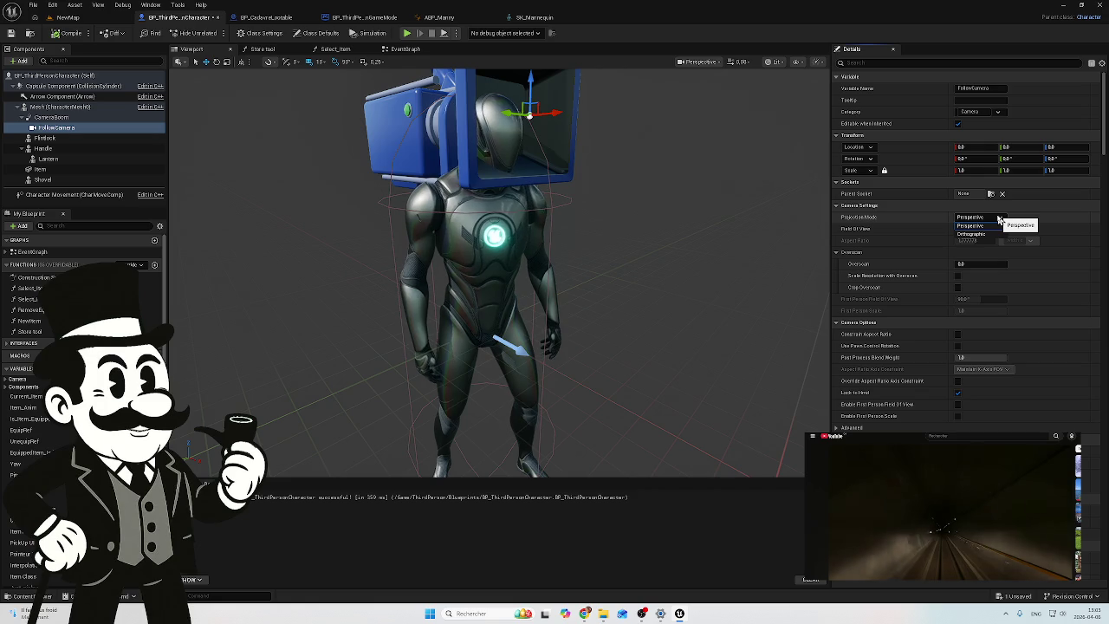
pyautogui.click(999, 220)
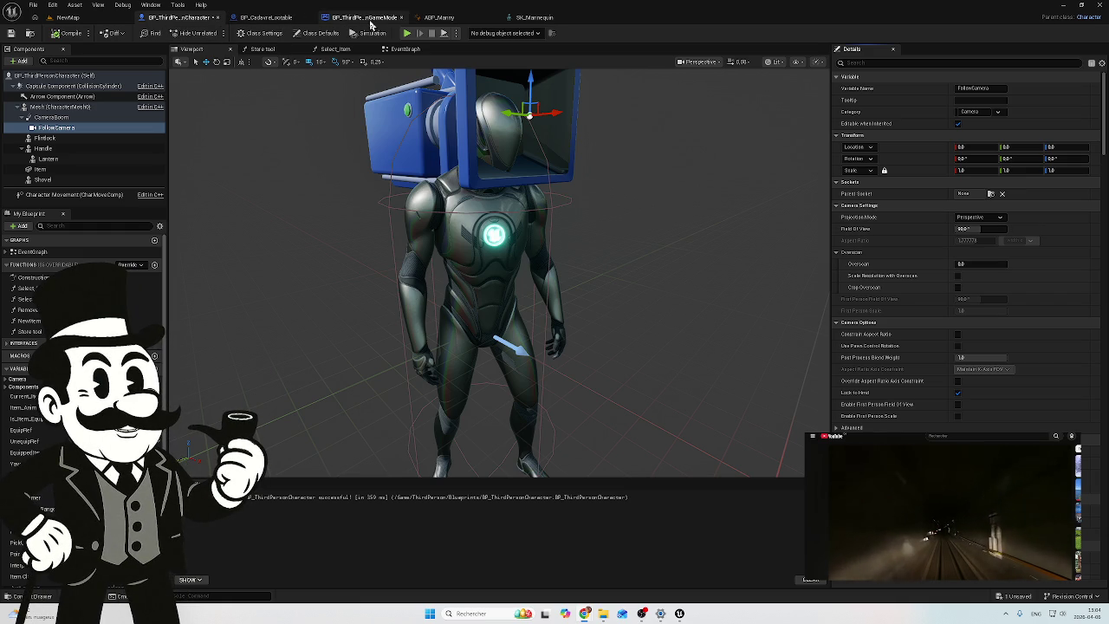
# Step: Open the EventGraph and pan to the Camera Input, Clamp and Left/Right nodes
pyautogui.click(405, 50)
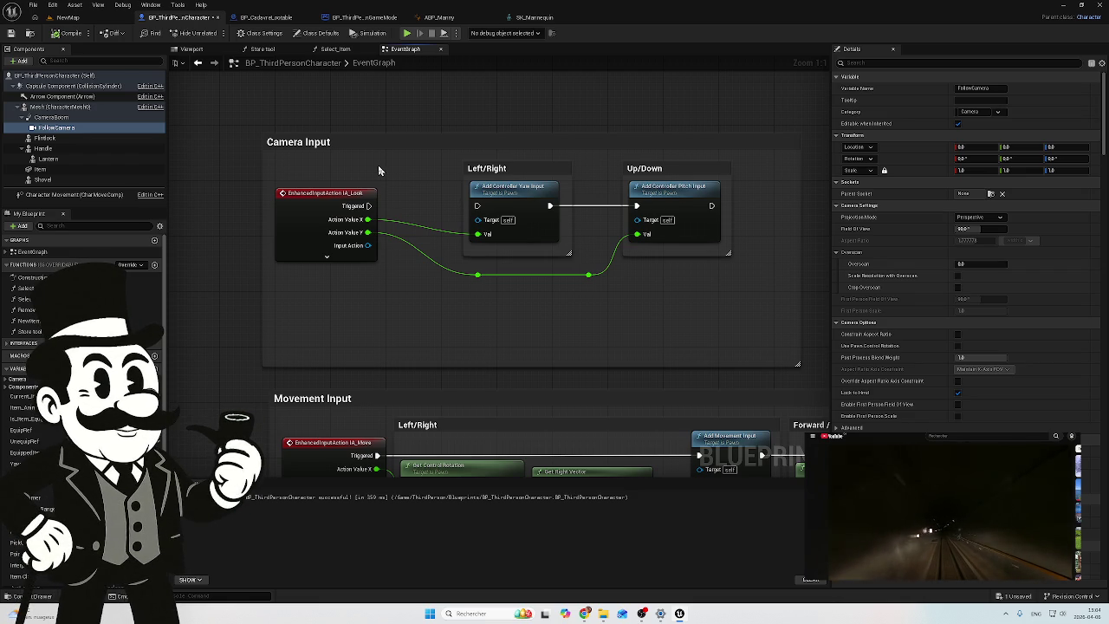
pyautogui.scroll(-1, 376, 174)
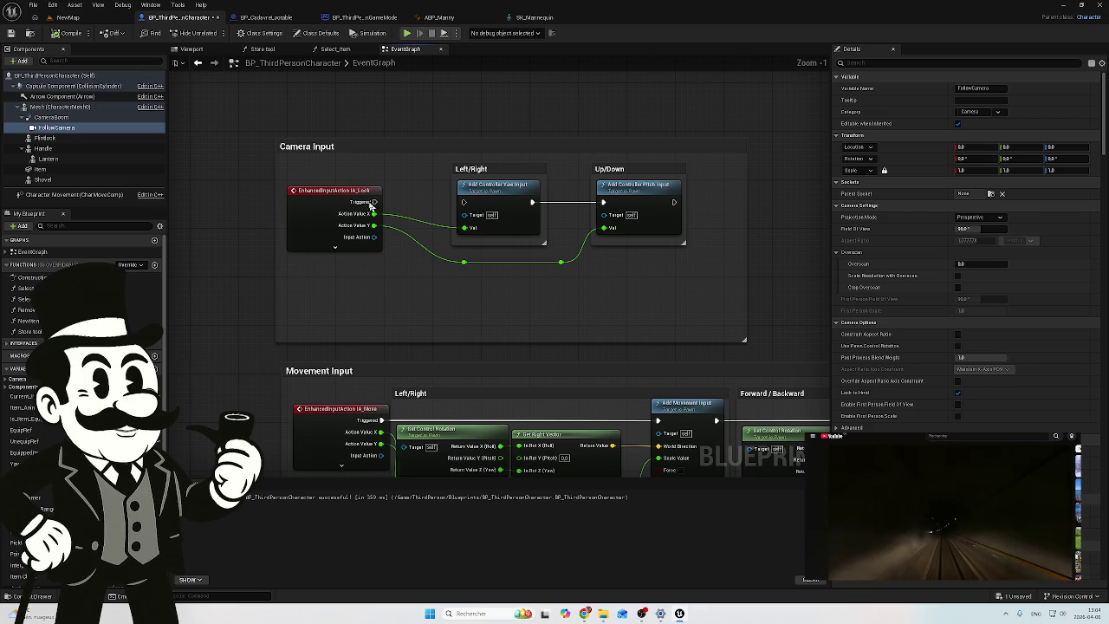
pyautogui.scroll(-4, 401, 168)
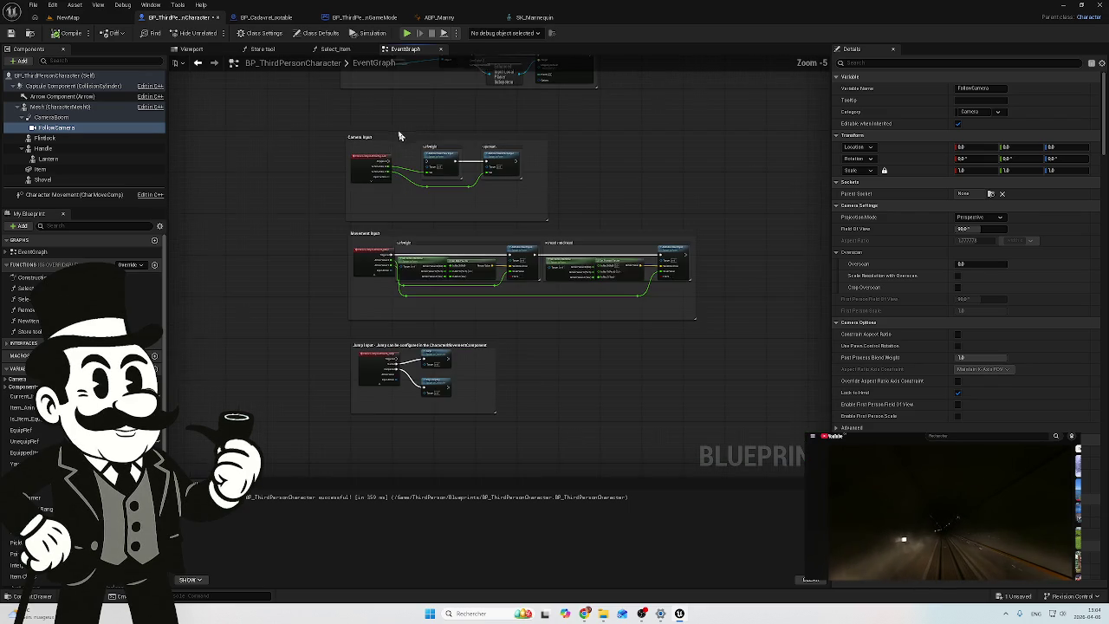
pyautogui.scroll(3, 445, 346)
pyautogui.scroll(4, 347, 321)
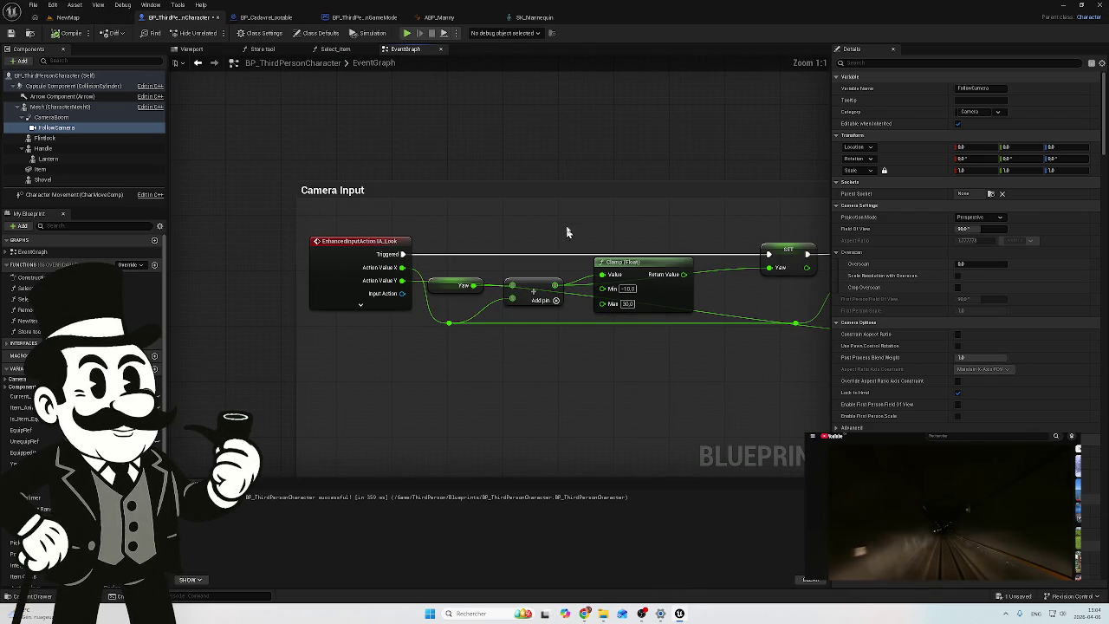
pyautogui.moveTo(557, 198)
pyautogui.mouseDown()
pyautogui.moveTo(450, 136)
pyautogui.moveTo(104, 172)
pyautogui.moveTo(2, 140)
pyautogui.moveTo(420, 185)
pyautogui.moveTo(403, 195)
pyautogui.mouseUp()
pyautogui.scroll(-1, 421, 185)
pyautogui.scroll(-2, 403, 195)
pyautogui.moveTo(438, 324)
pyautogui.mouseDown()
pyautogui.moveTo(386, 294)
pyautogui.moveTo(451, 265)
pyautogui.mouseUp()
pyautogui.scroll(-2, 451, 265)
pyautogui.scroll(3, 408, 154)
pyautogui.scroll(1, 376, 173)
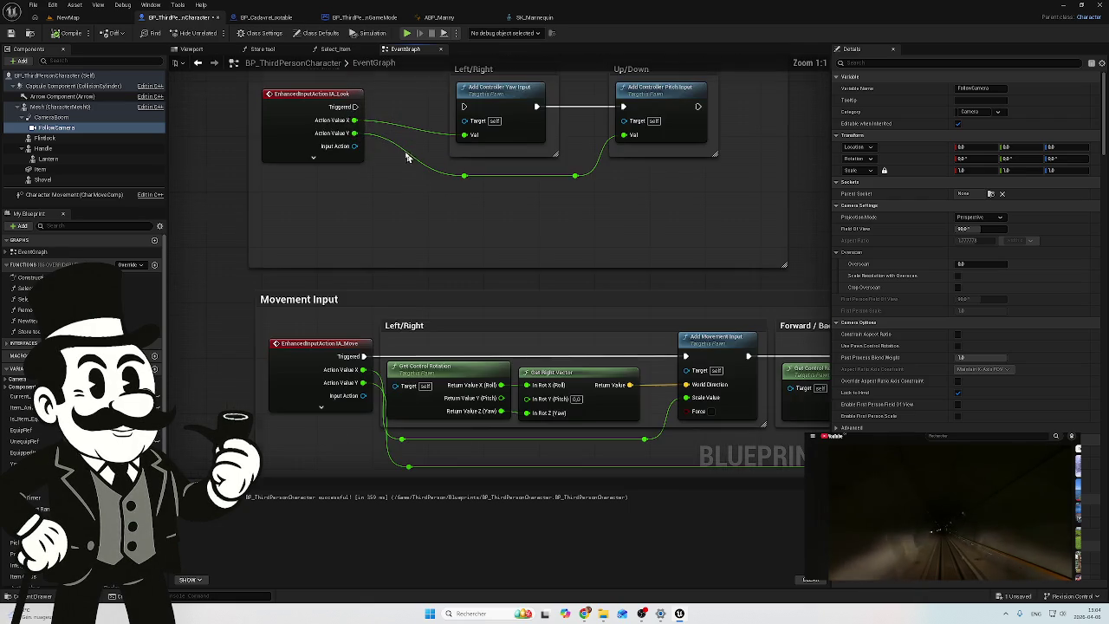
pyautogui.scroll(-2, 378, 218)
pyautogui.scroll(-1, 374, 208)
pyautogui.moveTo(374, 208)
pyautogui.mouseDown()
pyautogui.moveTo(398, 300)
pyautogui.moveTo(376, 383)
pyautogui.moveTo(332, 277)
pyautogui.mouseUp()
pyautogui.scroll(4, 333, 277)
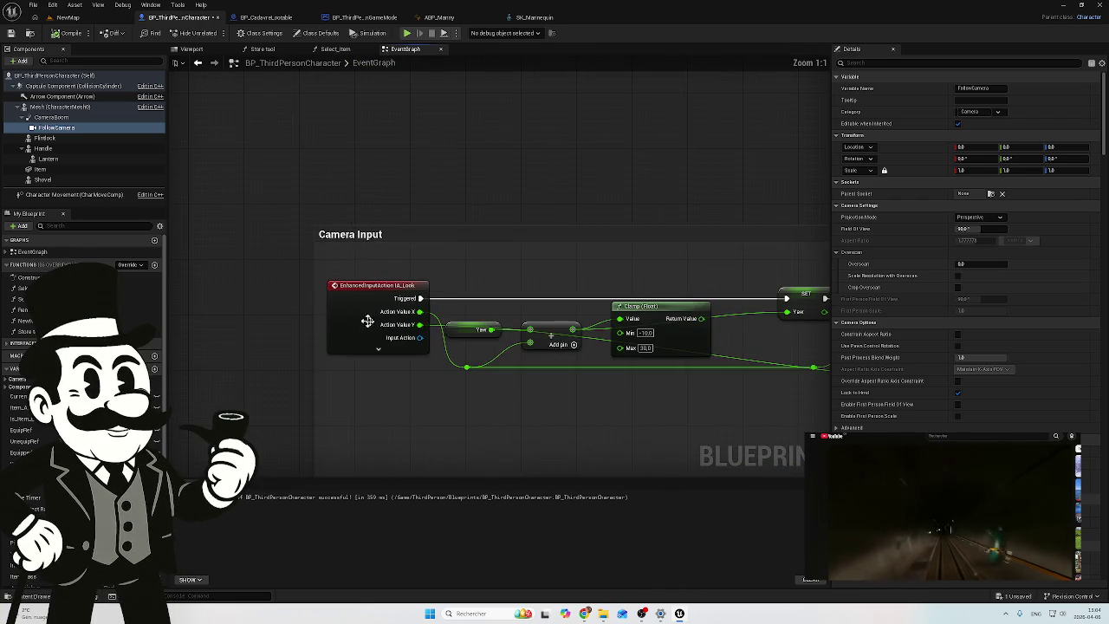
pyautogui.moveTo(526, 277)
pyautogui.mouseDown()
pyautogui.moveTo(317, 190)
pyautogui.moveTo(247, 191)
pyautogui.mouseUp()
pyautogui.moveTo(549, 318)
pyautogui.mouseDown()
pyautogui.moveTo(384, 311)
pyautogui.moveTo(672, 297)
pyautogui.moveTo(438, 309)
pyautogui.moveTo(244, 302)
pyautogui.moveTo(643, 340)
pyautogui.mouseUp()
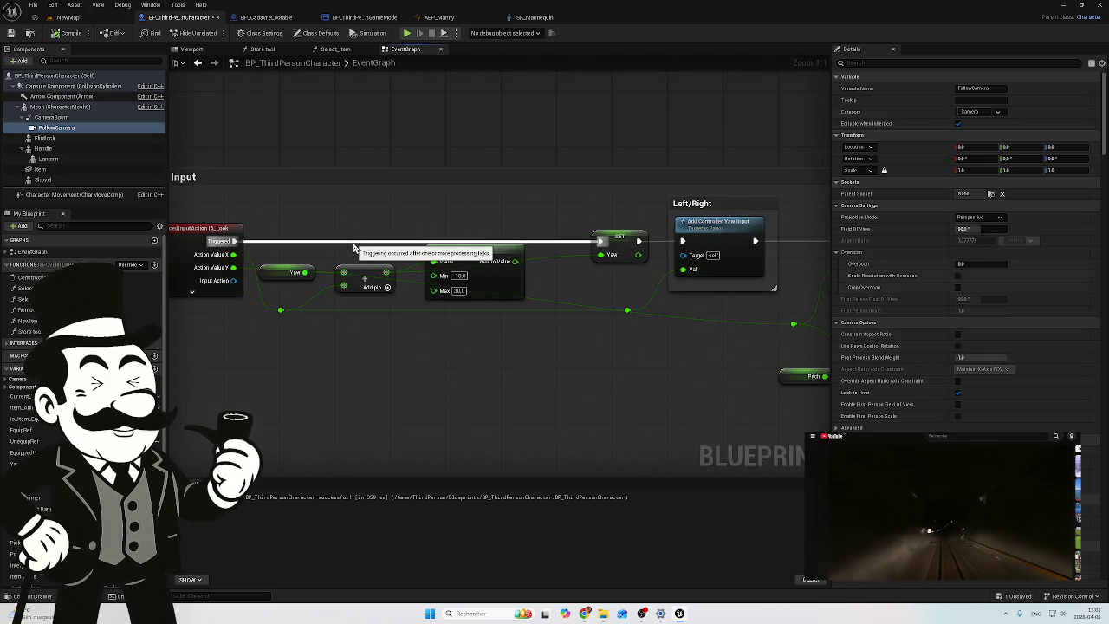
# Step: Connect IA_Look's Triggered pin to the Add Controller Yaw Input node
pyautogui.scroll(-7, 357, 238)
pyautogui.moveTo(549, 441); pyautogui.dragTo(419, 470)
pyautogui.scroll(-1, 422, 466)
pyautogui.scroll(6, 433, 248)
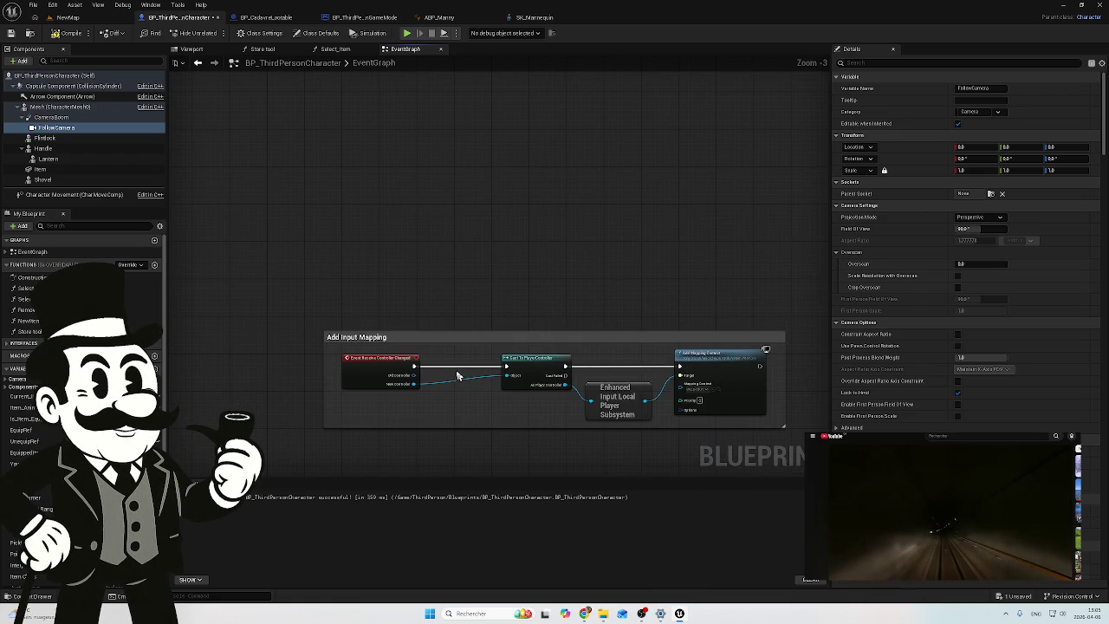
pyautogui.scroll(1, 448, 414)
pyautogui.scroll(-1, 448, 411)
pyautogui.moveTo(430, 366)
pyautogui.mouseDown()
pyautogui.moveTo(391, 339)
pyautogui.moveTo(390, 266)
pyautogui.mouseUp()
pyautogui.scroll(2, 390, 266)
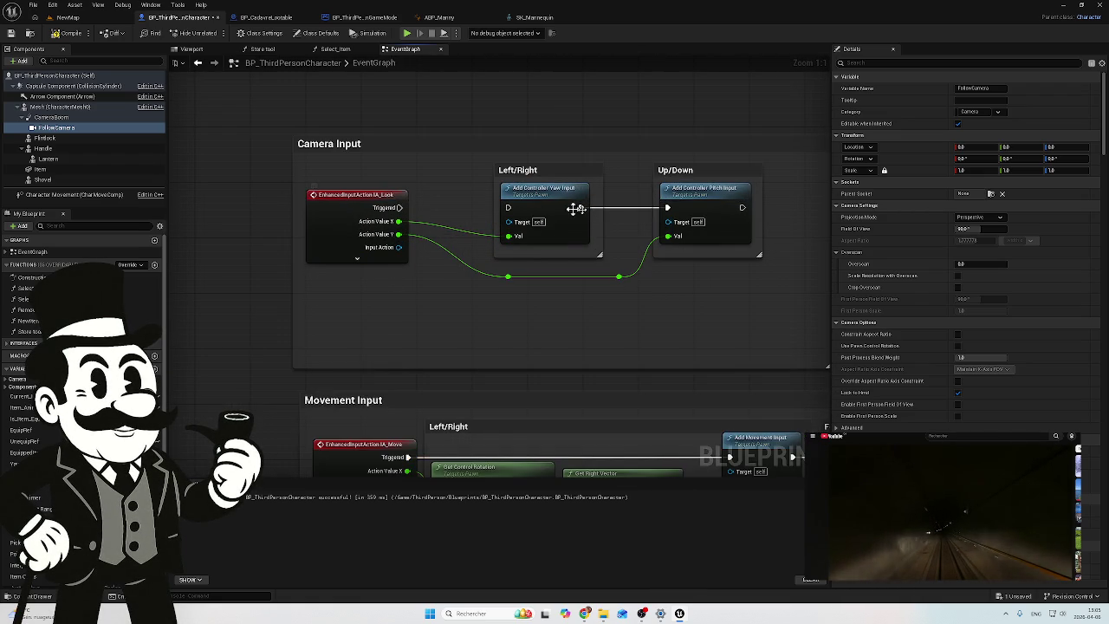
pyautogui.moveTo(399, 208); pyautogui.dragTo(518, 215)
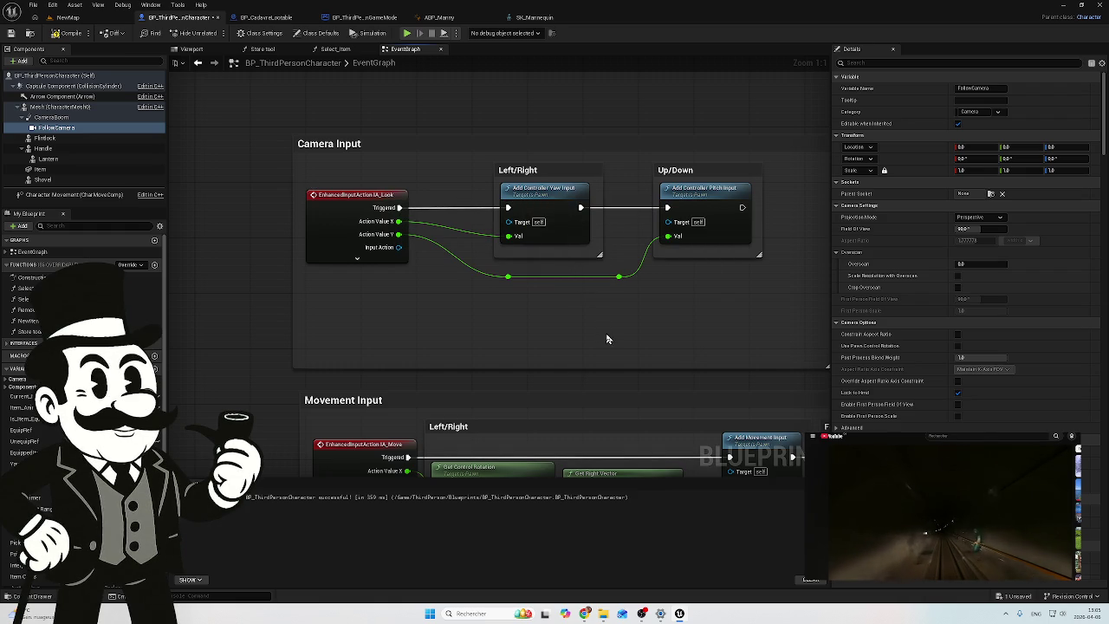
# Step: Widen the Camera Input comment box to the right and select it
pyautogui.moveTo(572, 281)
pyautogui.mouseDown()
pyautogui.moveTo(579, 289)
pyautogui.moveTo(483, 293)
pyautogui.mouseUp()
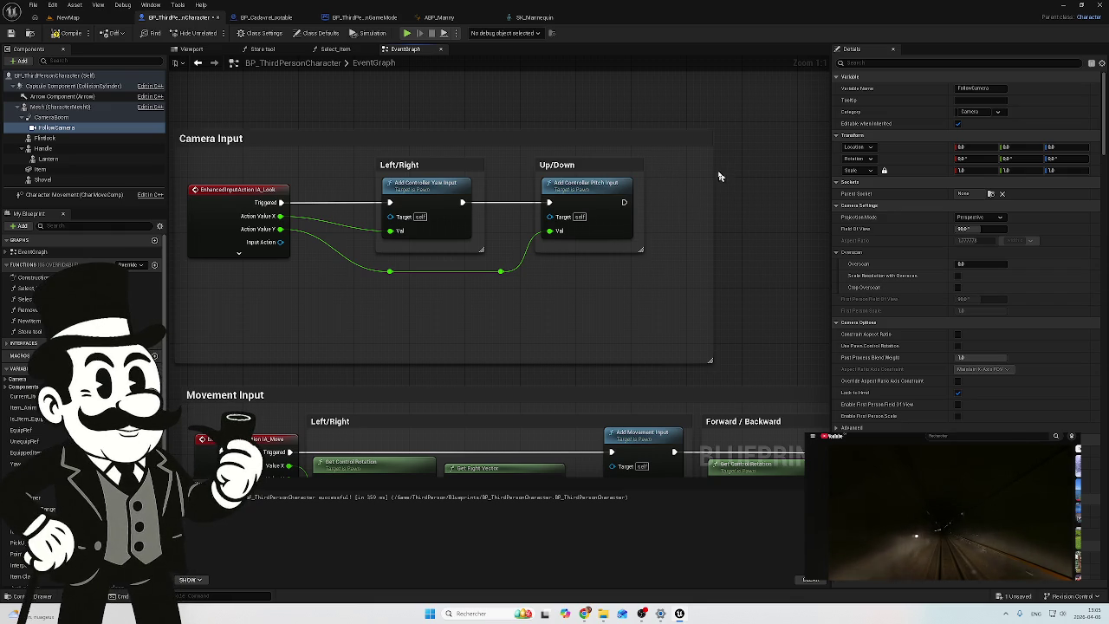
pyautogui.scroll(-5, 691, 197)
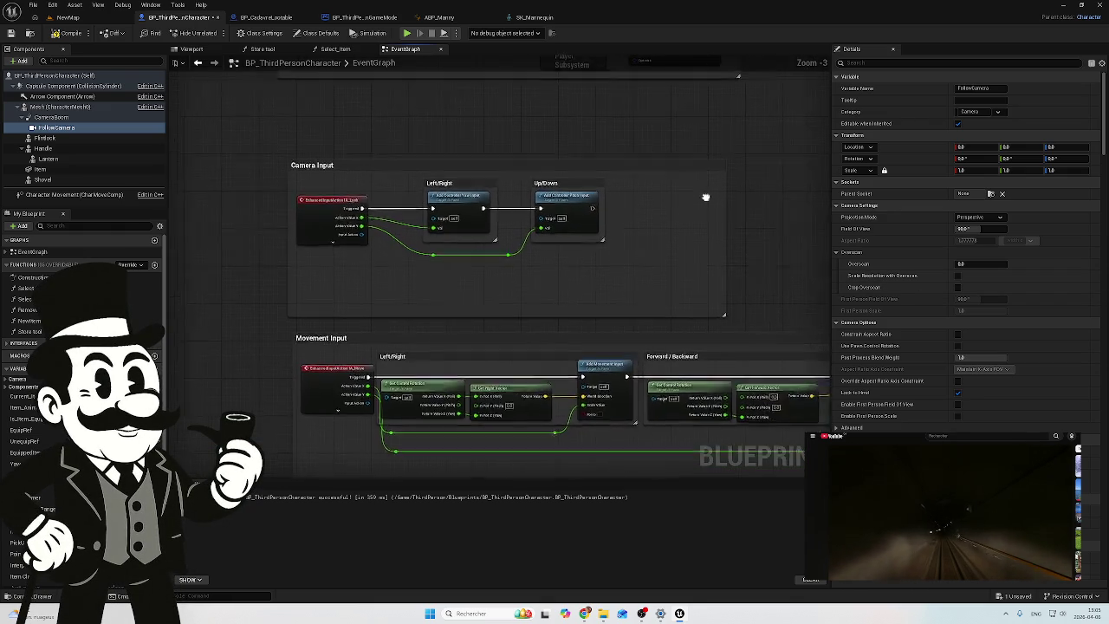
pyautogui.moveTo(584, 185); pyautogui.dragTo(695, 188)
pyautogui.moveTo(563, 180)
pyautogui.mouseDown()
pyautogui.moveTo(507, 181)
pyautogui.moveTo(584, 161)
pyautogui.mouseUp()
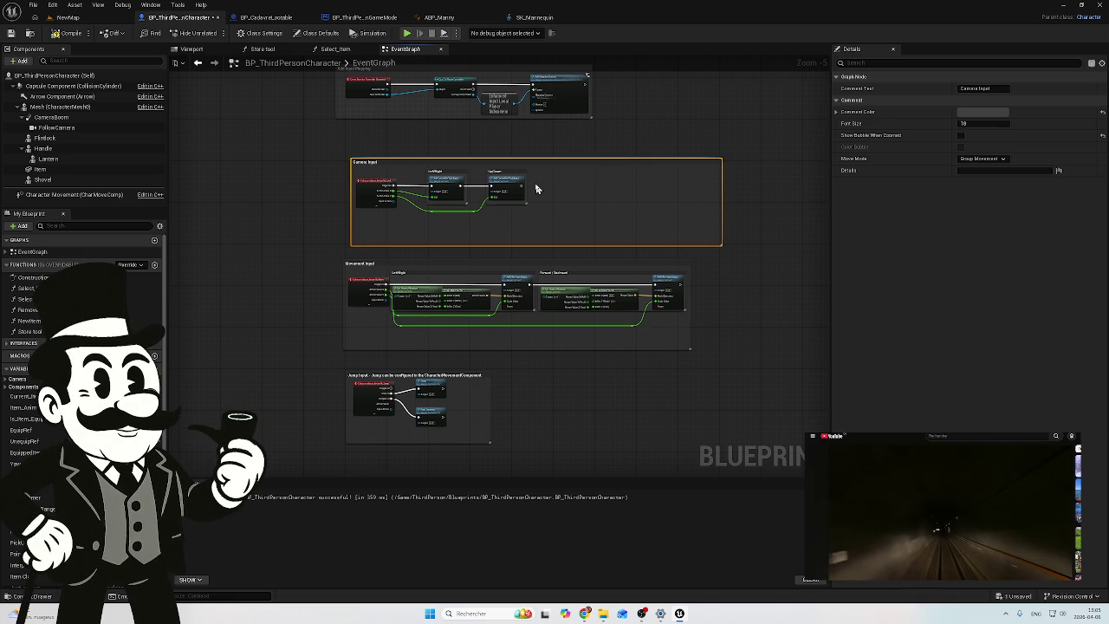
# Step: Move the Left/Right and Up/Down comment groups and their reroutes to the right
pyautogui.scroll(5, 536, 189)
pyautogui.click(460, 171)
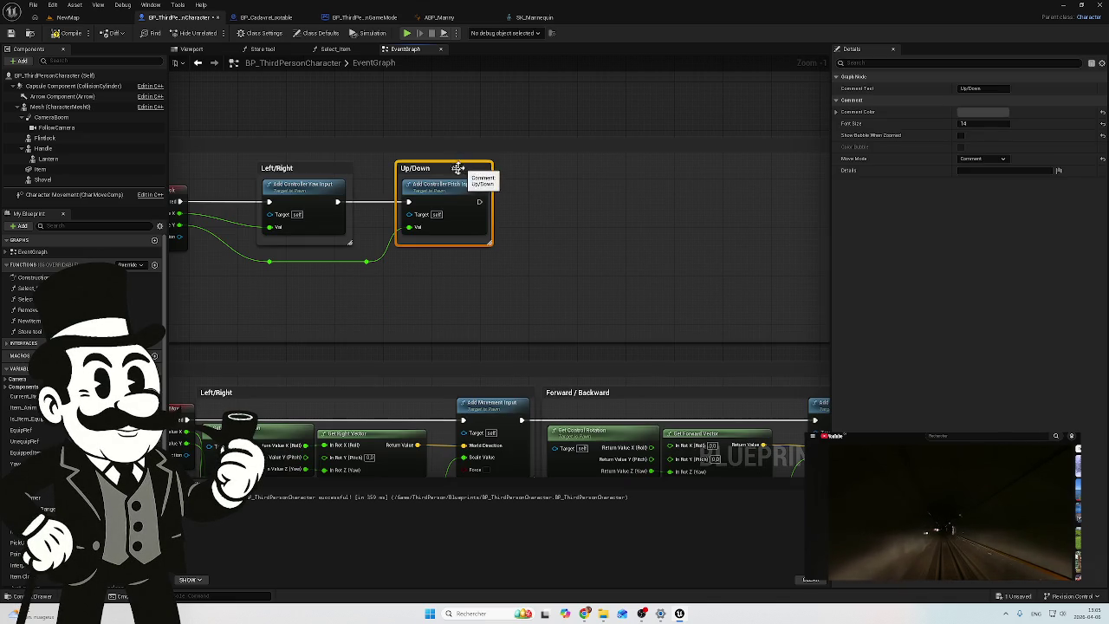
pyautogui.keyDown('ctrl'); pyautogui.click(319, 168); pyautogui.keyUp('ctrl')
pyautogui.moveTo(531, 163); pyautogui.dragTo(247, 291)
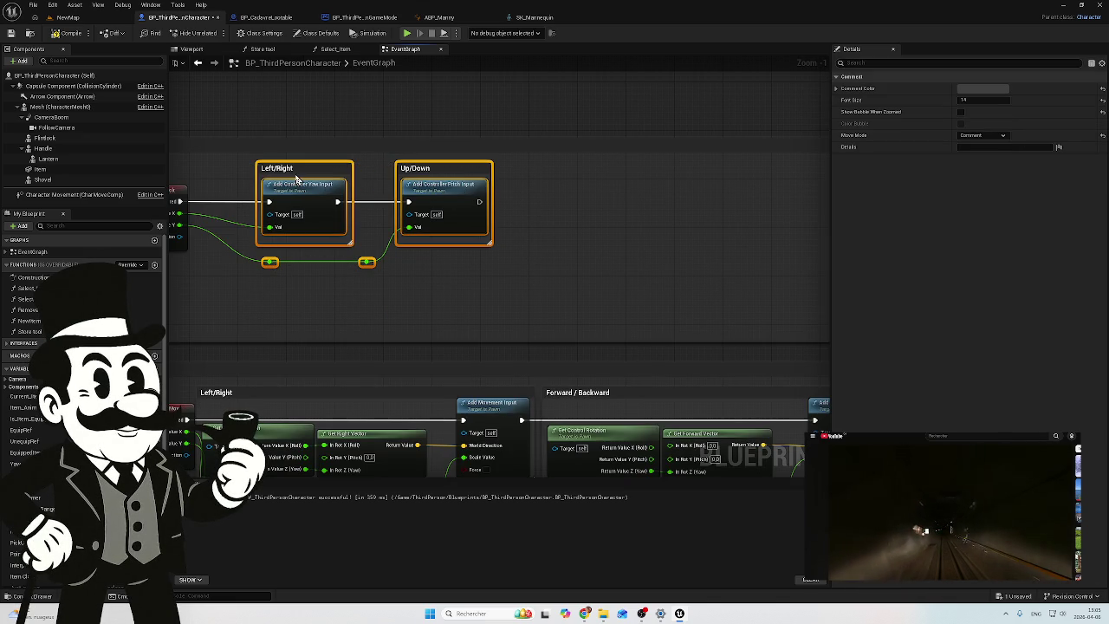
pyautogui.moveTo(312, 174); pyautogui.dragTo(600, 174)
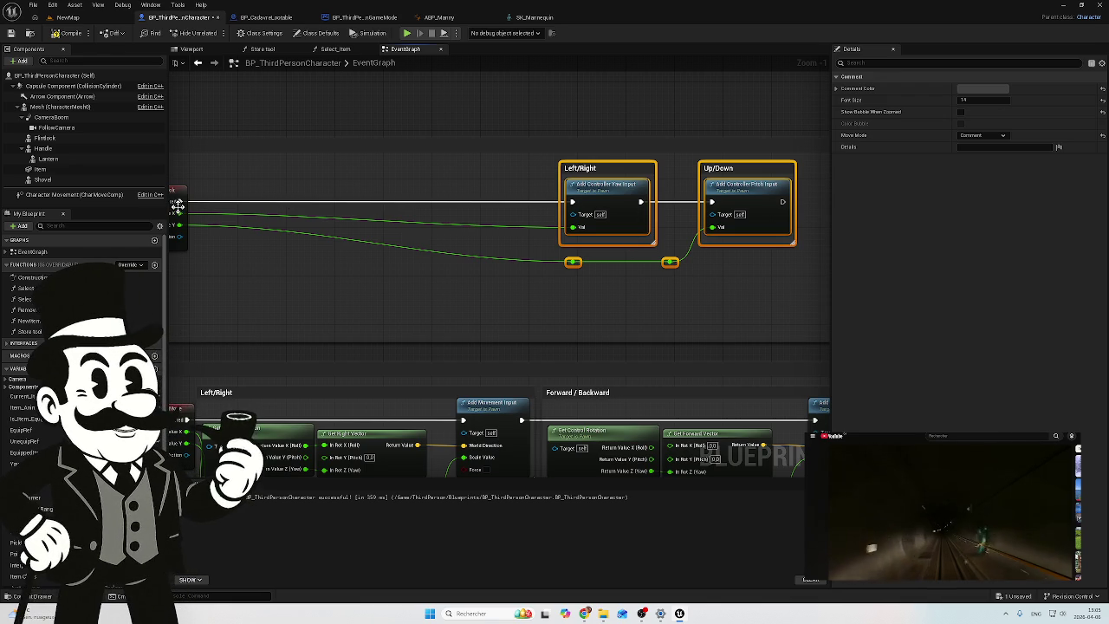
# Step: Add and place an RInterp To node, then switch to BP_ThirdPersonGameMode's graph
pyautogui.rightClick(278, 188)
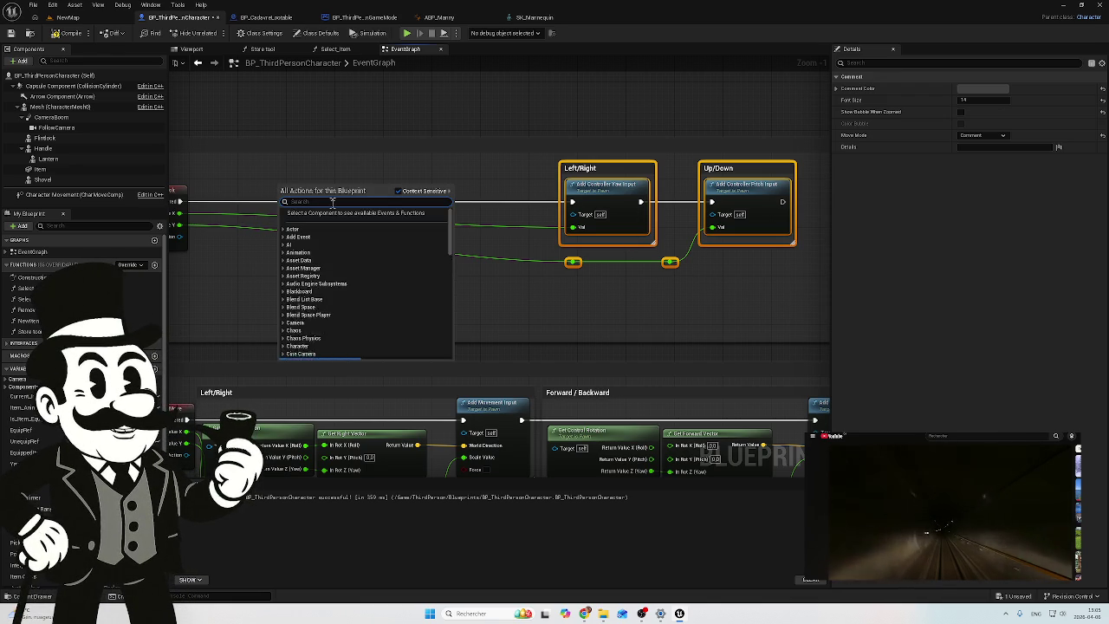
pyautogui.write('rinterp')
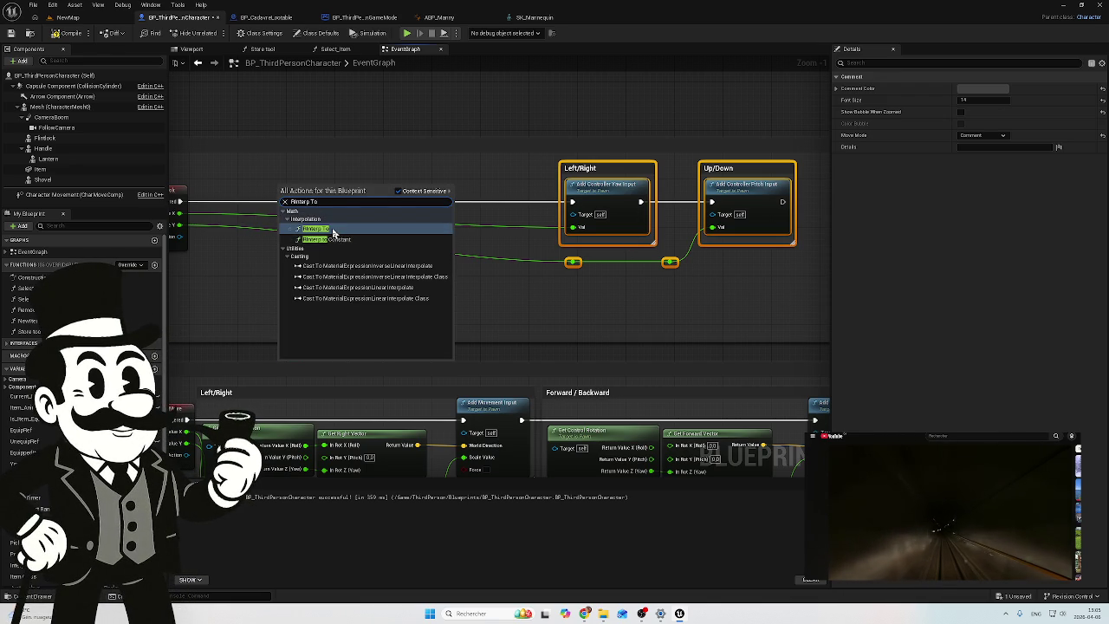
pyautogui.click(333, 233)
pyautogui.moveTo(315, 187)
pyautogui.mouseDown()
pyautogui.moveTo(338, 193)
pyautogui.moveTo(294, 251)
pyautogui.mouseUp()
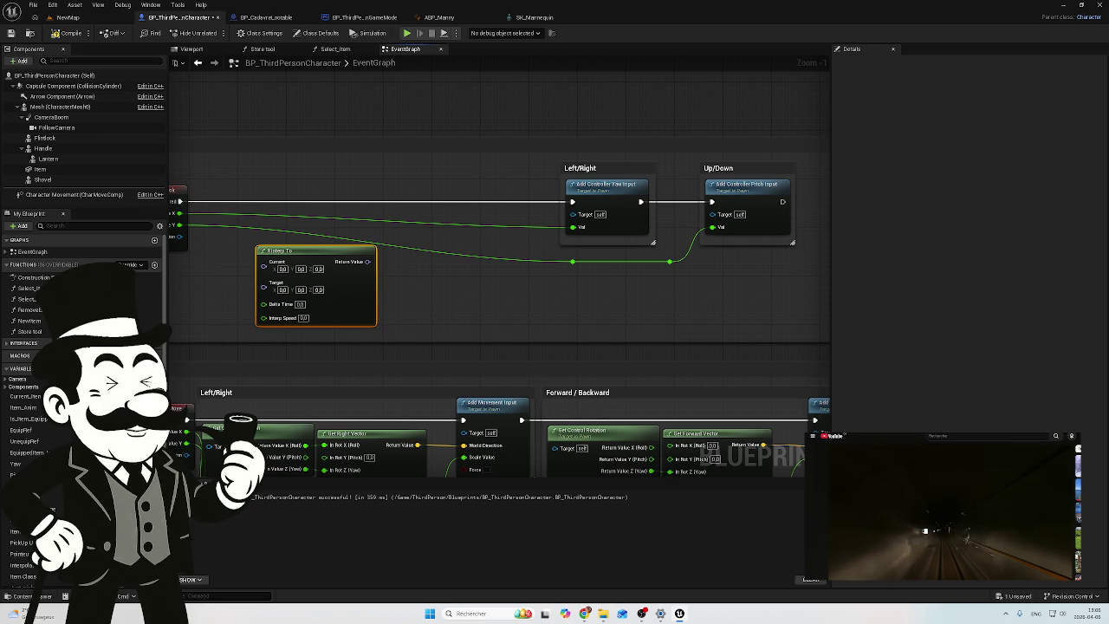
pyautogui.scroll(-5, 710, 349)
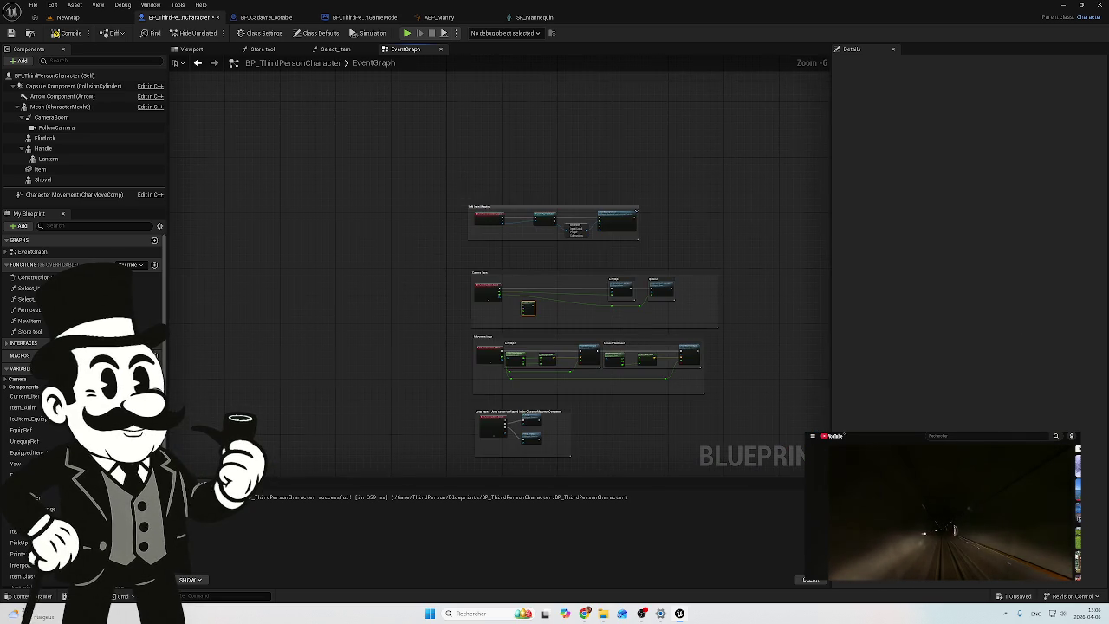
pyautogui.scroll(2, 599, 240)
pyautogui.scroll(6, 480, 231)
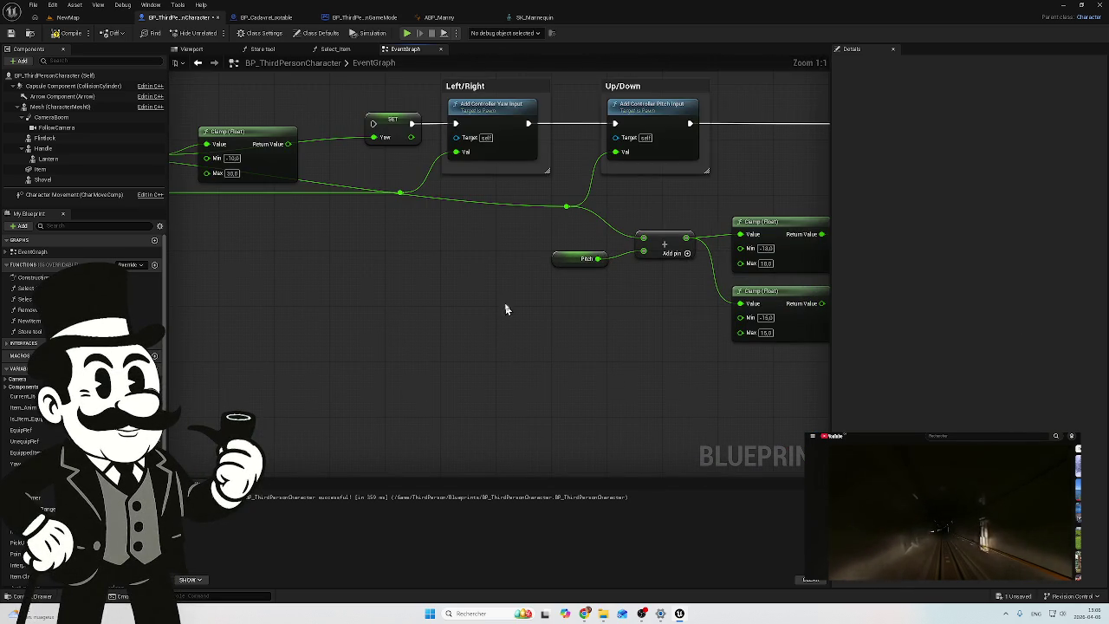
pyautogui.scroll(-4, 498, 346)
pyautogui.scroll(4, 364, 203)
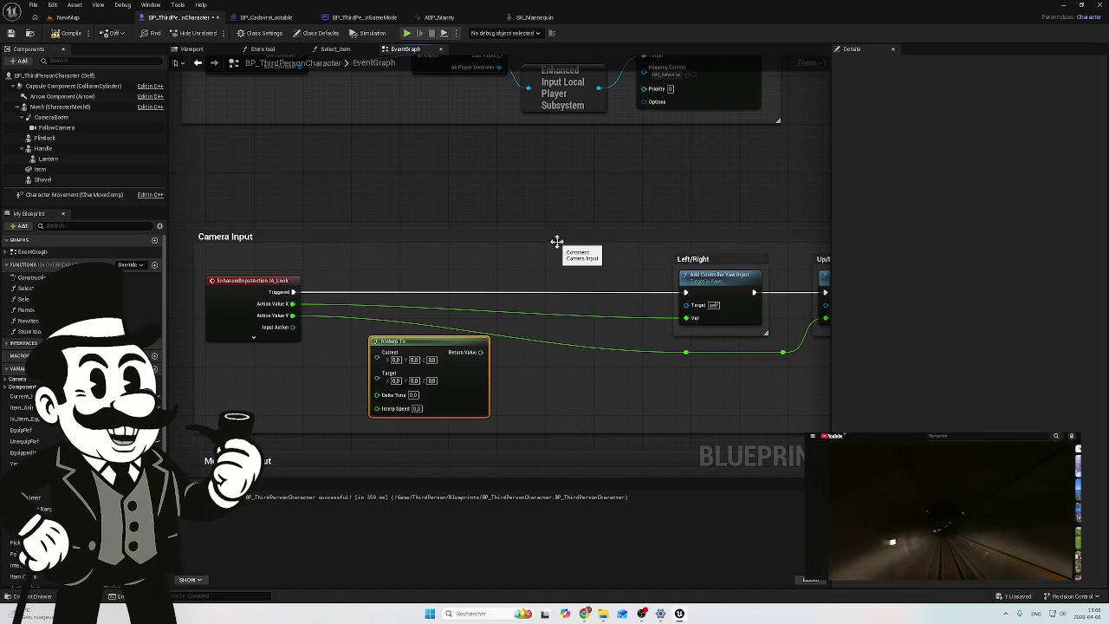
pyautogui.click(375, 19)
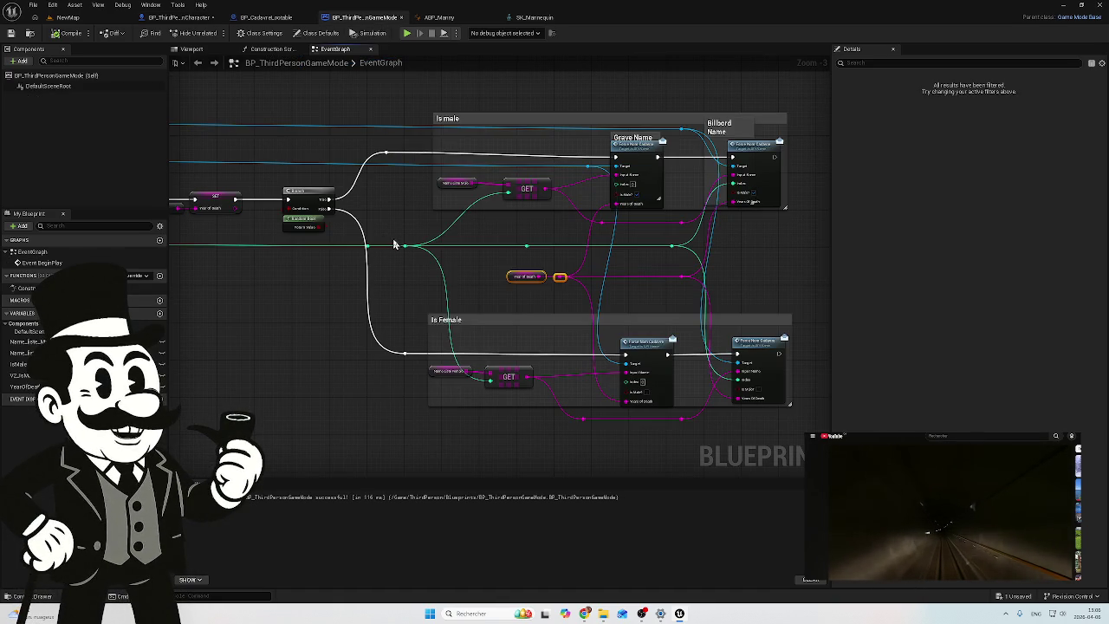
# Step: Scroll through the game mode graph, then return to BP_ThirdPersonCharacter's Camera Input graph
pyautogui.scroll(-4, 470, 267)
pyautogui.scroll(3, 661, 291)
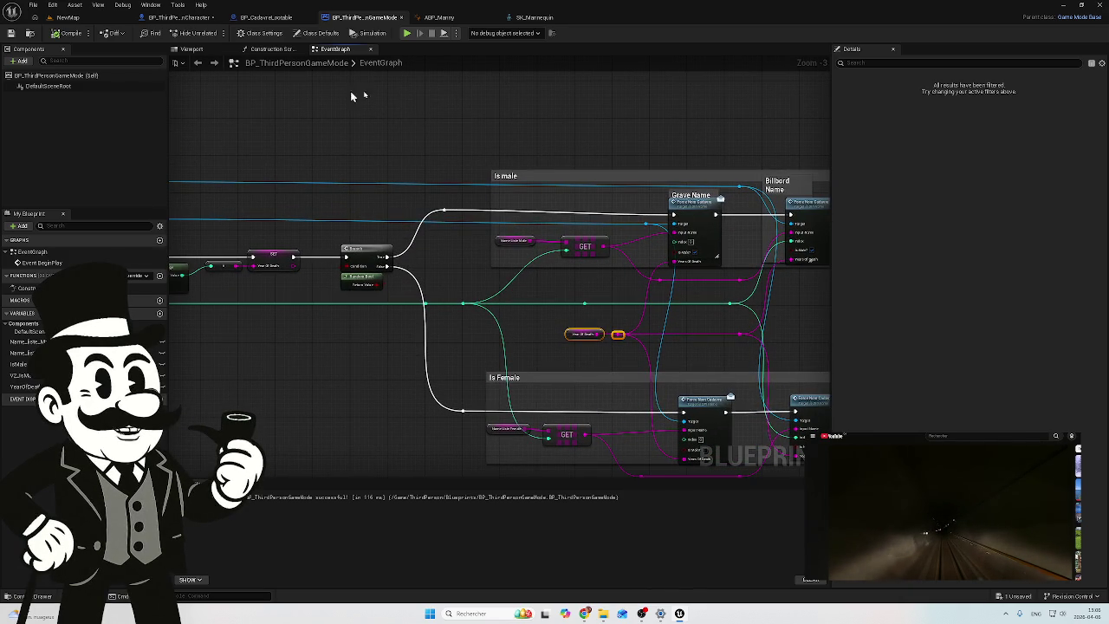
pyautogui.click(179, 17)
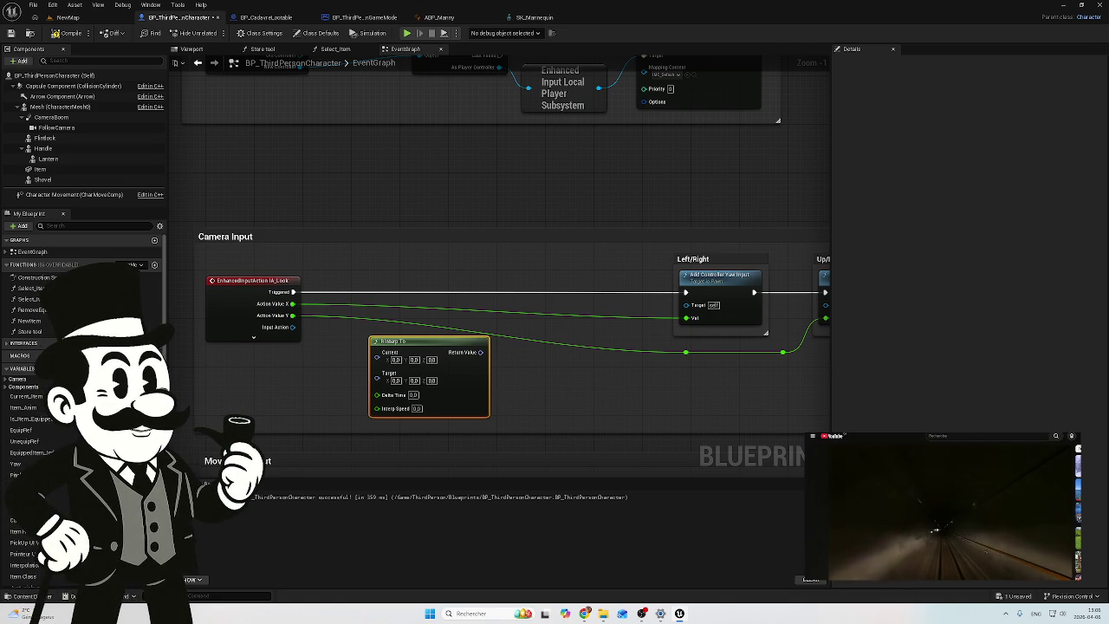
# Step: Wire IA_Look's Action Value Y into RInterp To's Interp Speed, cancelling a stray Return Value wire
pyautogui.moveTo(673, 202)
pyautogui.mouseDown()
pyautogui.moveTo(596, 202)
pyautogui.moveTo(611, 198)
pyautogui.mouseUp()
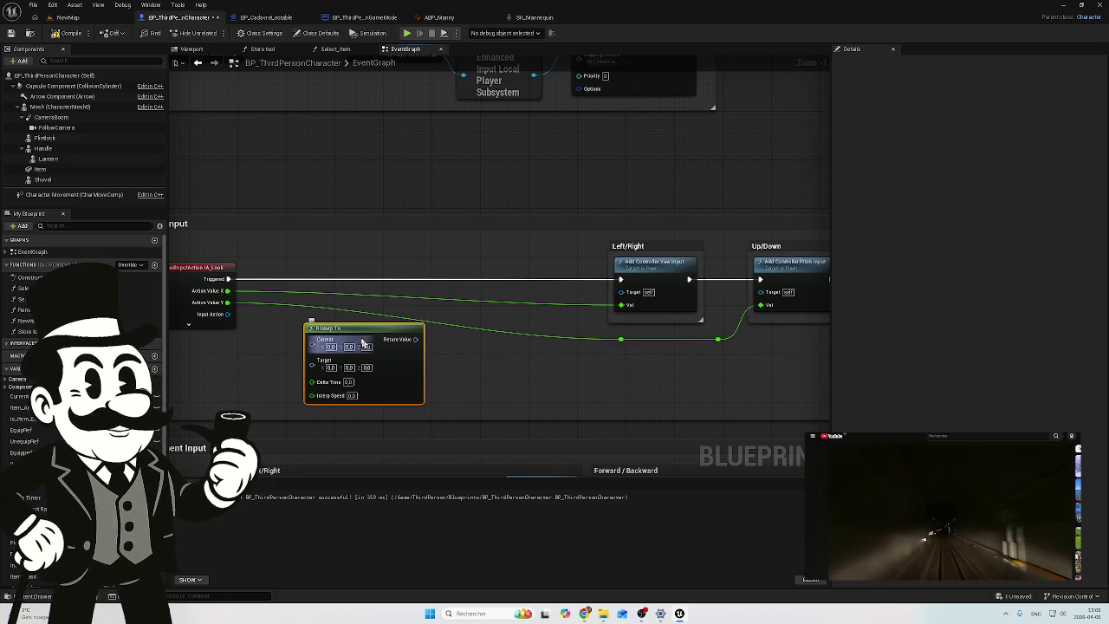
pyautogui.moveTo(227, 302)
pyautogui.mouseDown()
pyautogui.moveTo(328, 345)
pyautogui.moveTo(316, 404)
pyautogui.mouseUp()
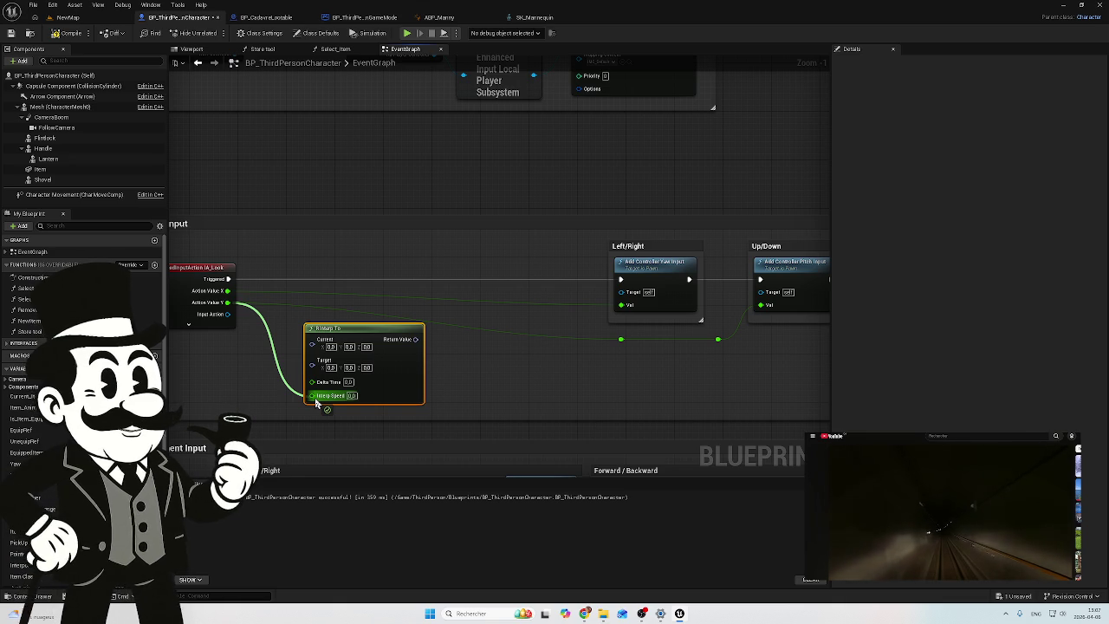
pyautogui.moveTo(316, 403); pyautogui.dragTo(316, 404)
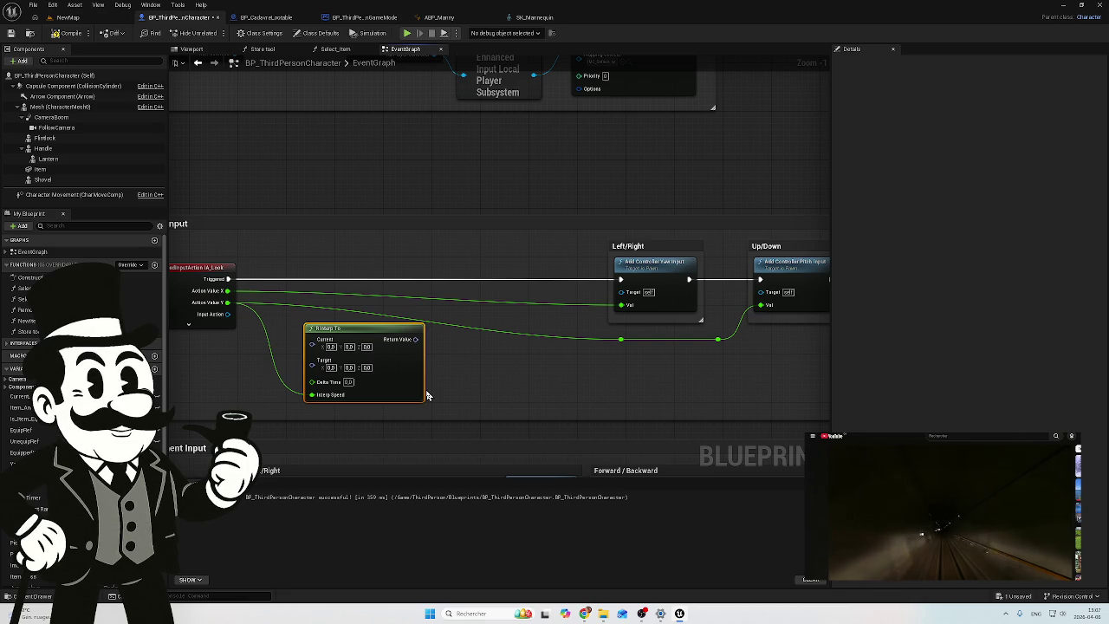
pyautogui.moveTo(418, 340)
pyautogui.mouseDown()
pyautogui.moveTo(718, 347)
pyautogui.moveTo(624, 345)
pyautogui.mouseUp()
pyautogui.click(571, 395)
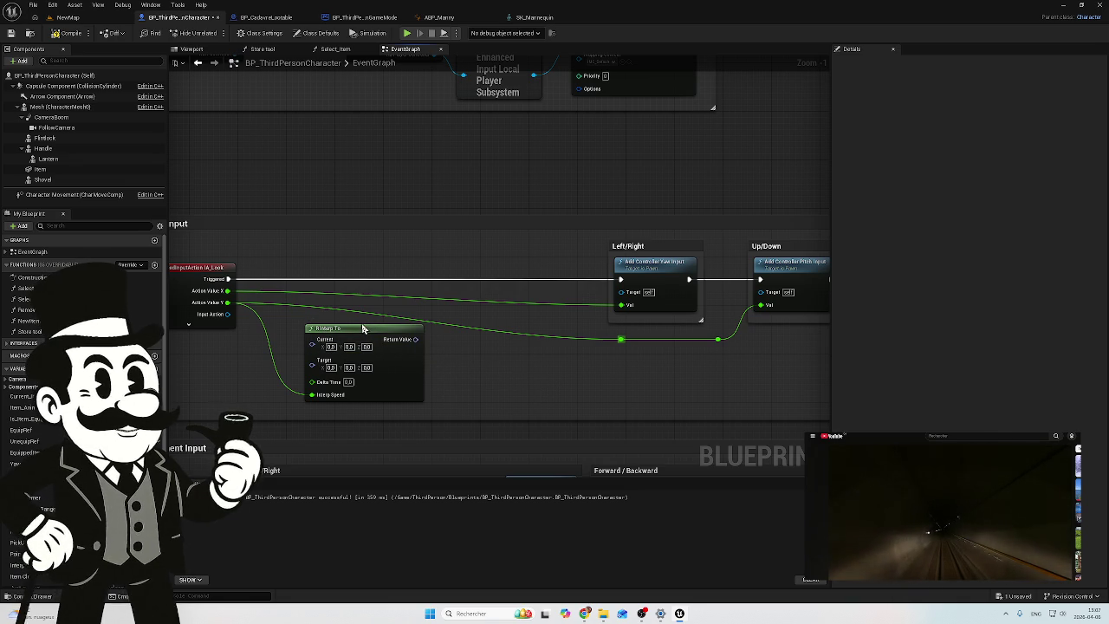
pyautogui.scroll(-6, 404, 344)
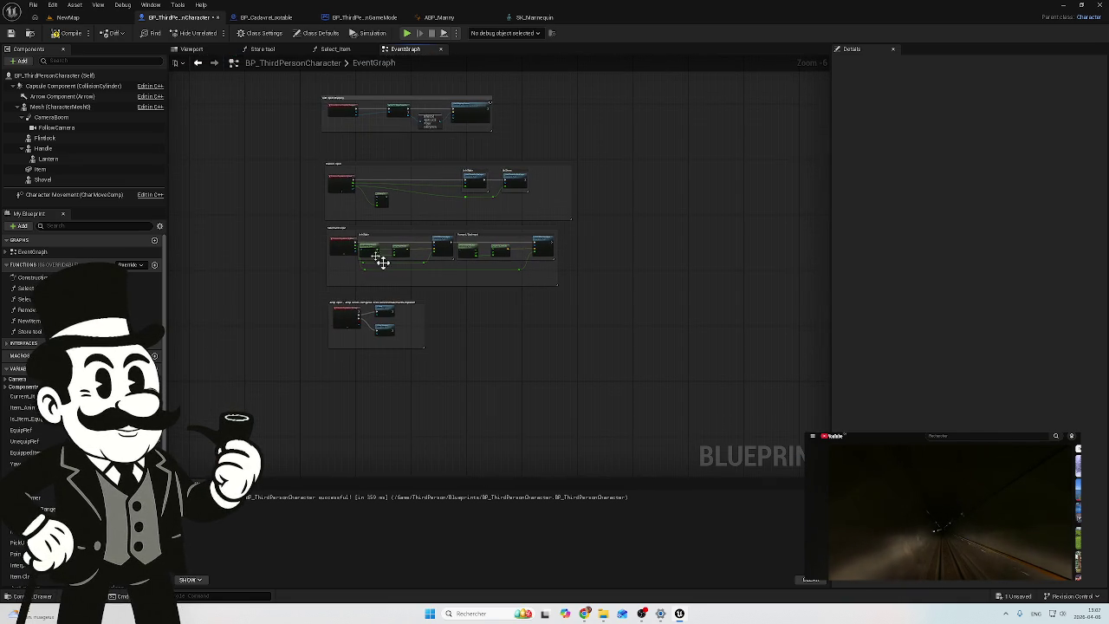
pyautogui.scroll(7, 390, 236)
pyautogui.moveTo(527, 282)
pyautogui.mouseDown()
pyautogui.moveTo(478, 322)
pyautogui.moveTo(577, 291)
pyautogui.moveTo(518, 291)
pyautogui.mouseUp()
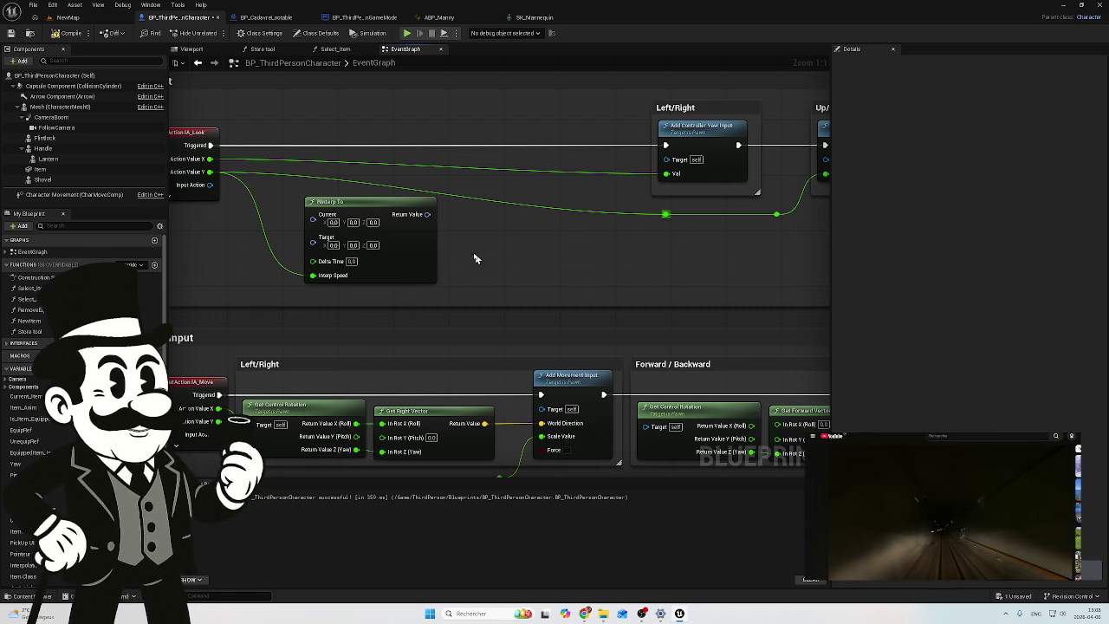
pyautogui.click(391, 206)
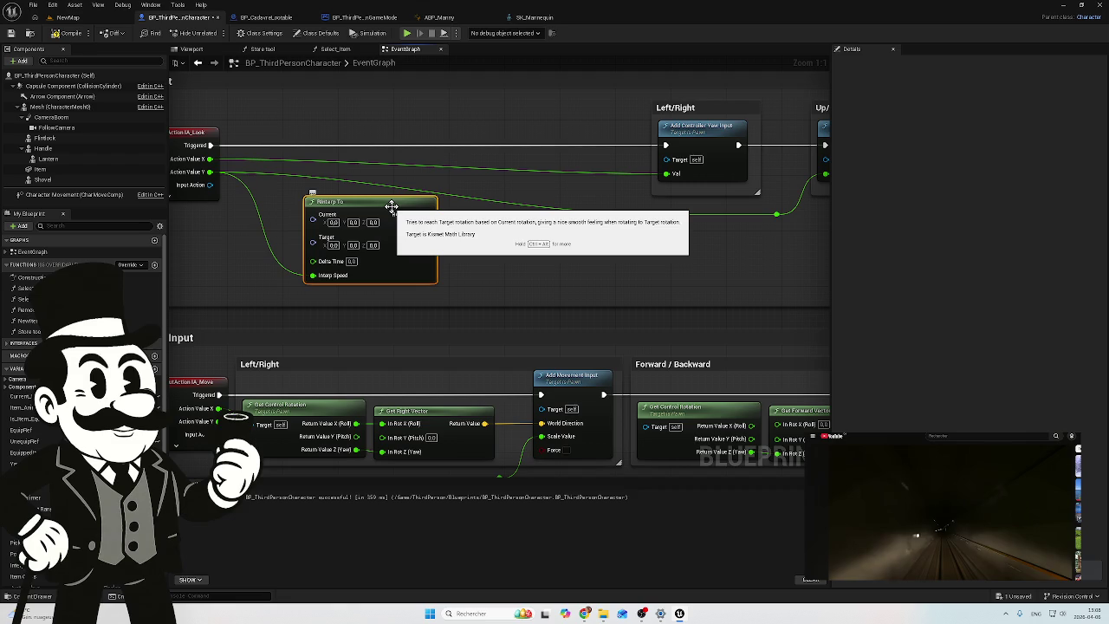
# Step: Delete the RInterp To node so Action Value Y feeds the Up/Down pitch input directly
pyautogui.press('Delete')
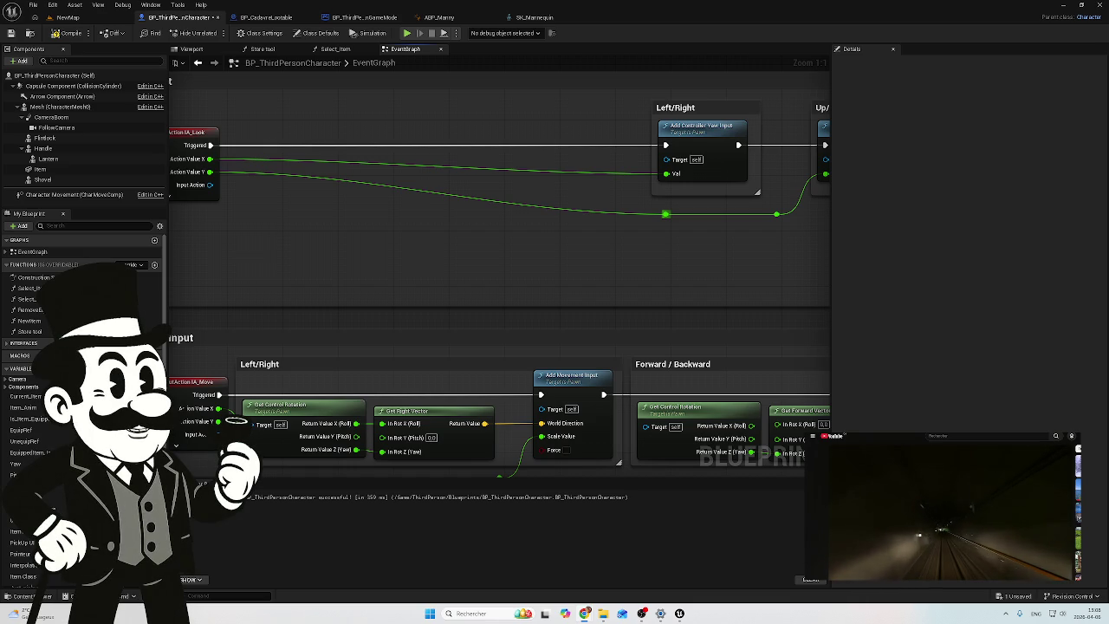
pyautogui.moveTo(372, 235); pyautogui.dragTo(465, 238)
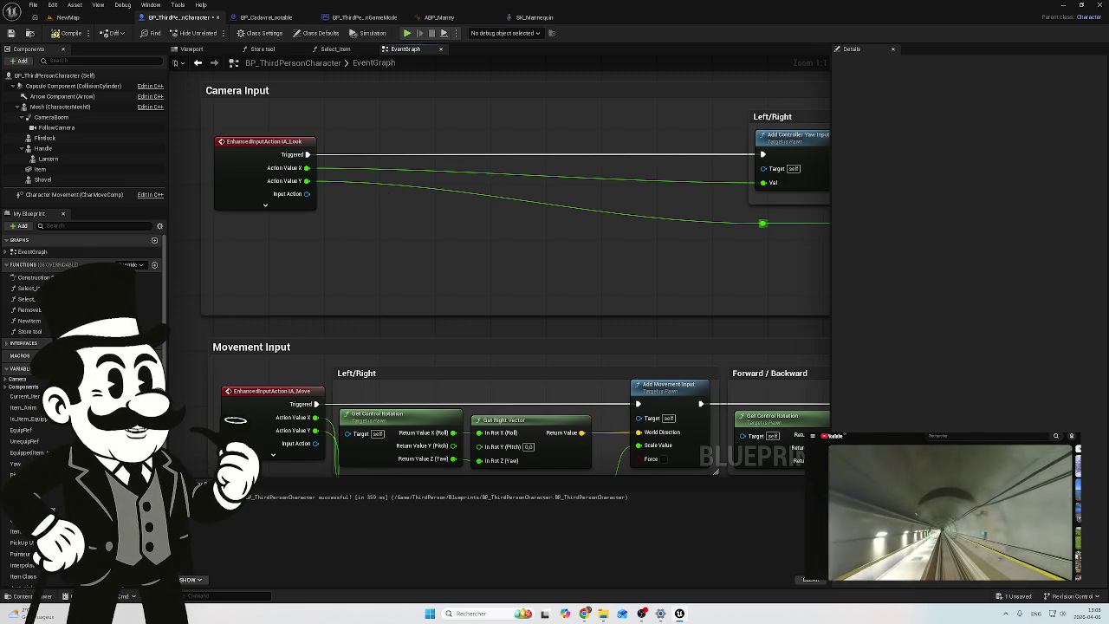
pyautogui.moveTo(521, 186)
pyautogui.mouseDown()
pyautogui.moveTo(387, 215)
pyautogui.moveTo(481, 240)
pyautogui.mouseUp()
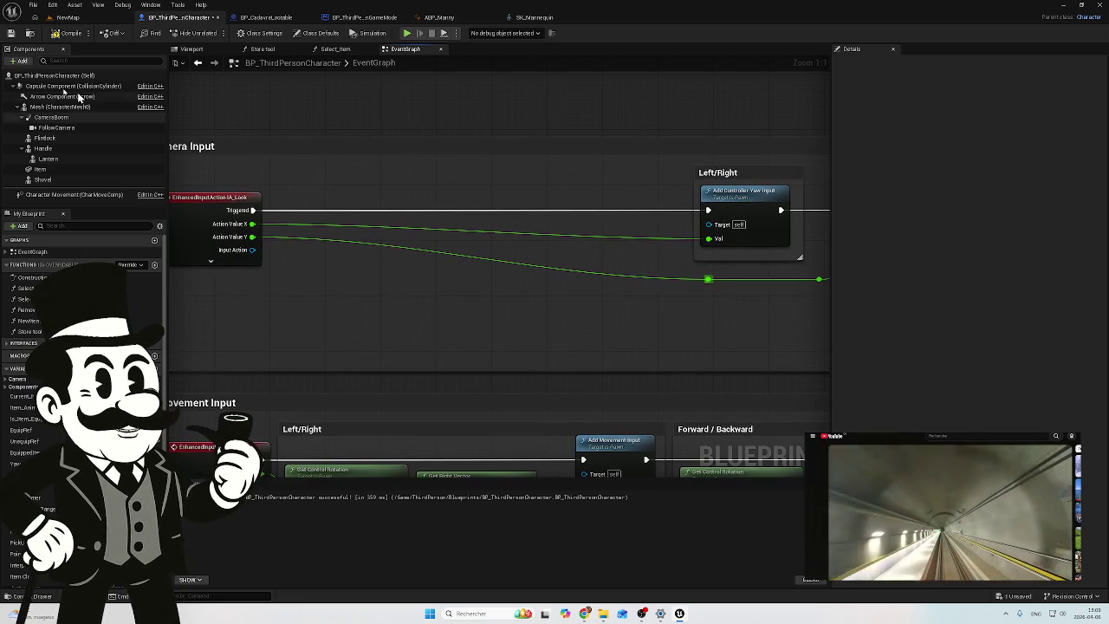
# Step: Recompile BP_ThirdPersonCharacter and start a Play-in-Editor test of NewMap
pyautogui.click(68, 32)
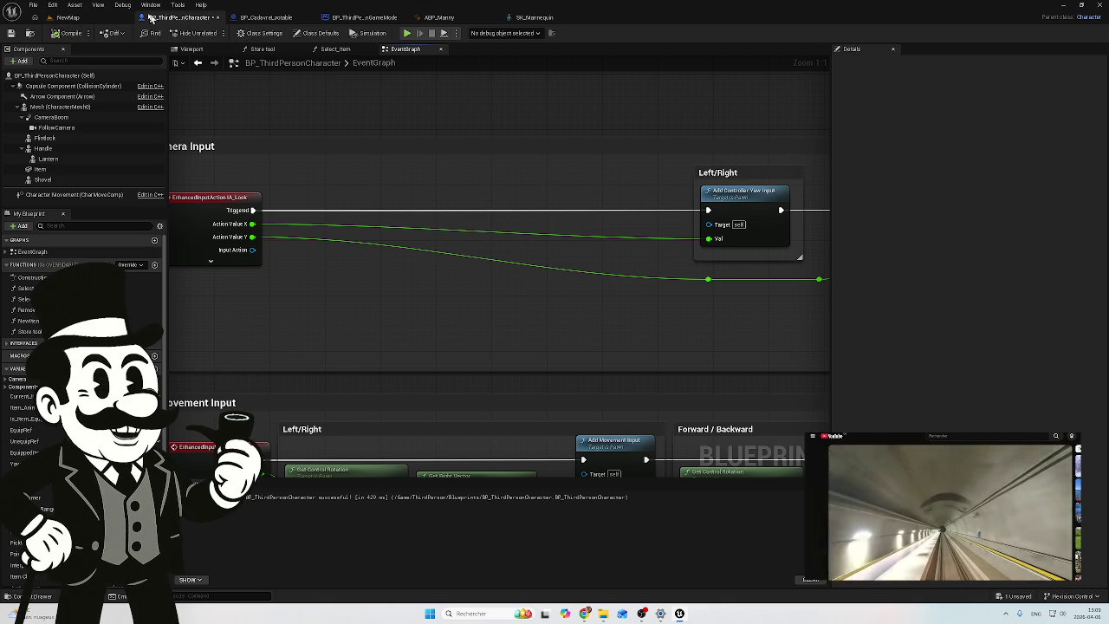
pyautogui.click(192, 48)
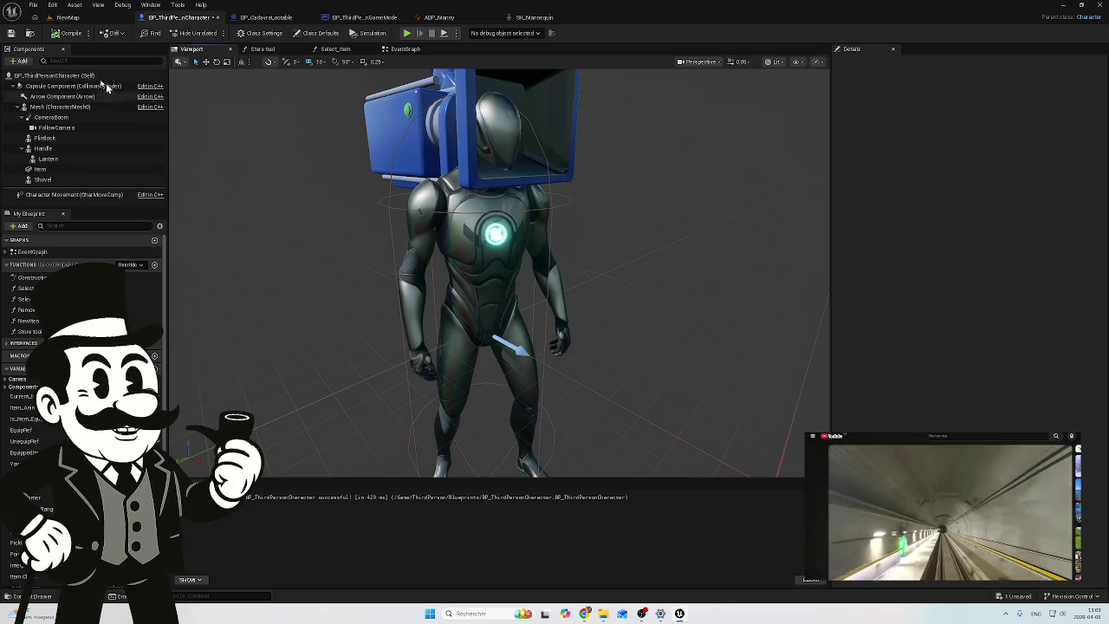
pyautogui.click(71, 18)
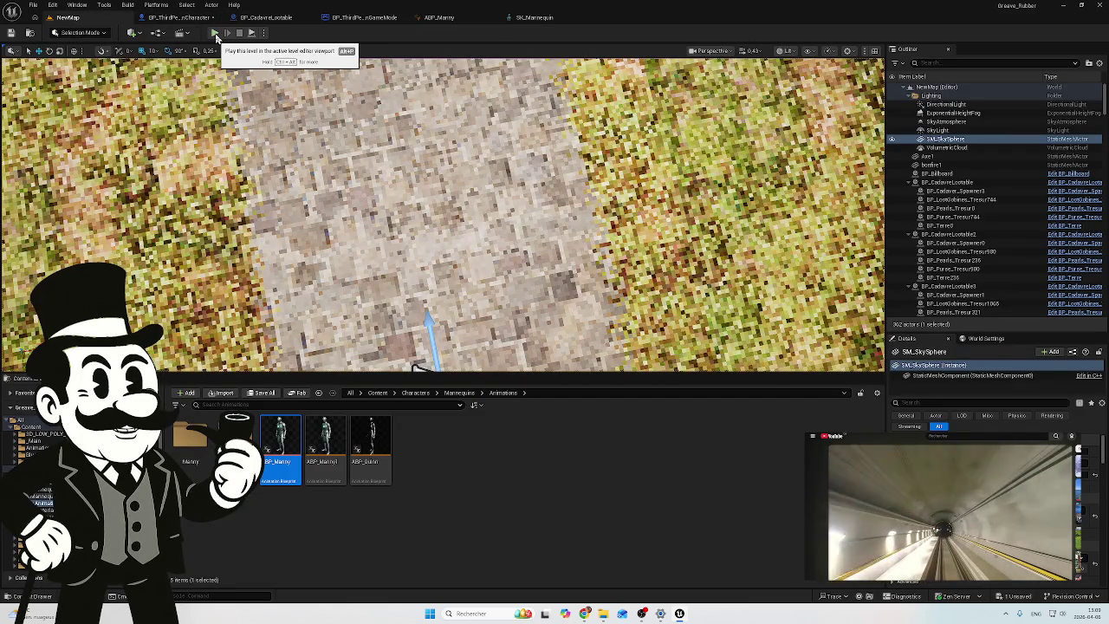
pyautogui.click(216, 35)
# Step: Walk the character around, stop the session, and return to BP_ThirdPersonCharacter
pyautogui.press('w')
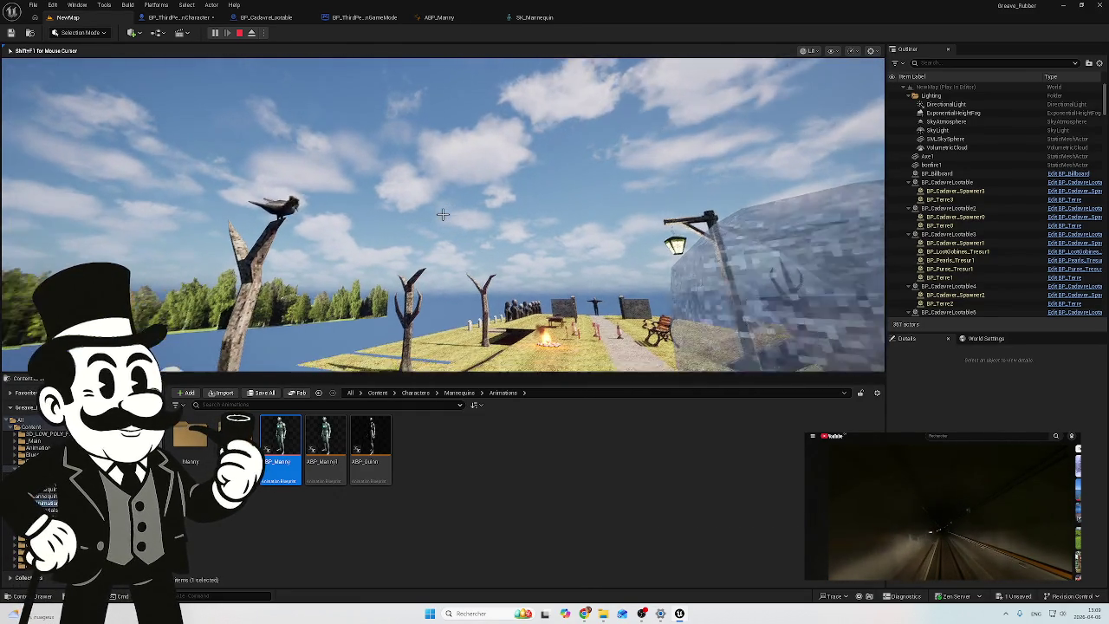
pyautogui.press('Escape')
pyautogui.click(655, 127)
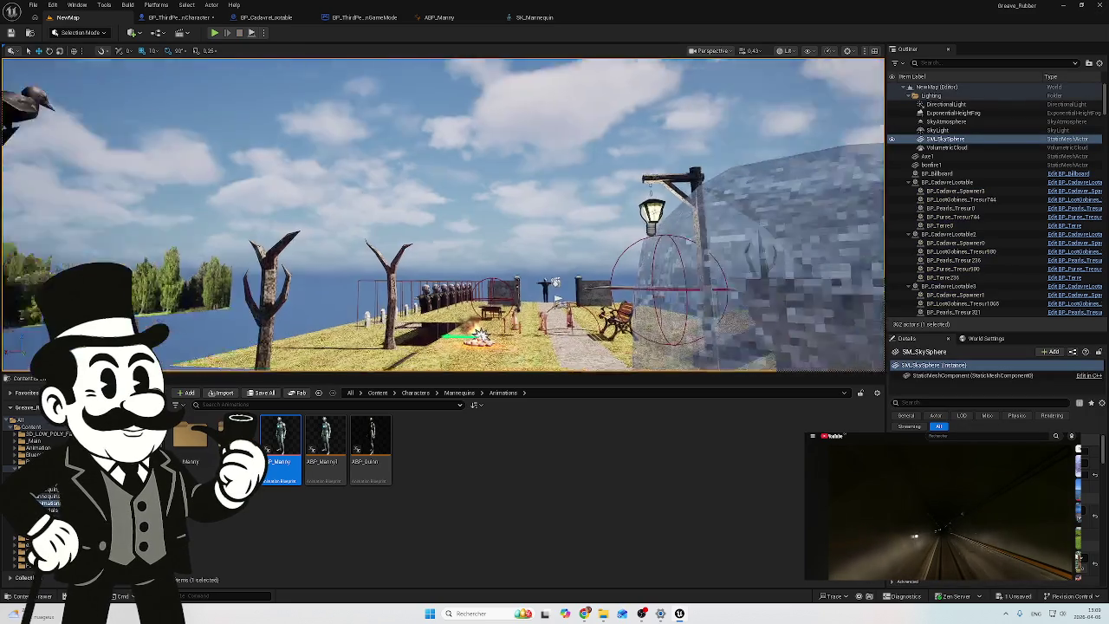
pyautogui.moveTo(326, 78); pyautogui.dragTo(326, 57)
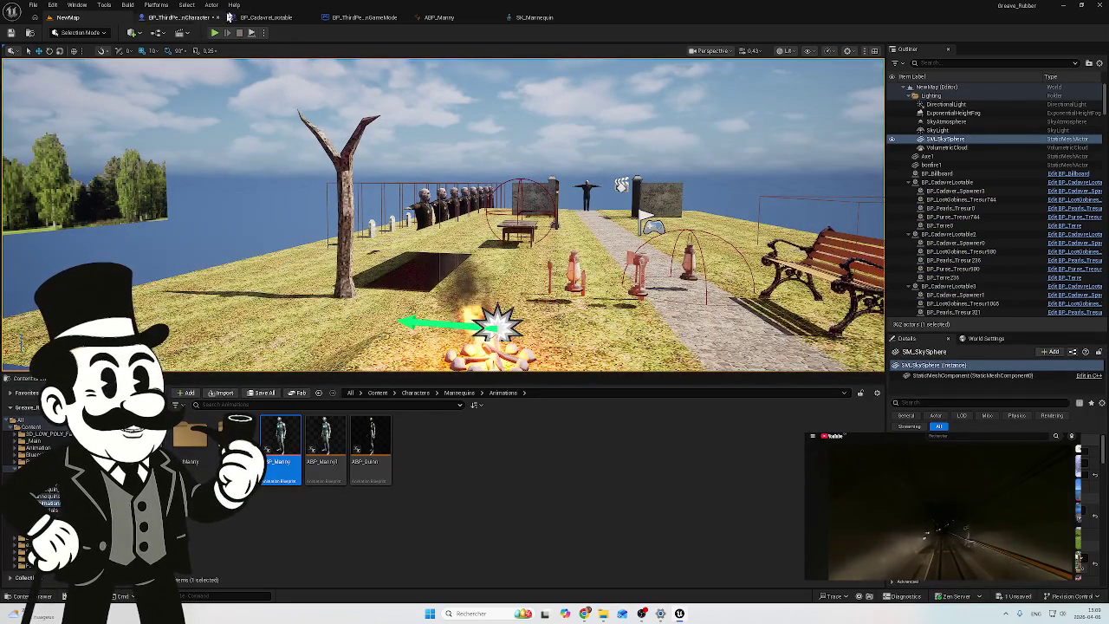
pyautogui.click(198, 18)
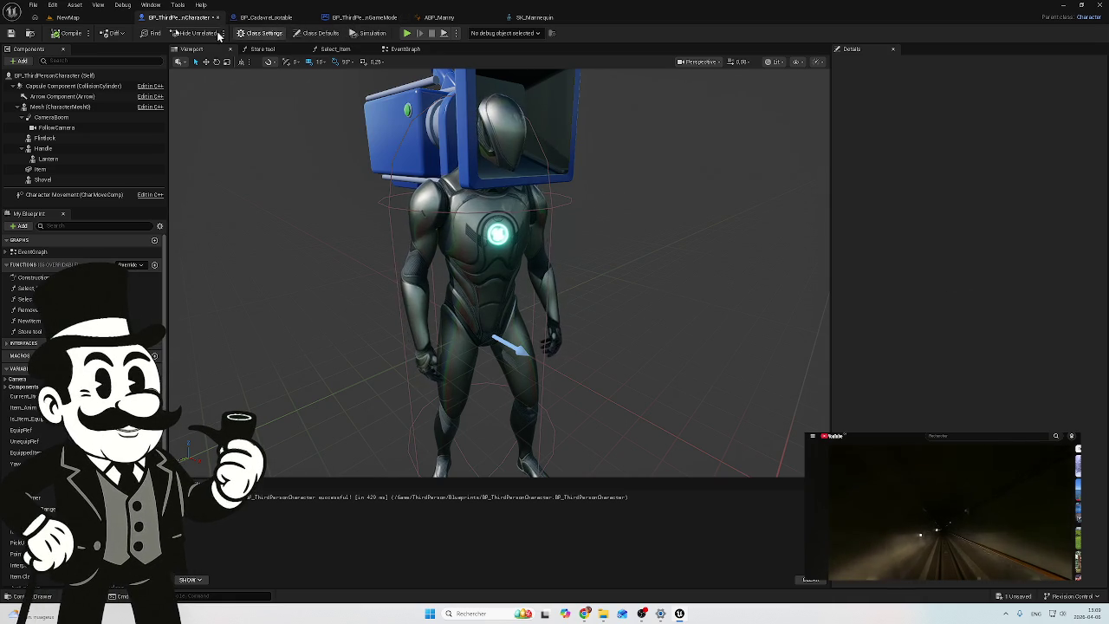
# Step: Enable Use Pawn Control Rotation on the FollowCamera component
pyautogui.click(59, 119)
pyautogui.click(867, 62)
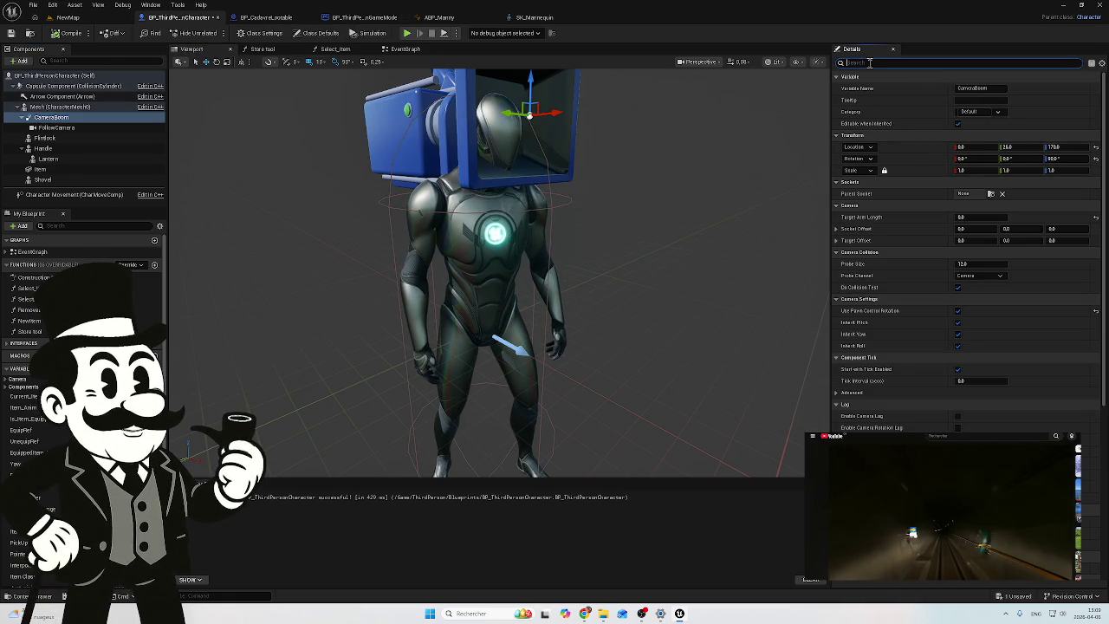
pyautogui.write('use')
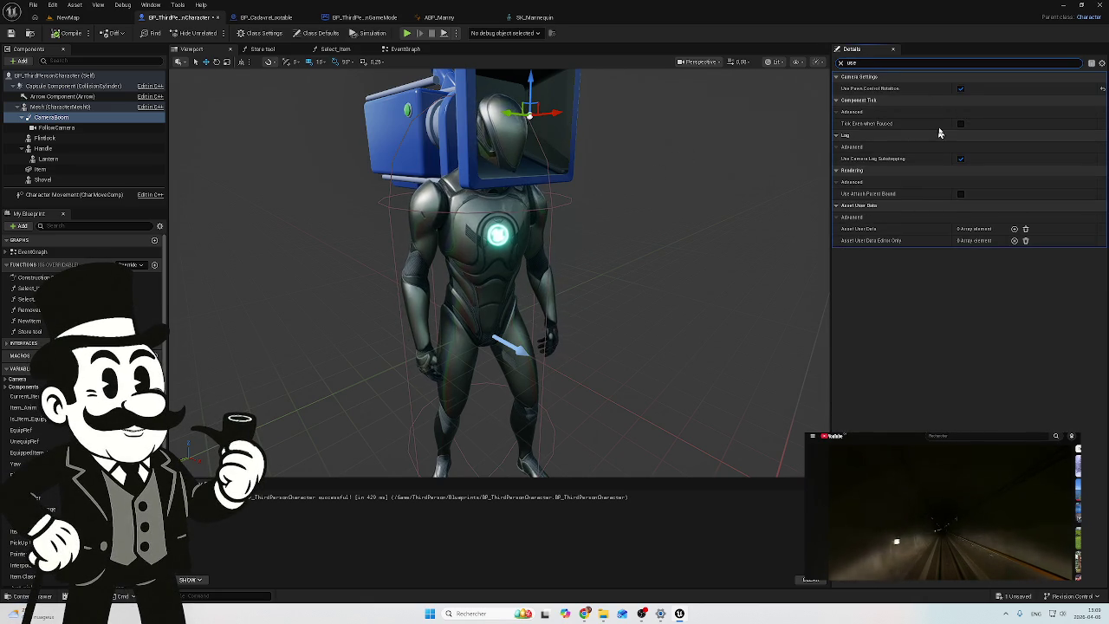
pyautogui.click(60, 128)
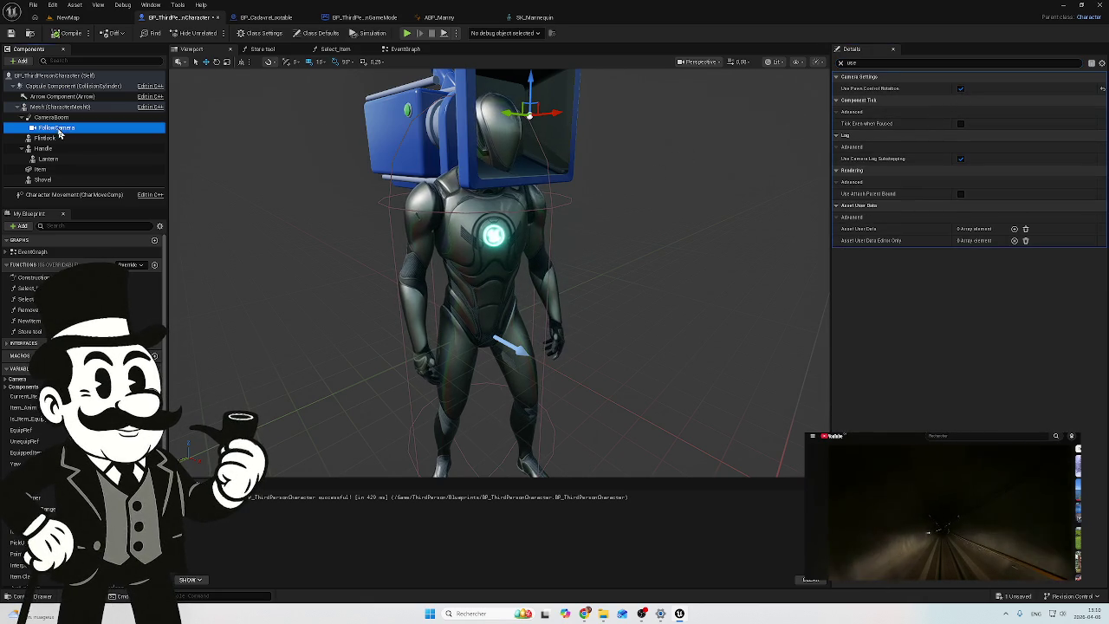
pyautogui.click(960, 88)
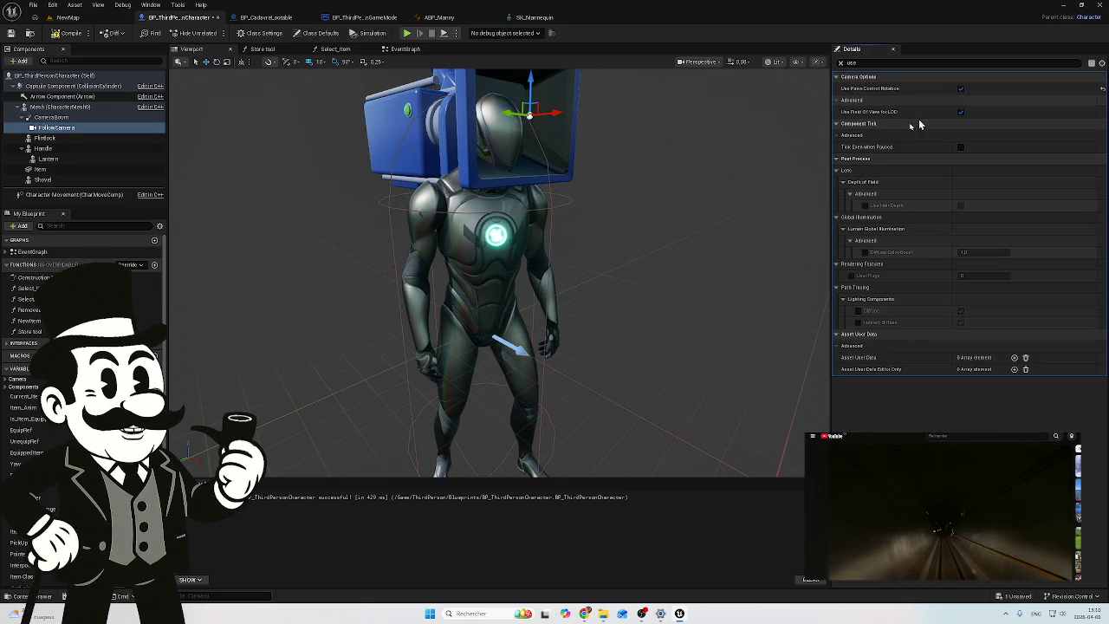
# Step: Set the CameraBoom's Parent Socket to the head socket
pyautogui.click(51, 116)
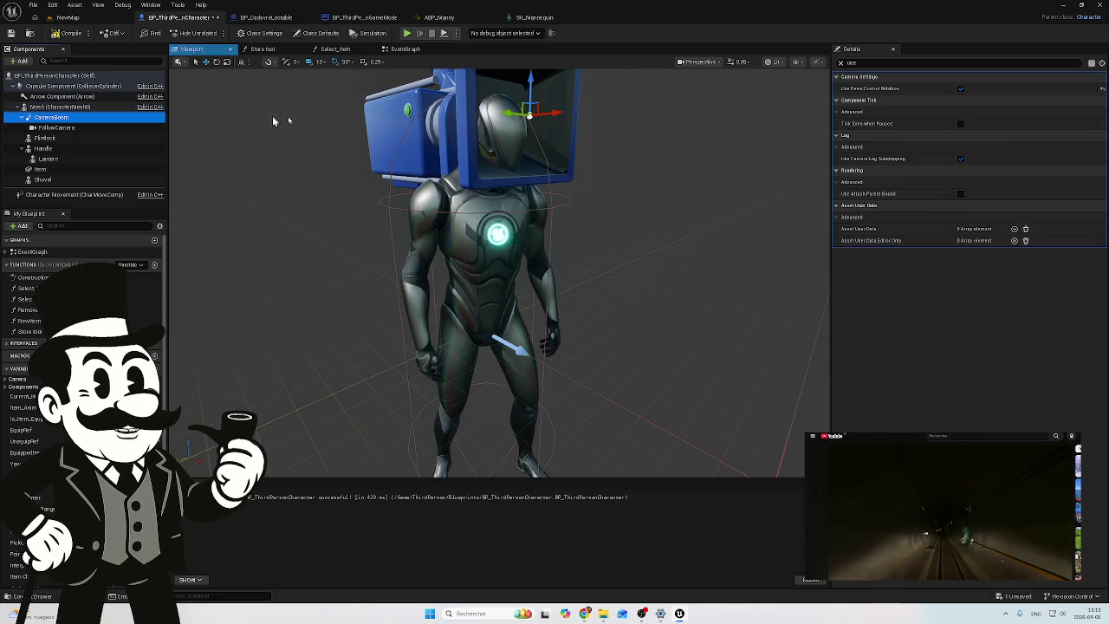
pyautogui.click(840, 62)
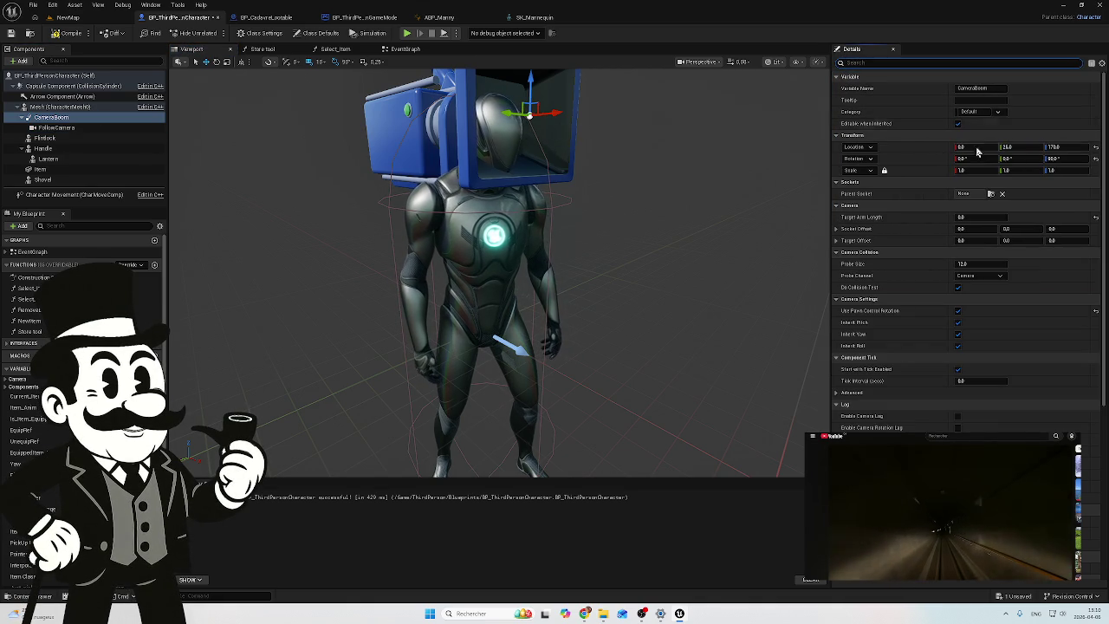
pyautogui.click(990, 193)
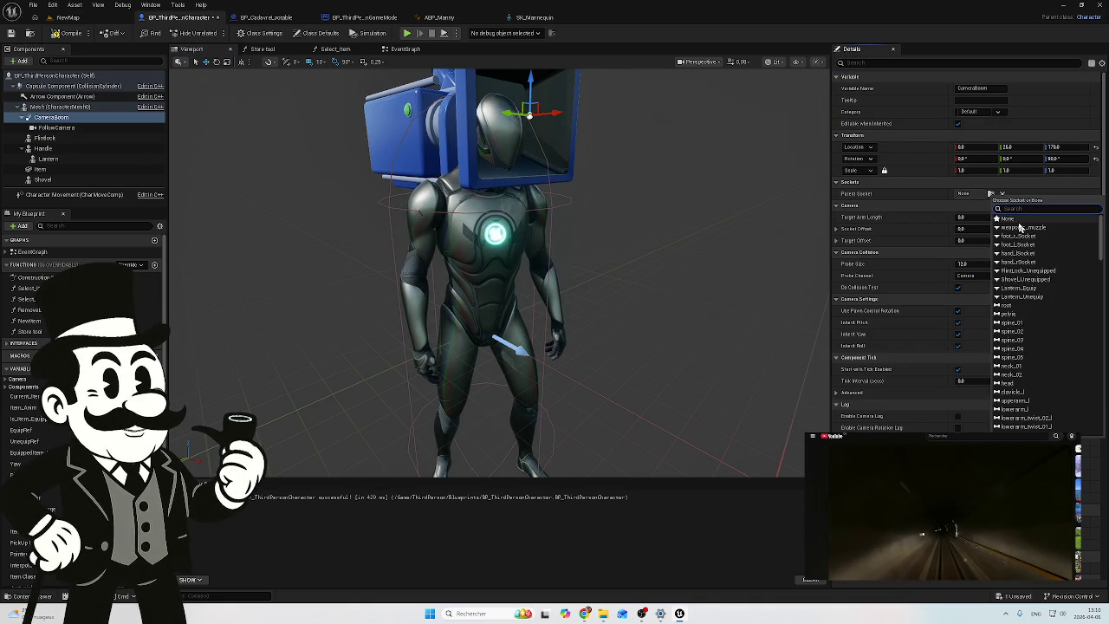
pyautogui.write('l')
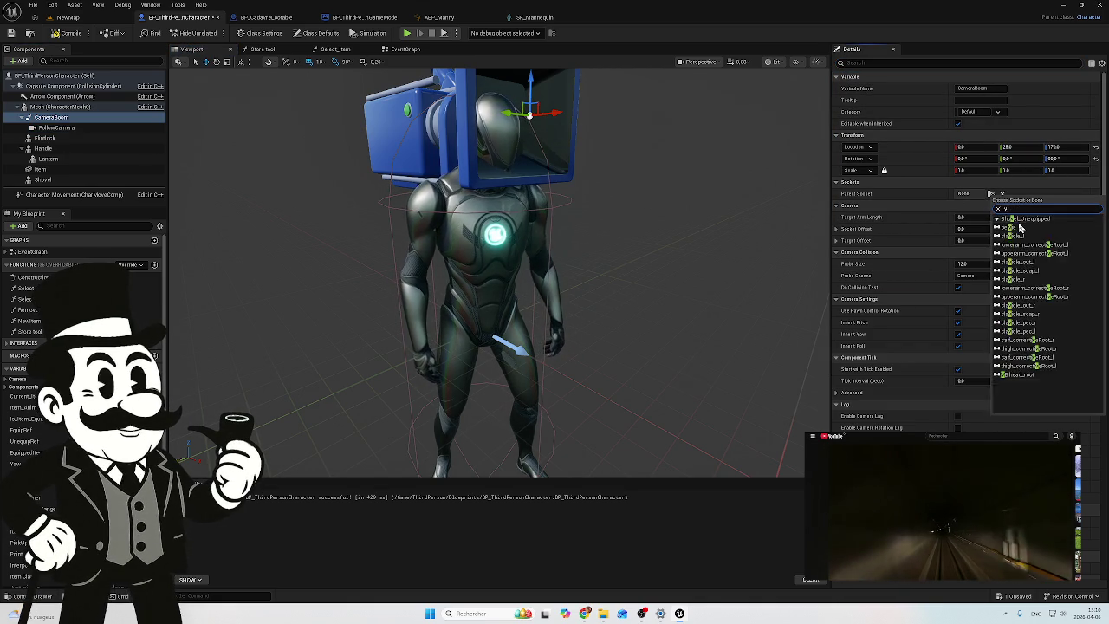
pyautogui.click(1016, 222)
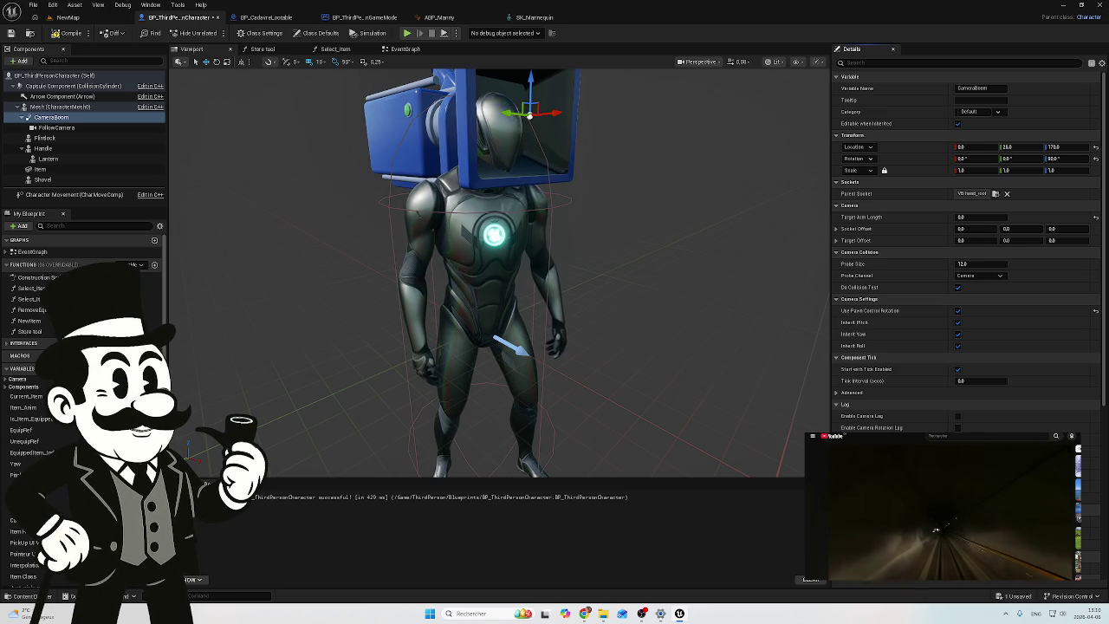
# Step: Compile the character Blueprint and play NewMap in the editor
pyautogui.click(70, 34)
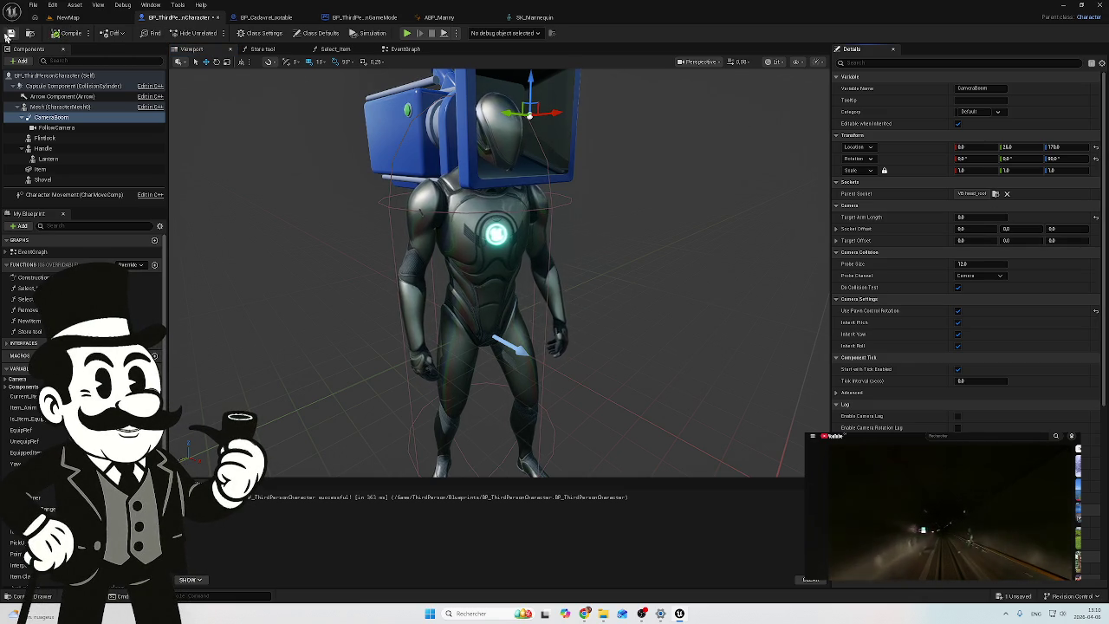
pyautogui.click(67, 20)
pyautogui.click(214, 32)
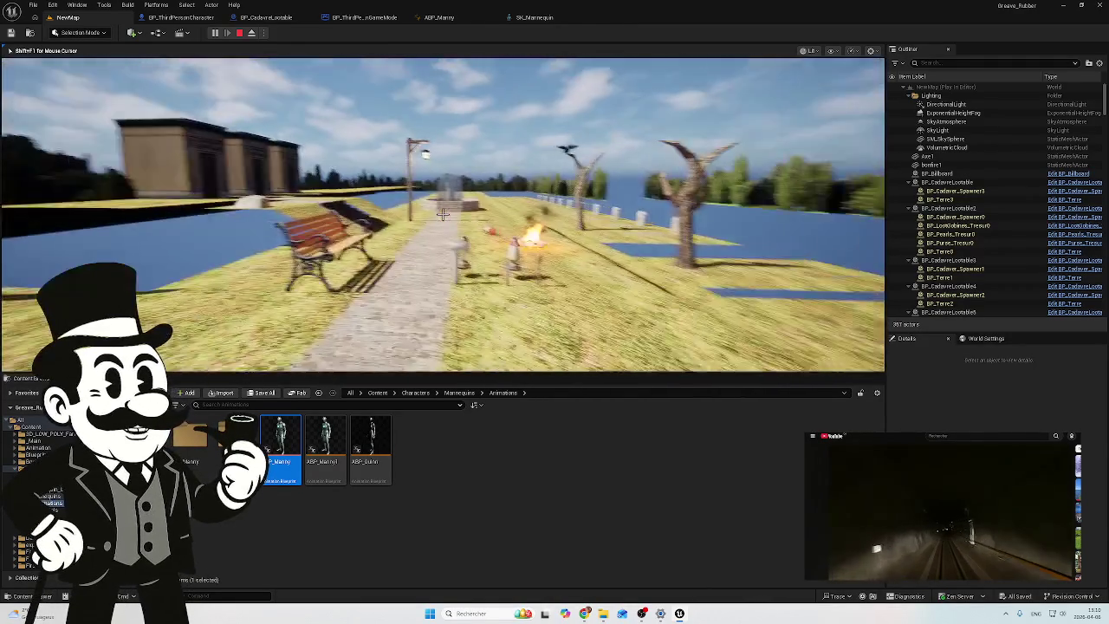
# Step: Walk along the path and back from the head-mounted camera, then end the play session
pyautogui.press('w')
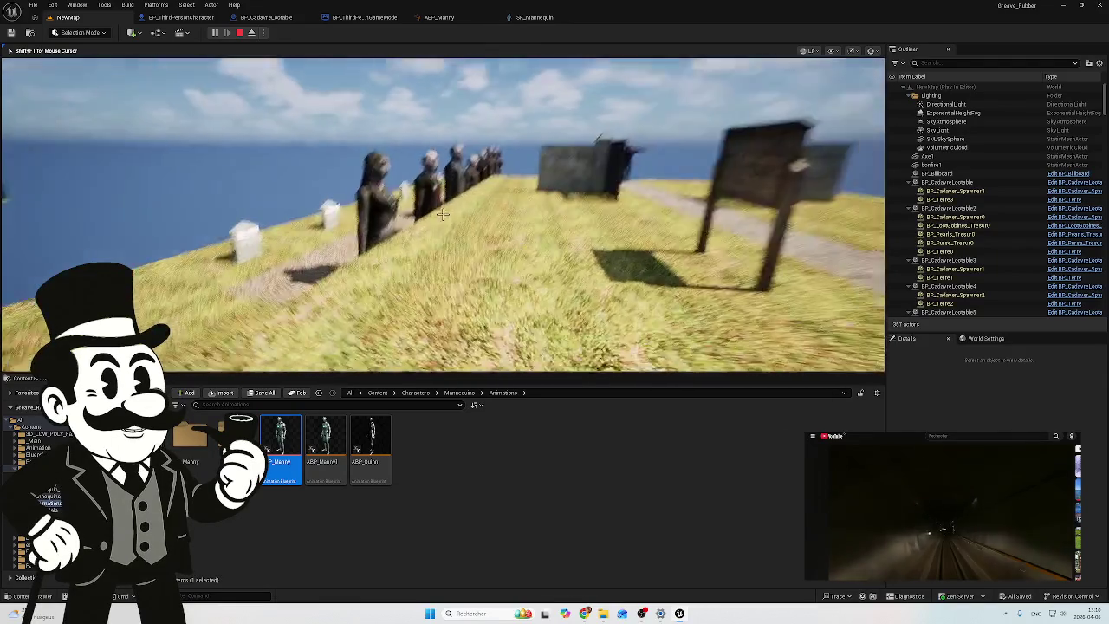
pyautogui.press('w')
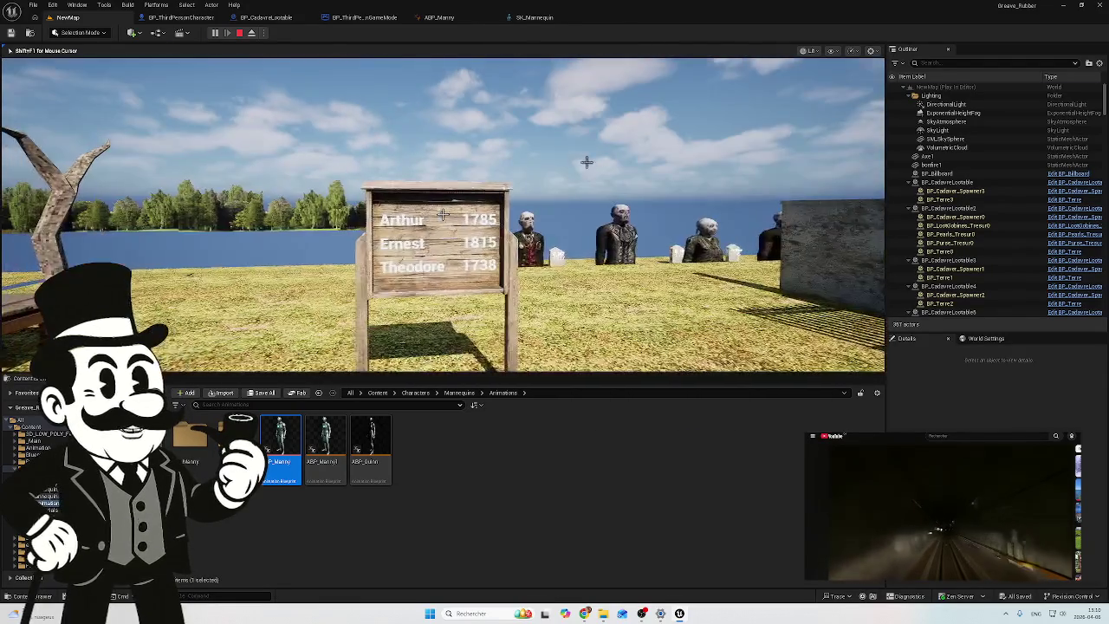
pyautogui.press('Escape')
pyautogui.click(650, 139)
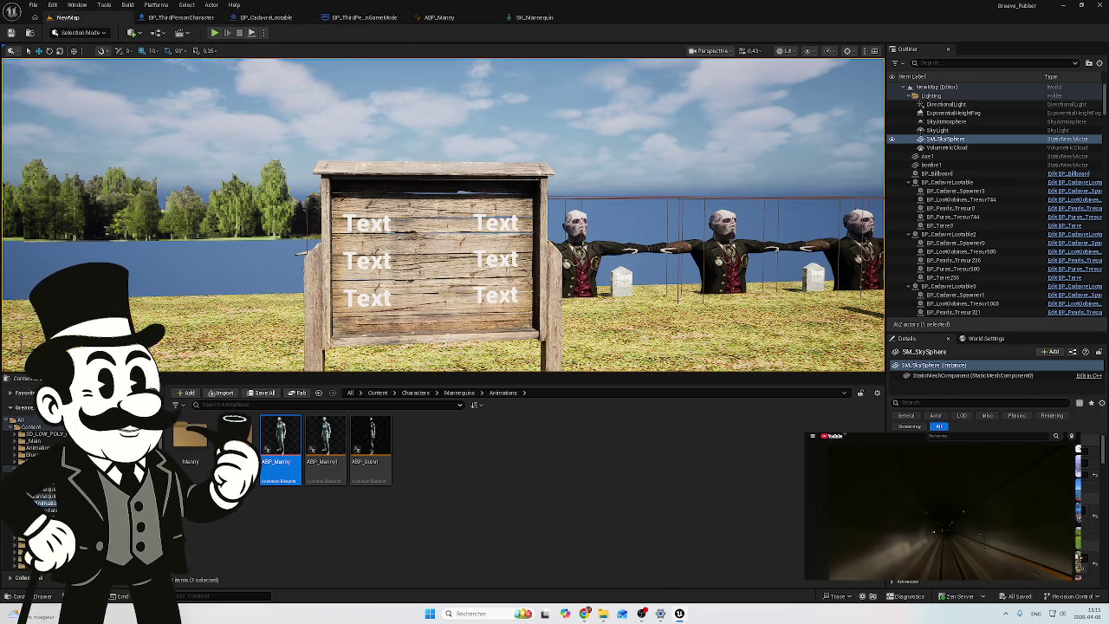
# Step: Browse the GameMode, ABP_Manny and SK_Mannequin tabs, then open ABP_Manny's Idle state graph
pyautogui.click(357, 17)
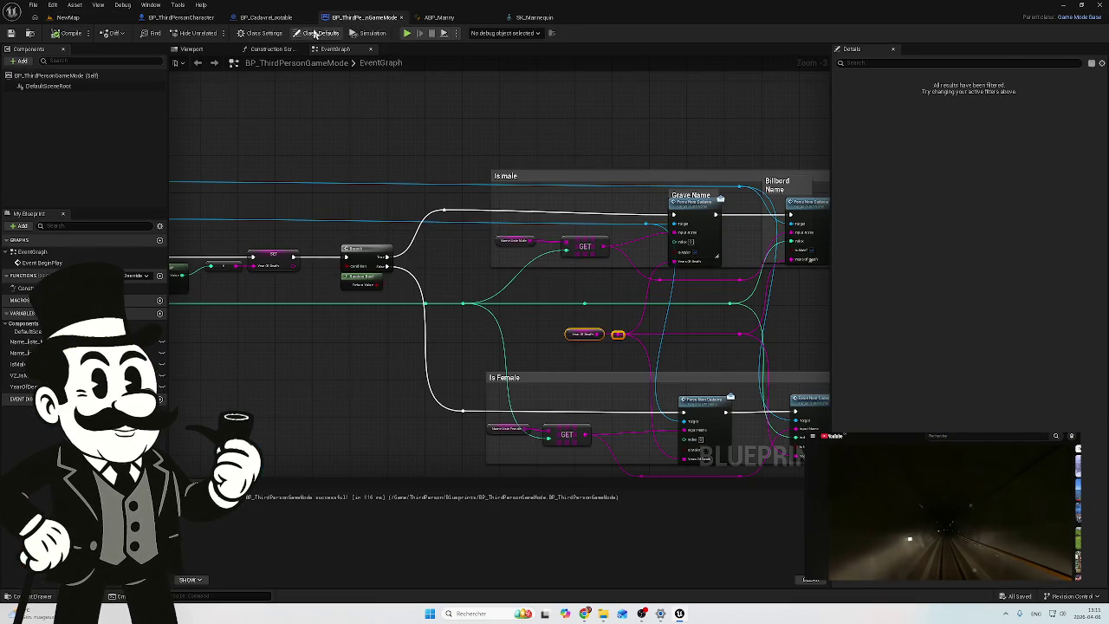
pyautogui.click(439, 17)
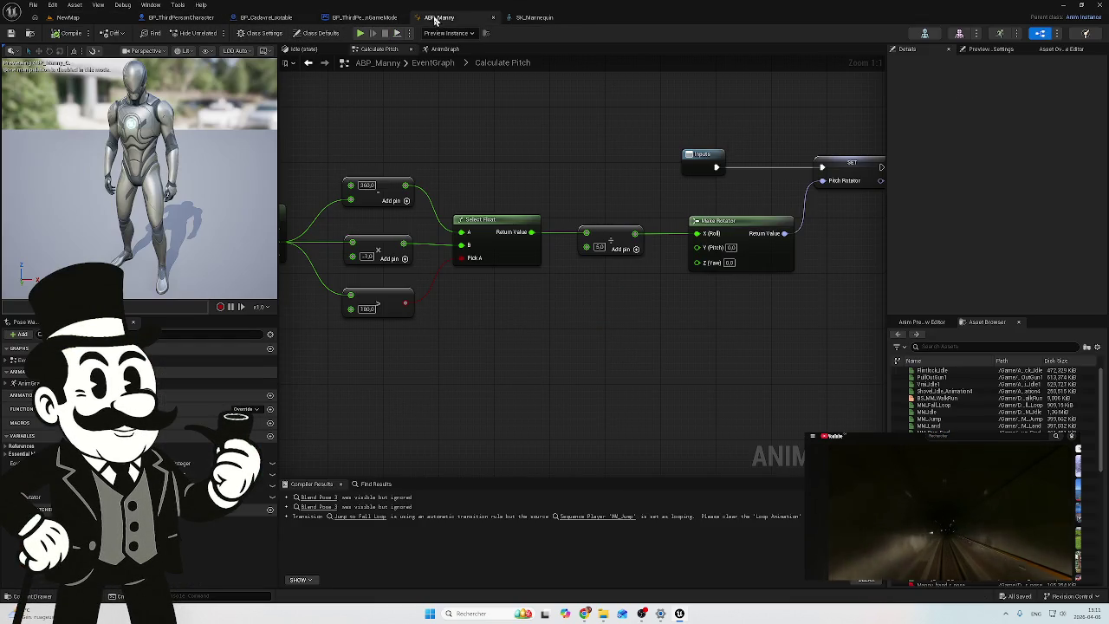
pyautogui.click(534, 17)
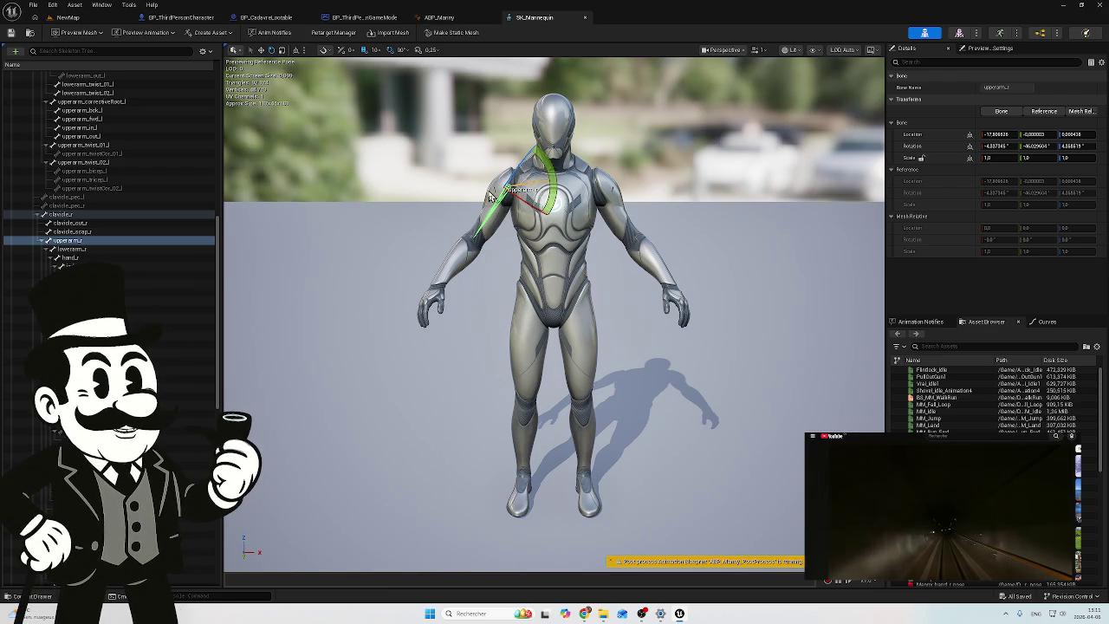
pyautogui.click(438, 18)
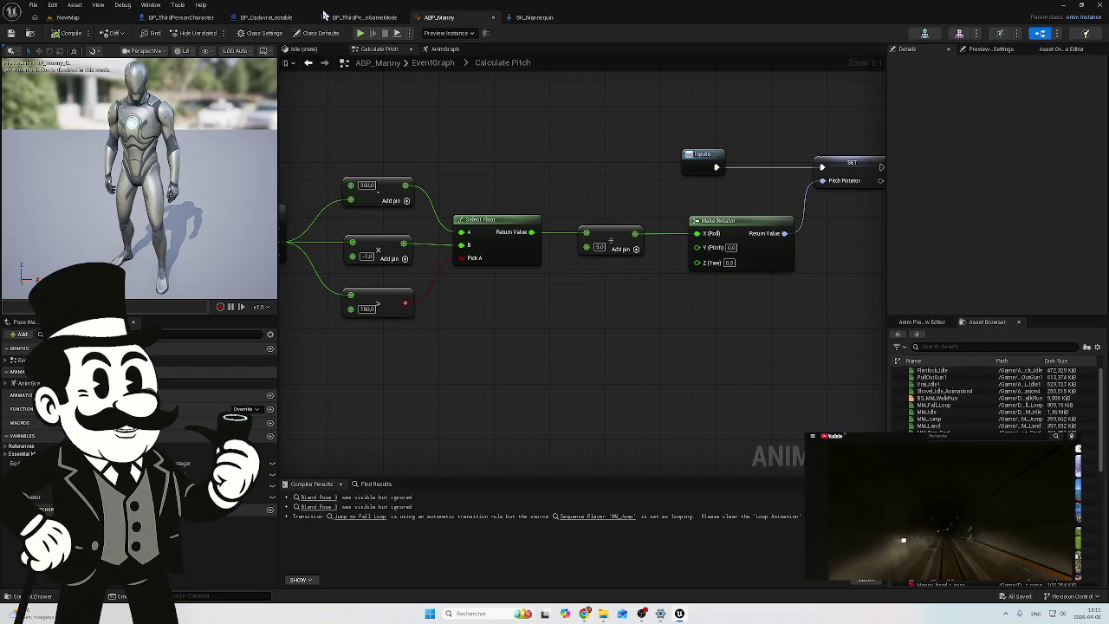
pyautogui.click(364, 17)
pyautogui.click(445, 19)
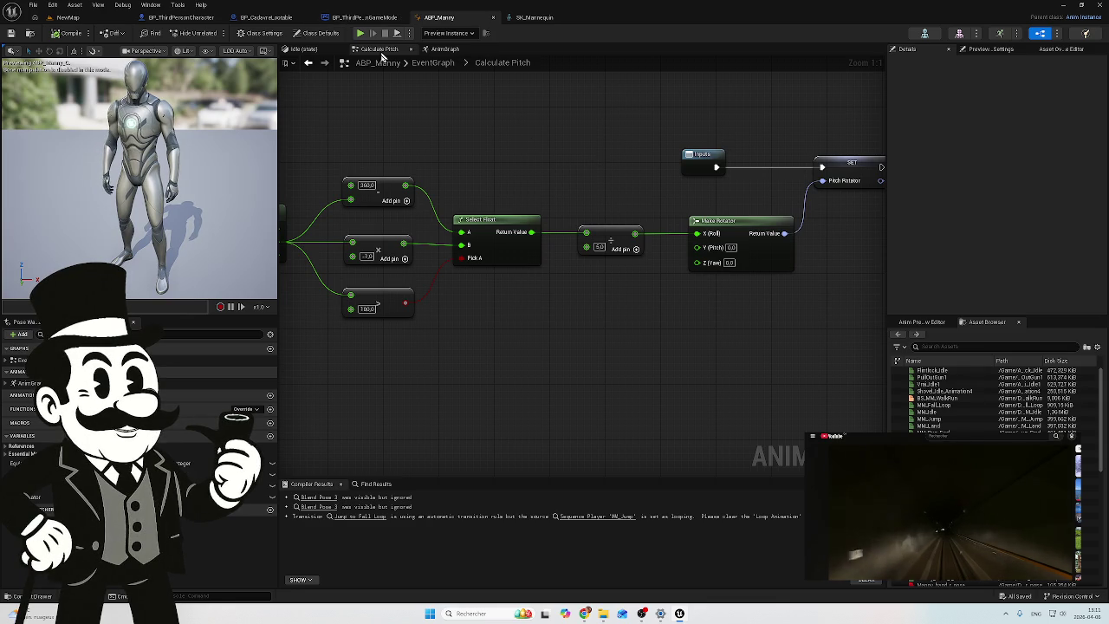
pyautogui.click(305, 49)
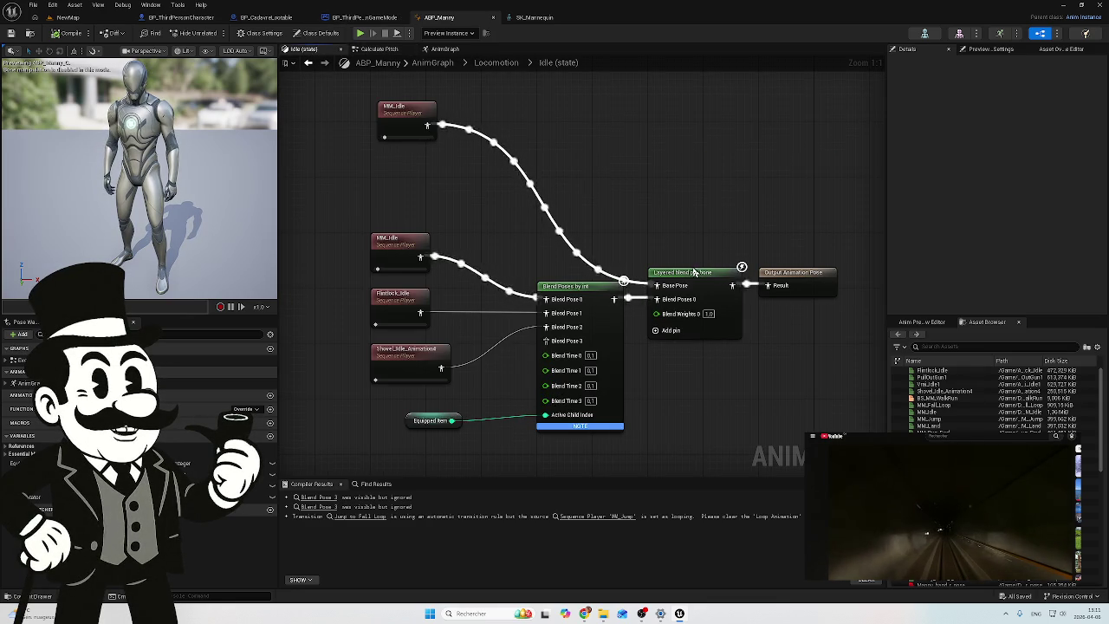
# Step: Inspect the Layered blend per bone settings and locate the spine_05 bone in SK_Mannequin
pyautogui.moveTo(655, 197); pyautogui.dragTo(549, 185)
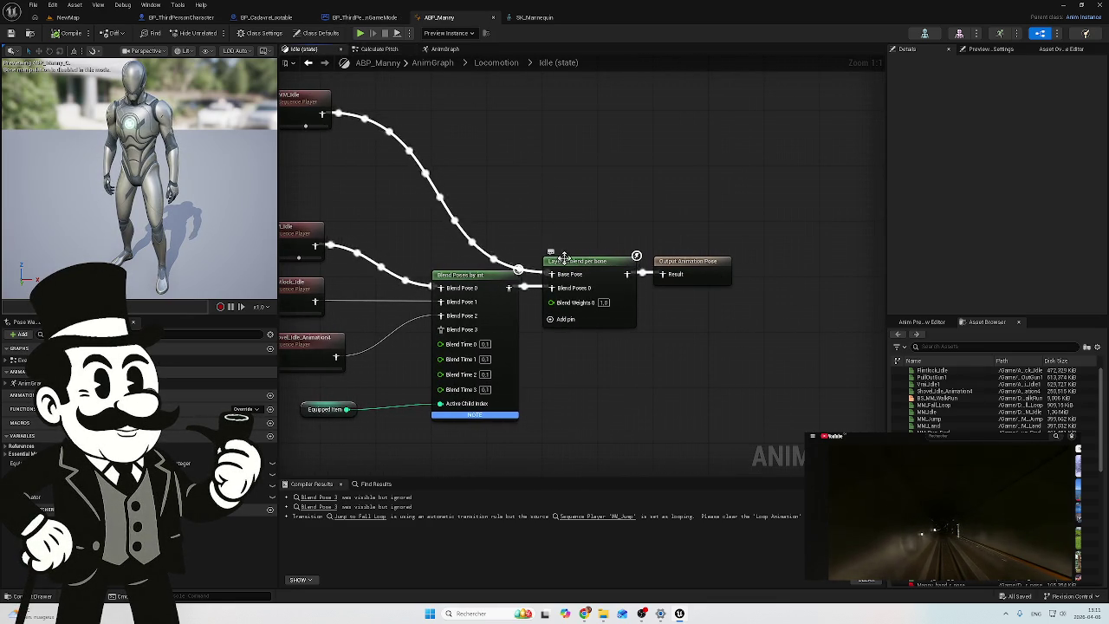
pyautogui.click(593, 261)
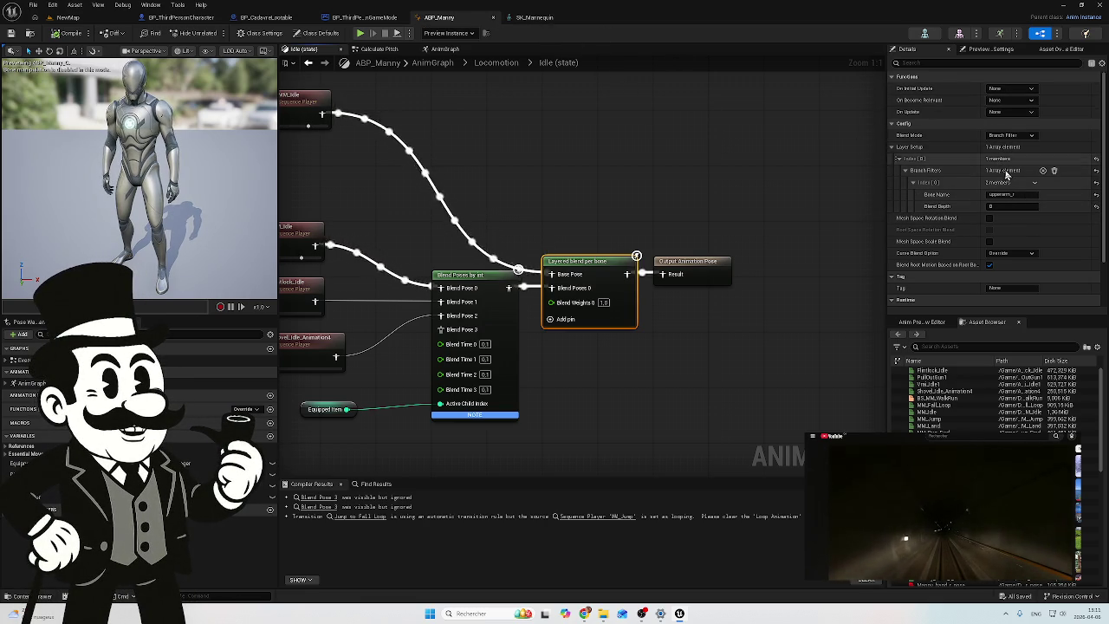
pyautogui.click(527, 19)
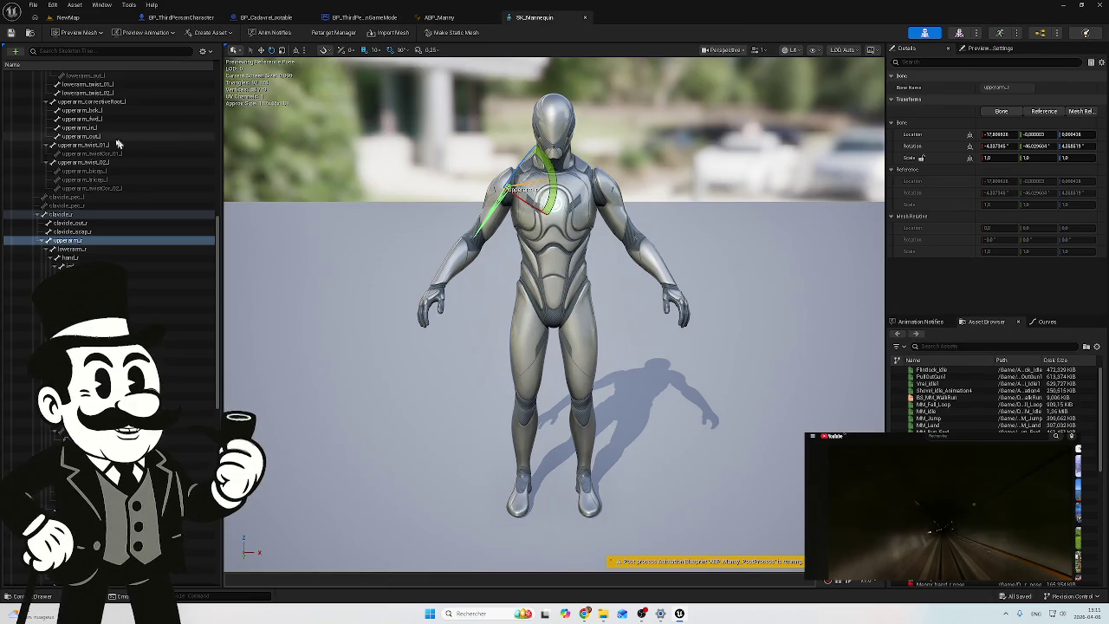
pyautogui.scroll(15, 116, 138)
pyautogui.scroll(1, 111, 136)
pyautogui.click(69, 191)
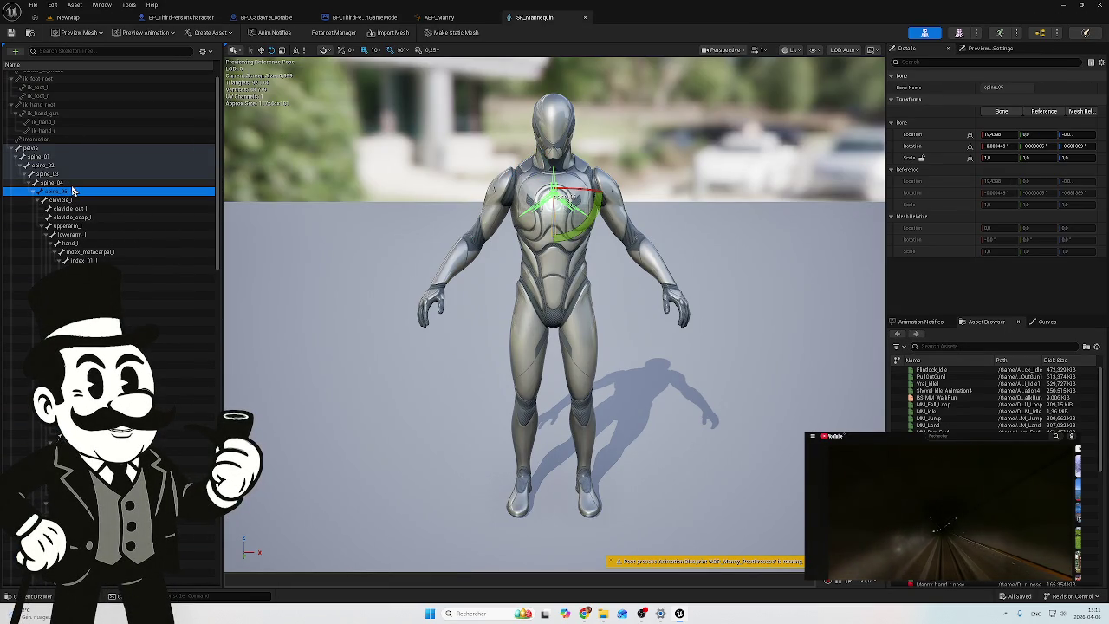
pyautogui.click(73, 184)
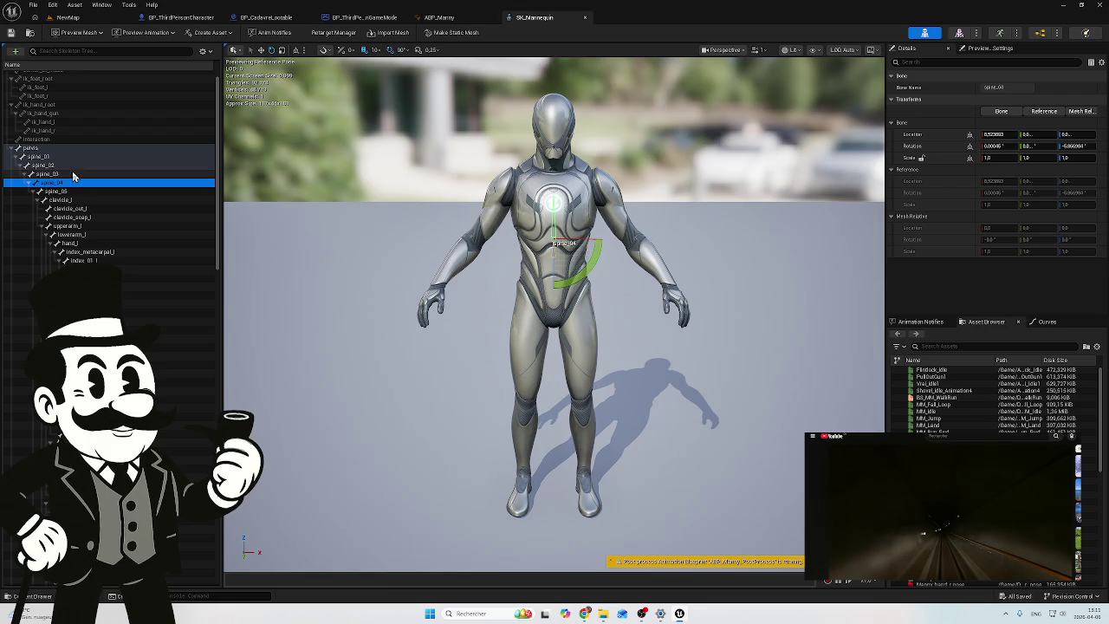
pyautogui.click(70, 190)
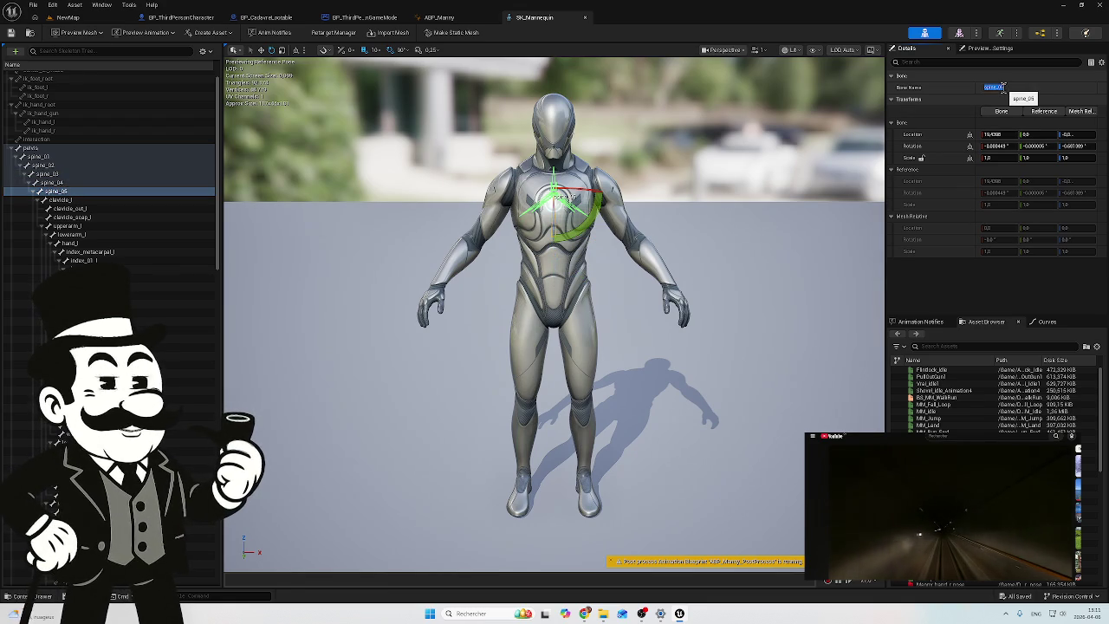
# Step: Set the Branch Filter Bone Name to spine_05 in ABP_Manny and compile
pyautogui.click(449, 21)
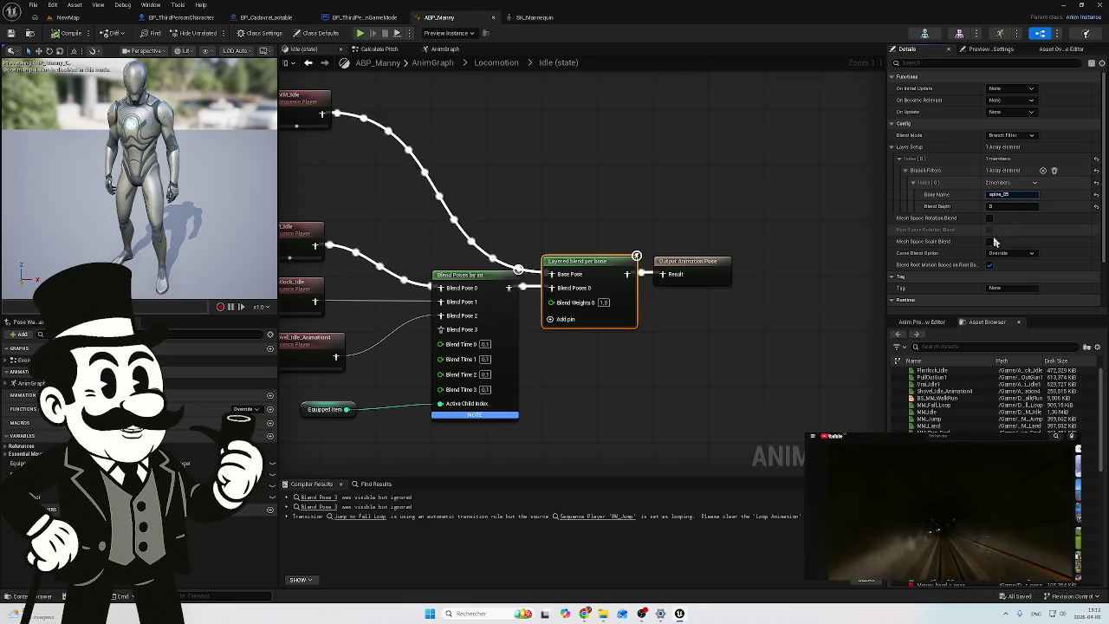
pyautogui.click(732, 225)
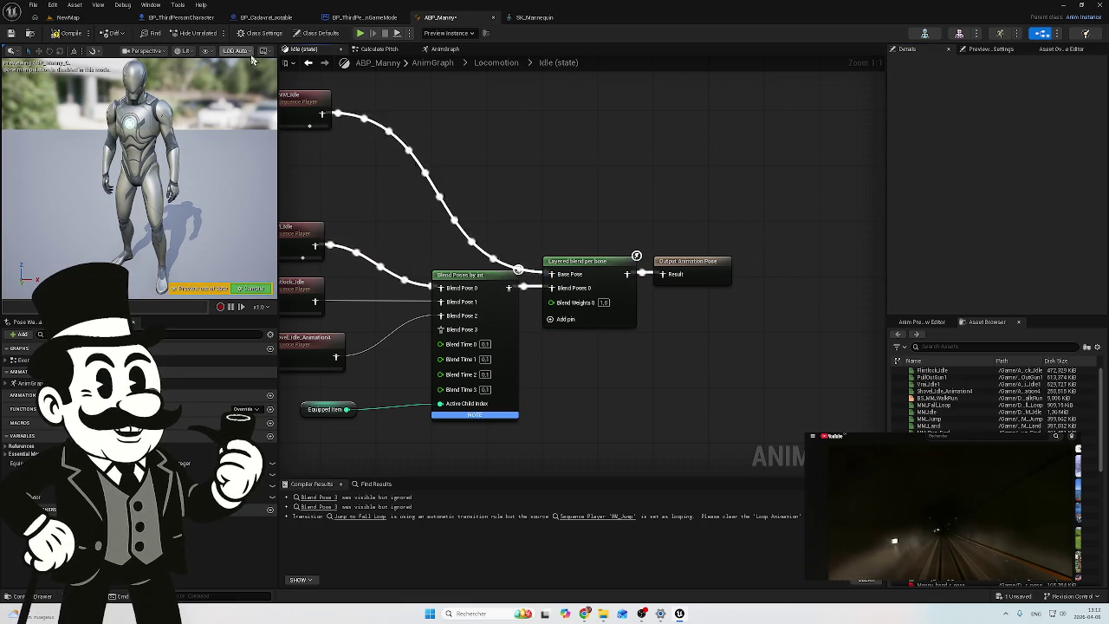
pyautogui.click(68, 33)
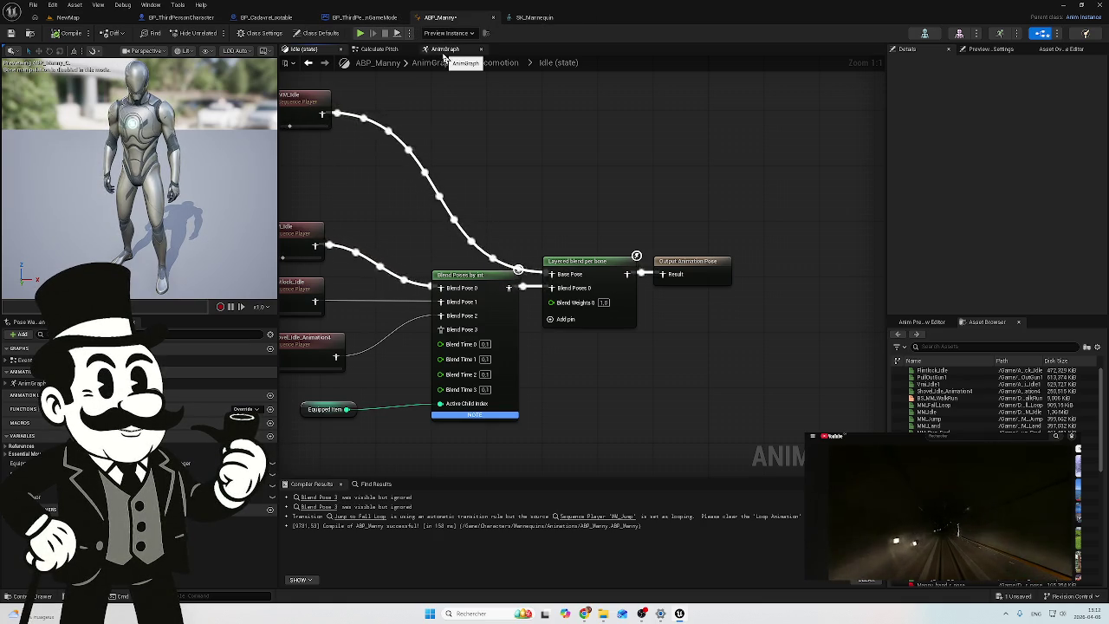
# Step: Disconnect the Pitch Rotator from the first Transform (Modify) Bone rotation pin in AnimGraph
pyautogui.hotkey('ctrl', 'Tab')
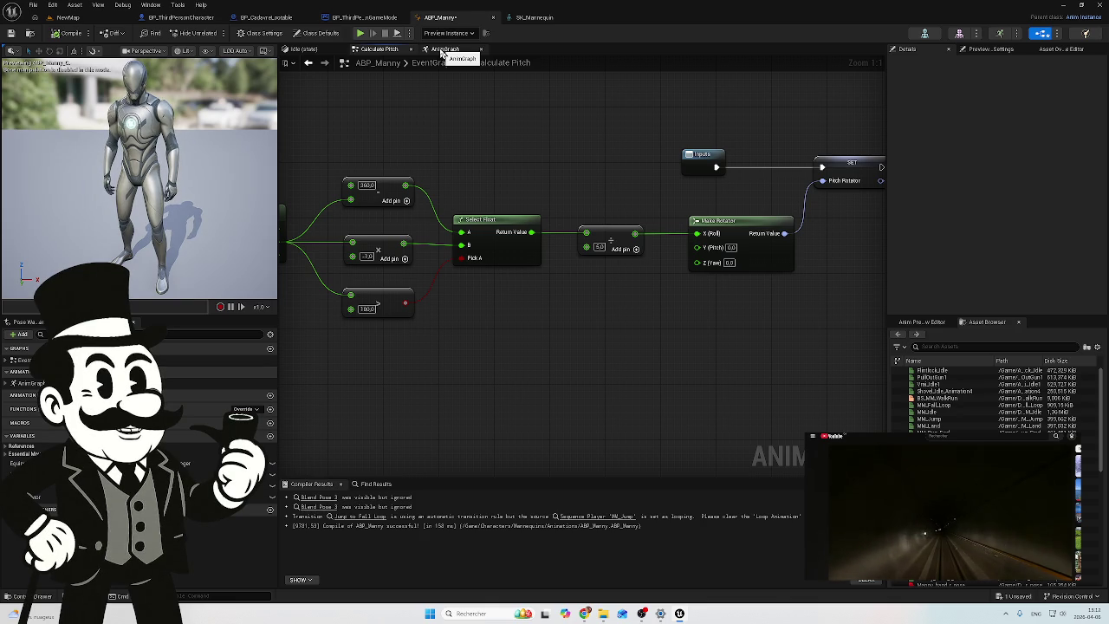
pyautogui.click(442, 51)
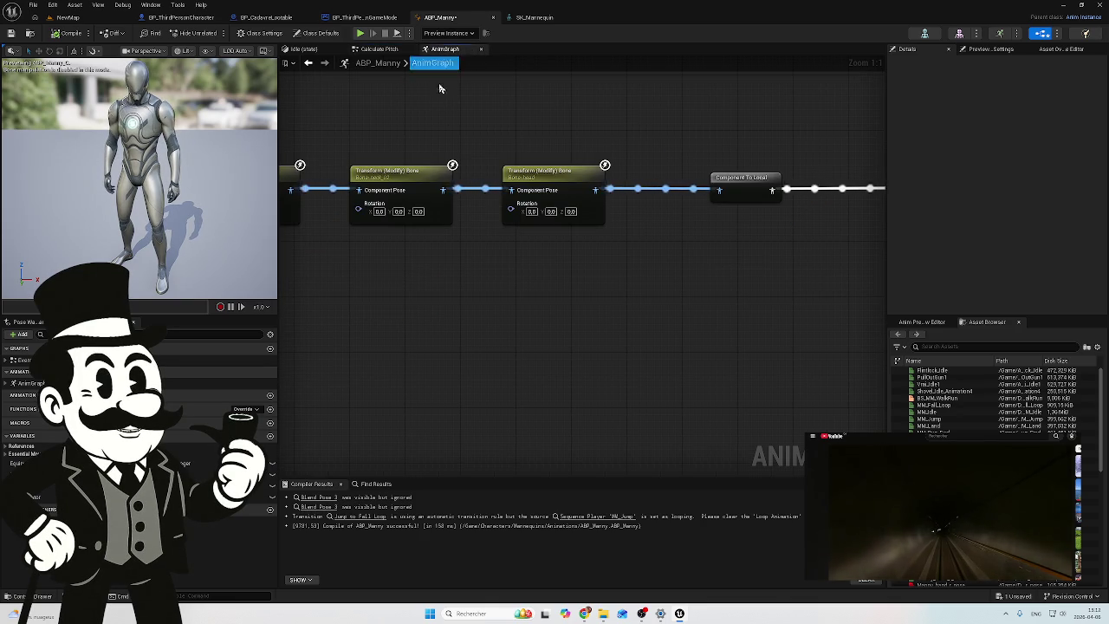
pyautogui.moveTo(601, 118)
pyautogui.mouseDown()
pyautogui.moveTo(630, 183)
pyautogui.moveTo(716, 165)
pyautogui.moveTo(743, 140)
pyautogui.moveTo(768, 148)
pyautogui.mouseUp()
pyautogui.scroll(1, 631, 183)
pyautogui.scroll(-2, 685, 196)
pyautogui.moveTo(485, 136); pyautogui.dragTo(709, 149)
pyautogui.moveTo(499, 171)
pyautogui.mouseDown()
pyautogui.moveTo(567, 153)
pyautogui.moveTo(706, 158)
pyautogui.mouseUp()
pyautogui.moveTo(388, 192); pyautogui.dragTo(613, 163)
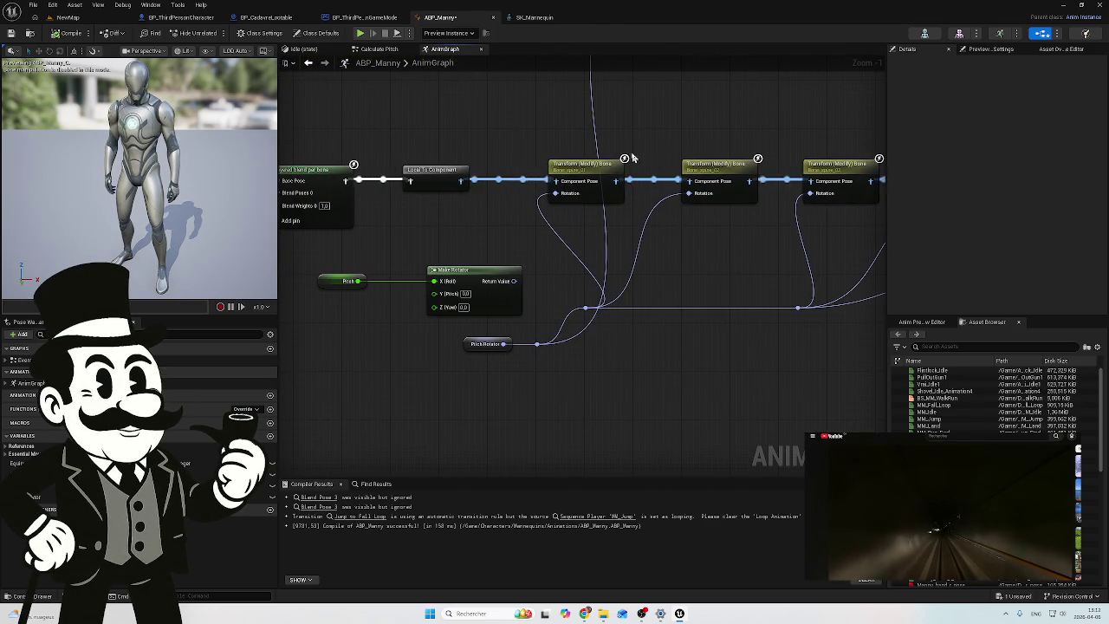
pyautogui.moveTo(514, 258); pyautogui.dragTo(478, 284)
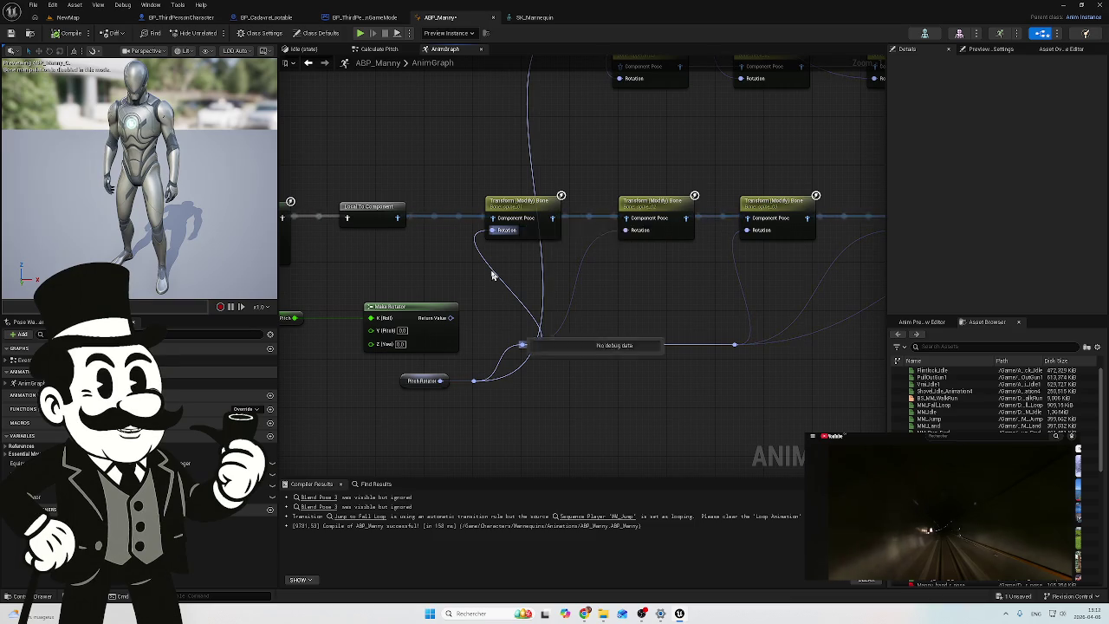
pyautogui.keyDown('alt'); pyautogui.click(492, 276); pyautogui.keyUp('alt')
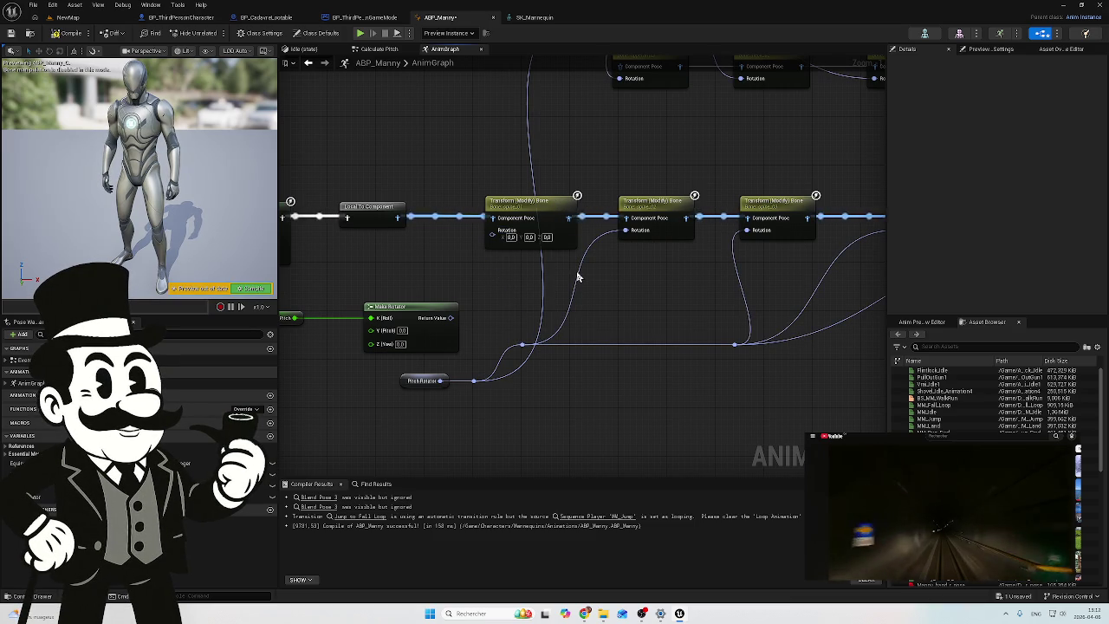
# Step: Change the Calculate Pitch divisor from 5.0 to 3.0, recompile ABP_Manny, and return to NewMap
pyautogui.moveTo(604, 287); pyautogui.dragTo(529, 295)
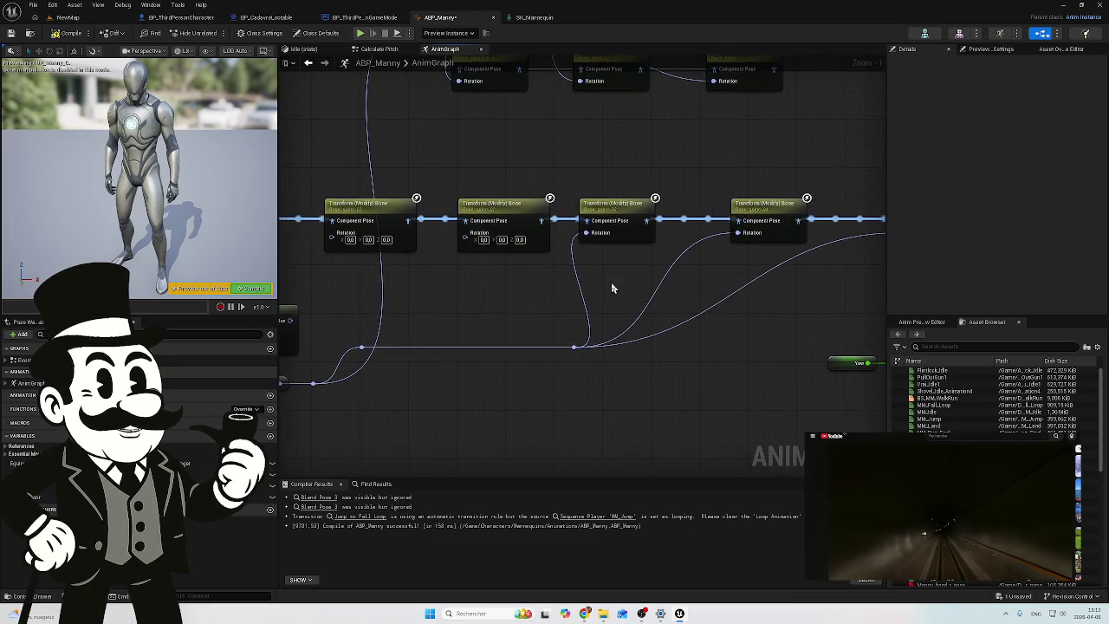
pyautogui.moveTo(611, 288); pyautogui.dragTo(545, 280)
pyautogui.moveTo(745, 181); pyautogui.dragTo(556, 208)
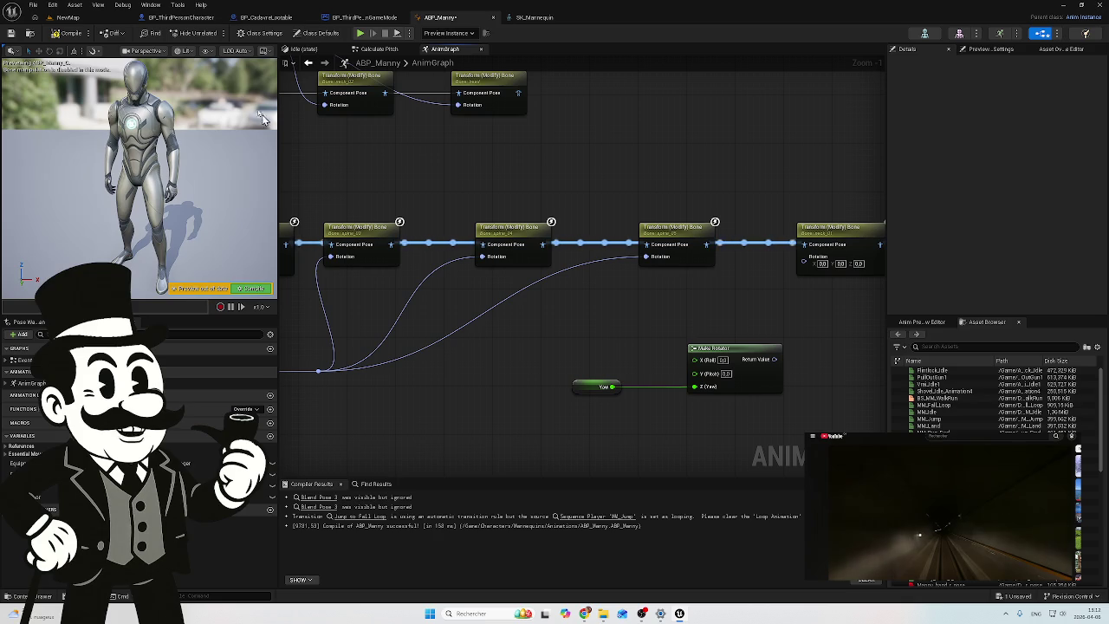
pyautogui.click(303, 49)
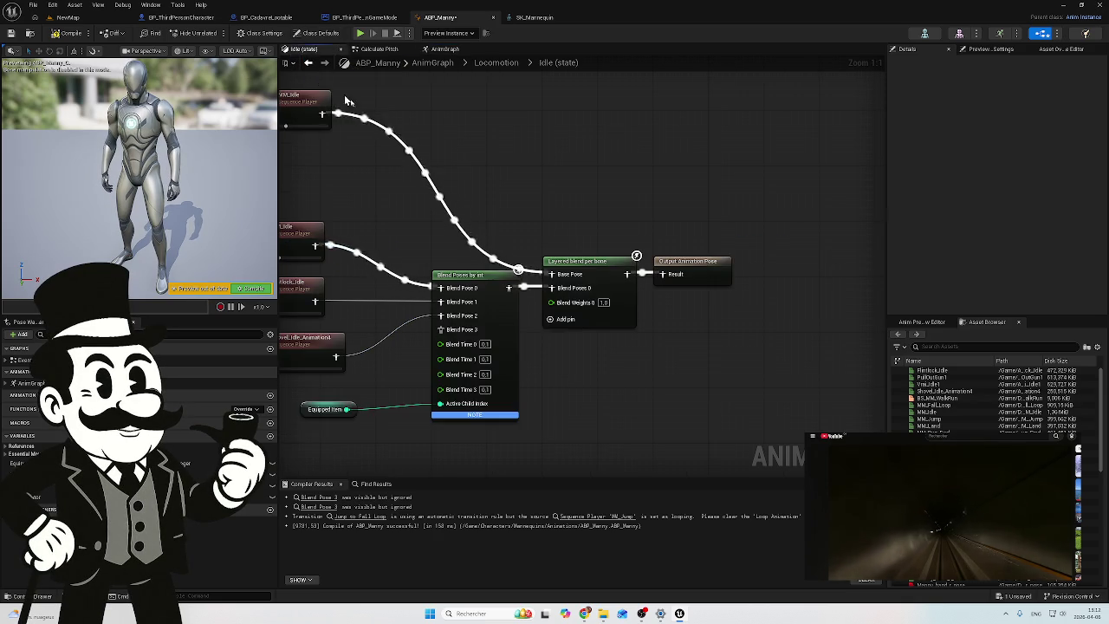
pyautogui.click(368, 49)
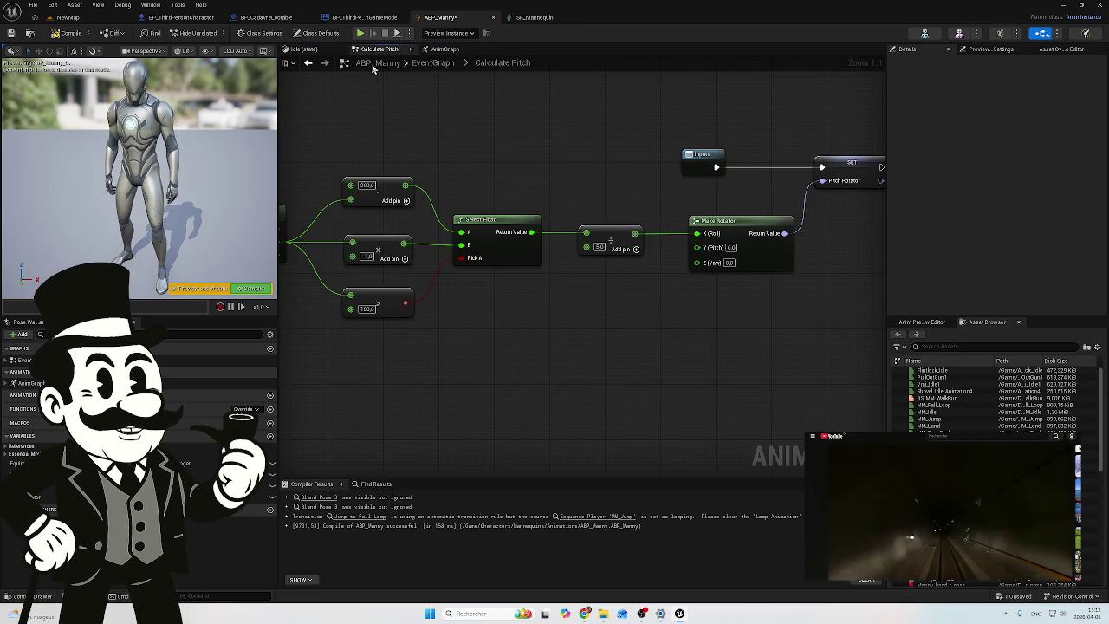
pyautogui.click(599, 251)
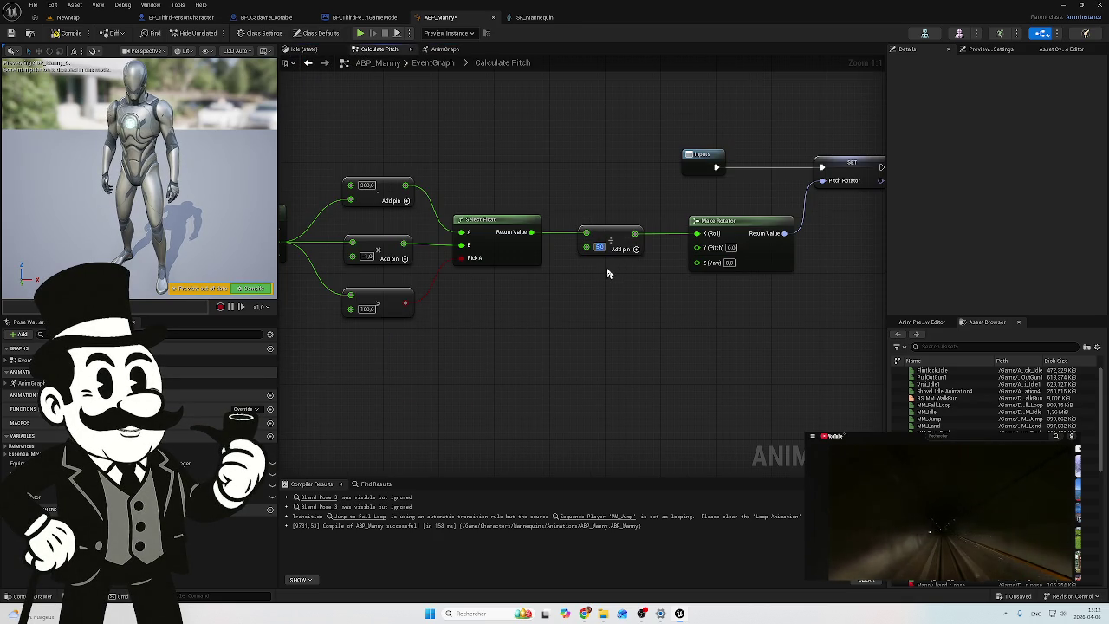
pyautogui.write('3')
pyautogui.click(67, 33)
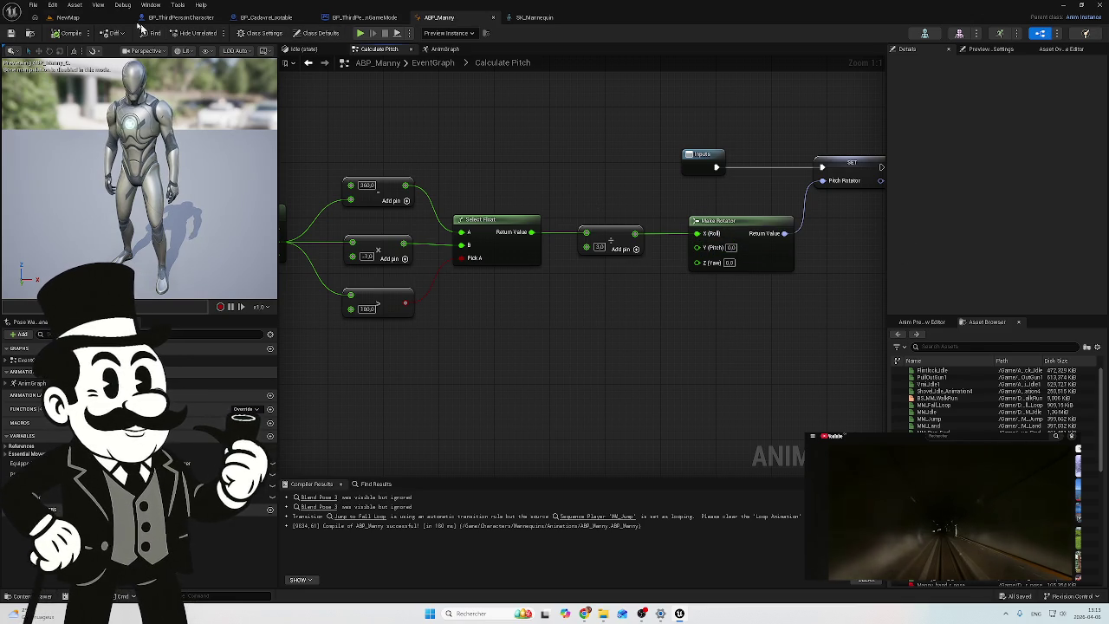
pyautogui.click(70, 17)
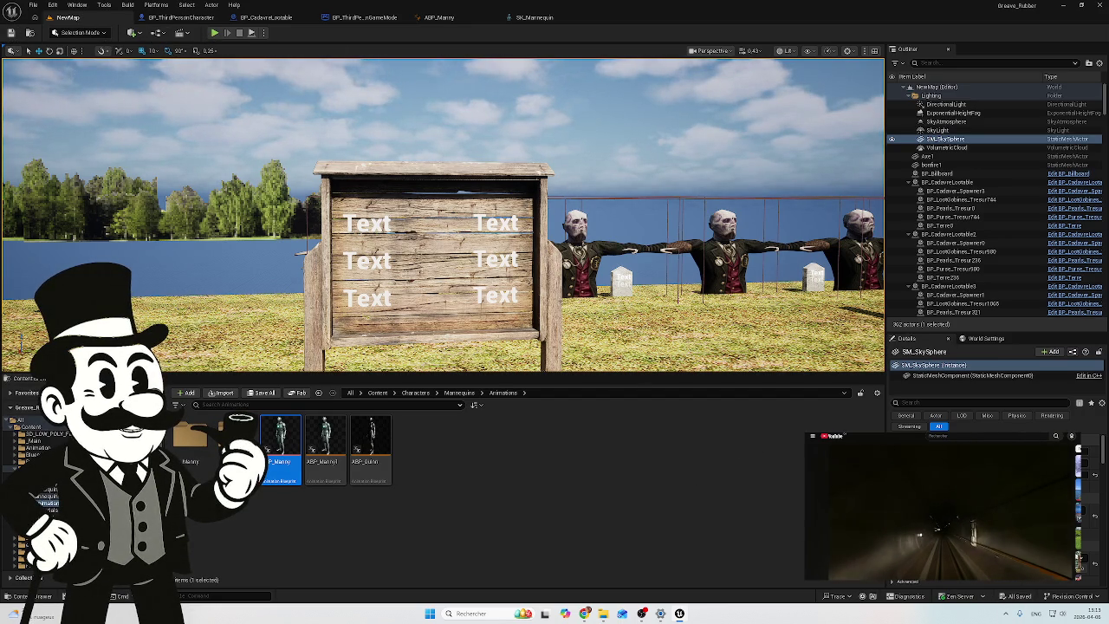
pyautogui.click(214, 33)
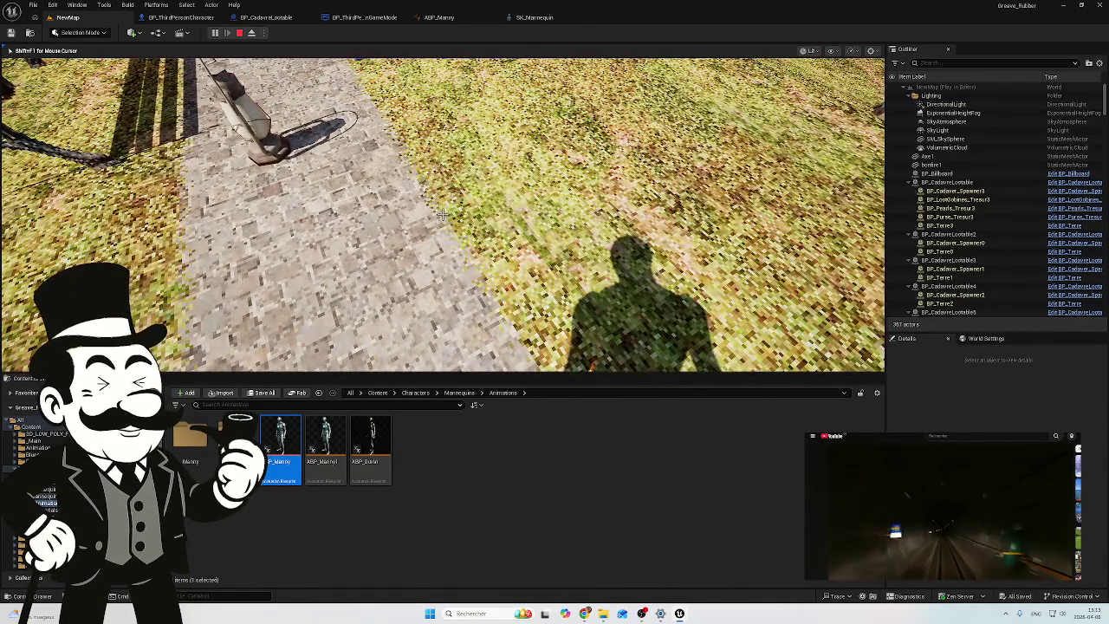
pyautogui.press('F8')
pyautogui.click(500, 307)
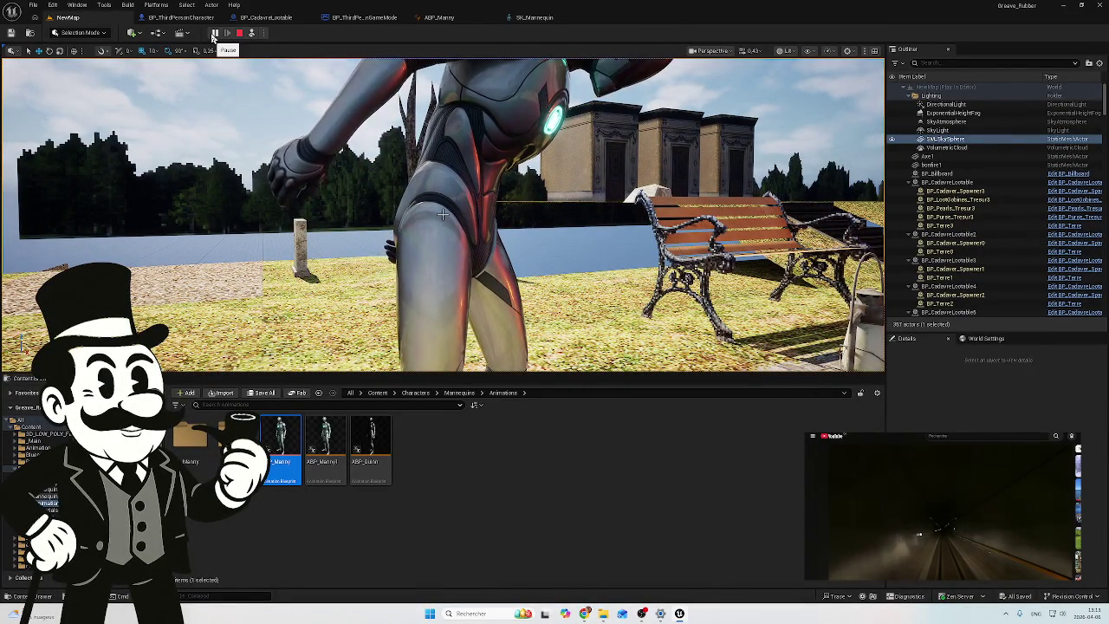
pyautogui.click(252, 33)
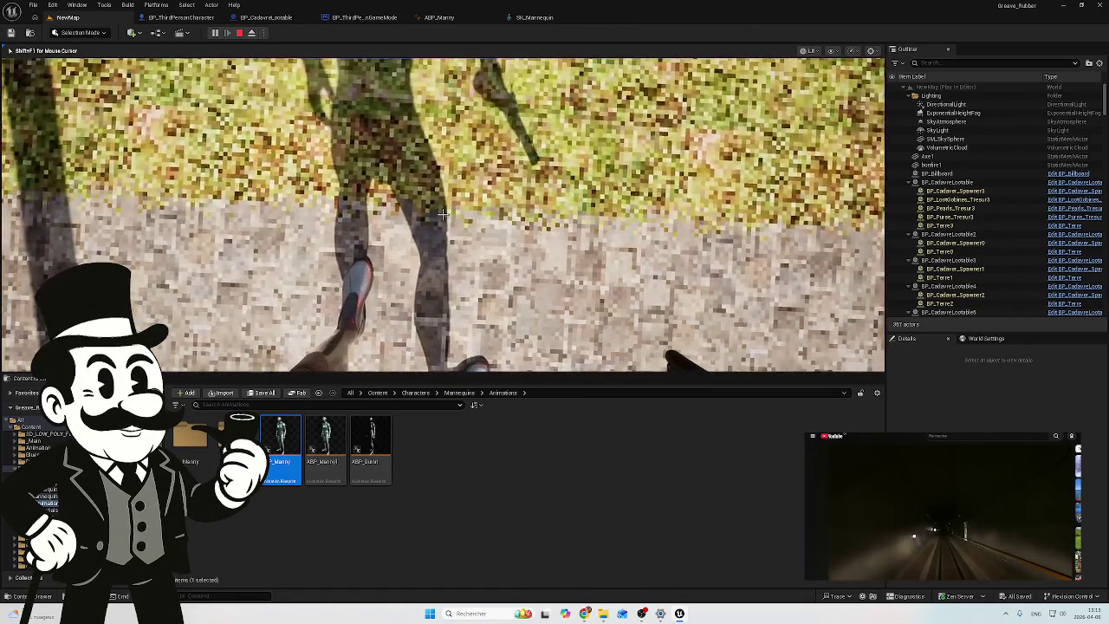
pyautogui.press('F8')
pyautogui.click(442, 214)
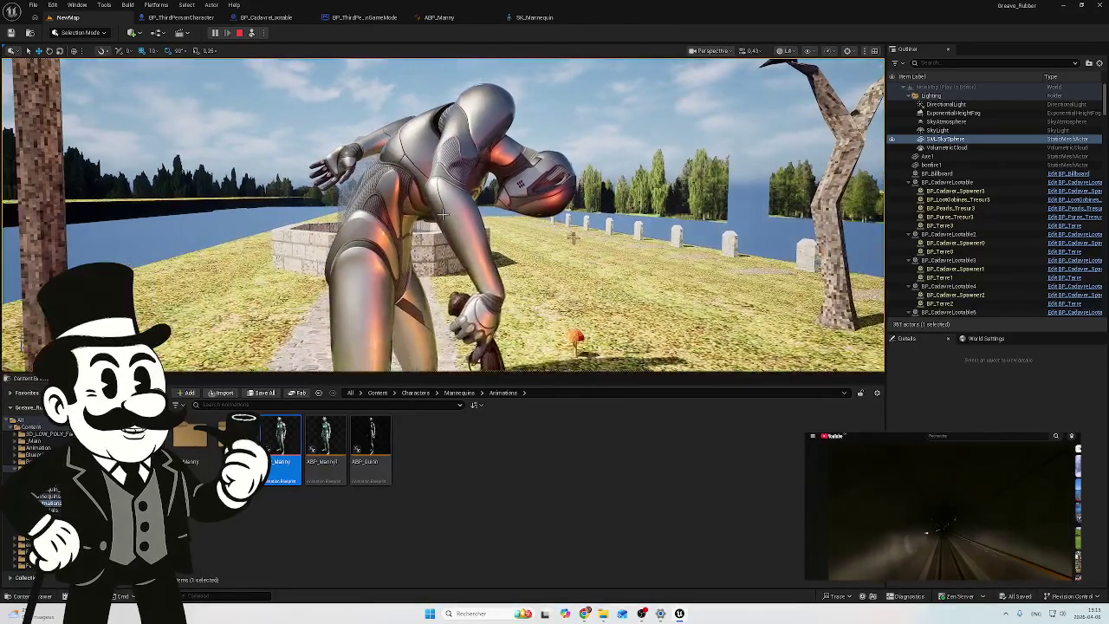
pyautogui.click(256, 34)
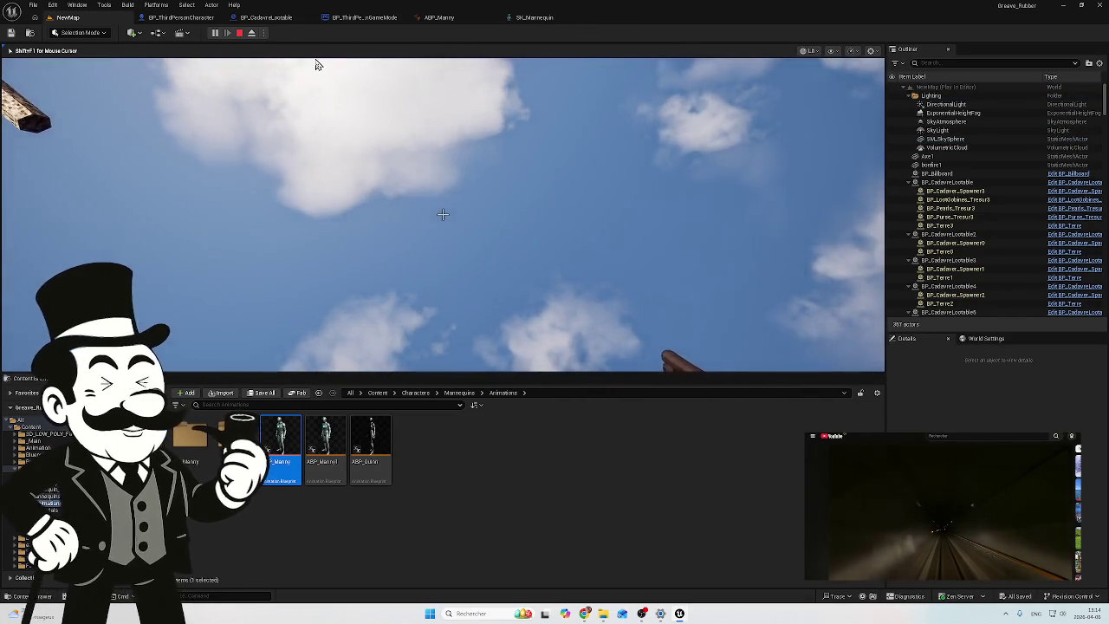
pyautogui.press('F8')
pyautogui.click(391, 269)
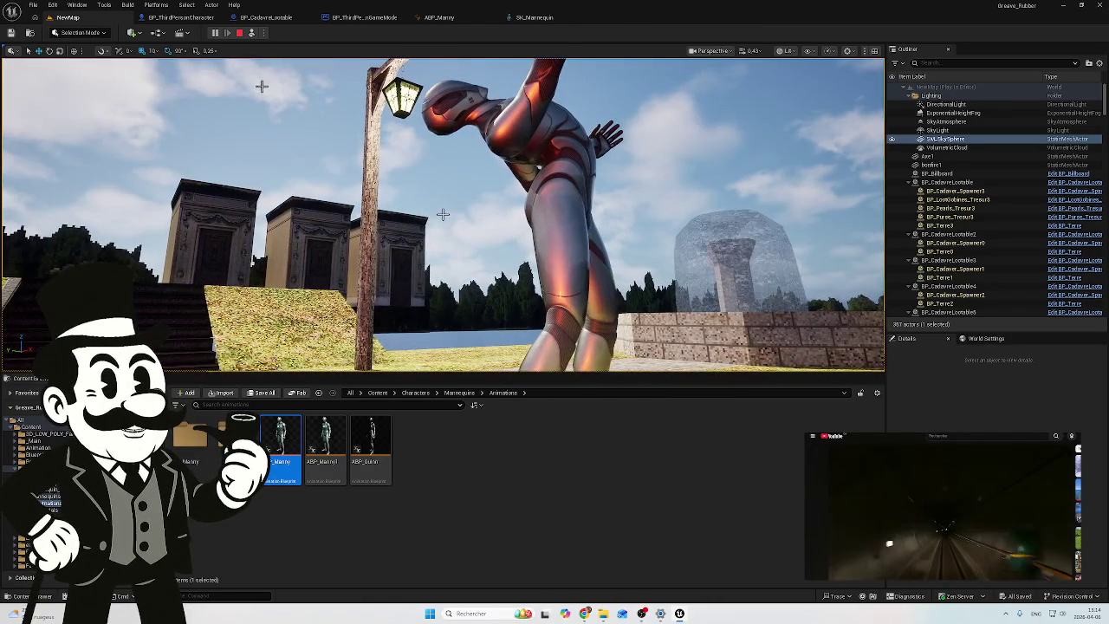
pyautogui.click(251, 35)
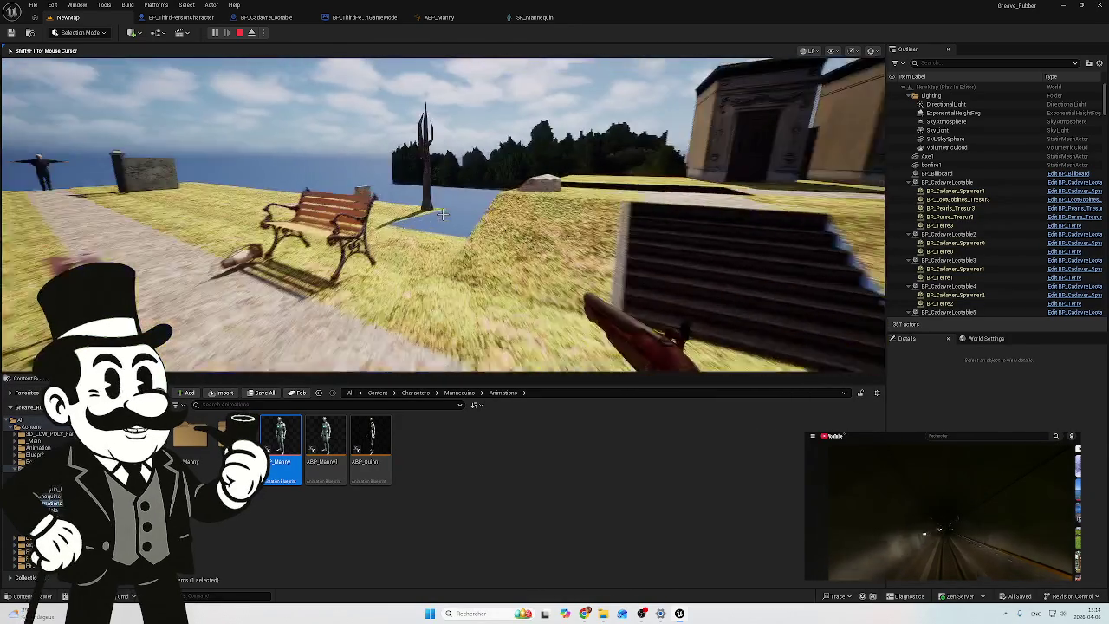
pyautogui.press('Escape')
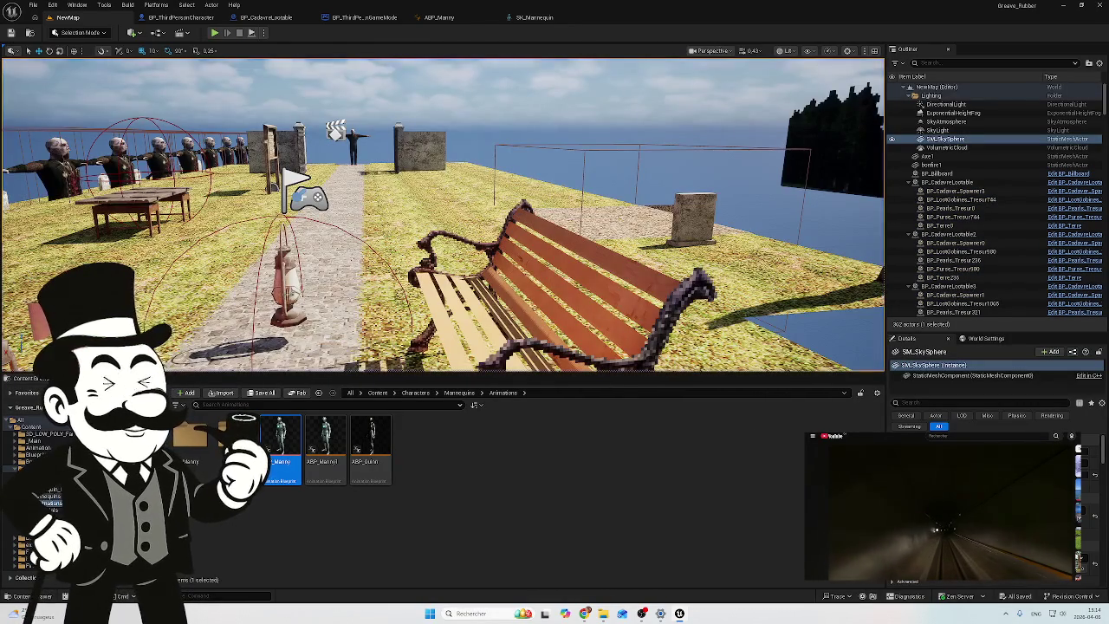